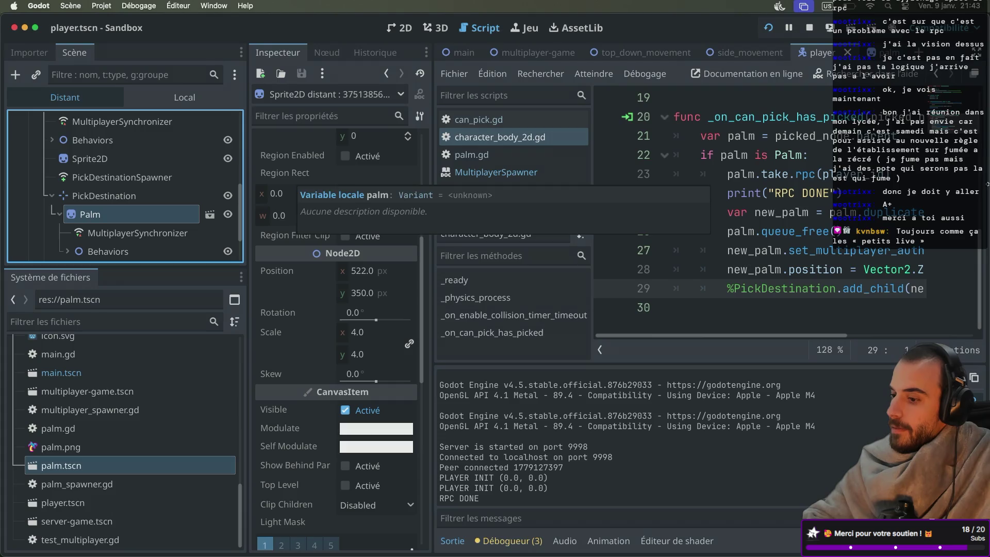
Place the caret on the new_palm duplicate line (line 25) in the pick handler script.
left_click(841, 219)
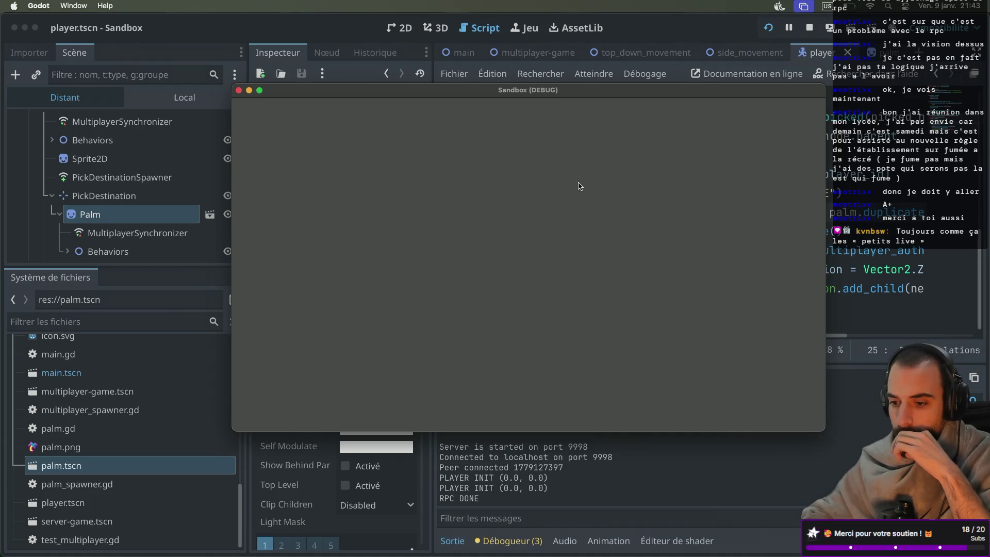
Relaunch the game, connect one instance as a client, and expand MultiplayerGame in the remote tree.
left_click(238, 90)
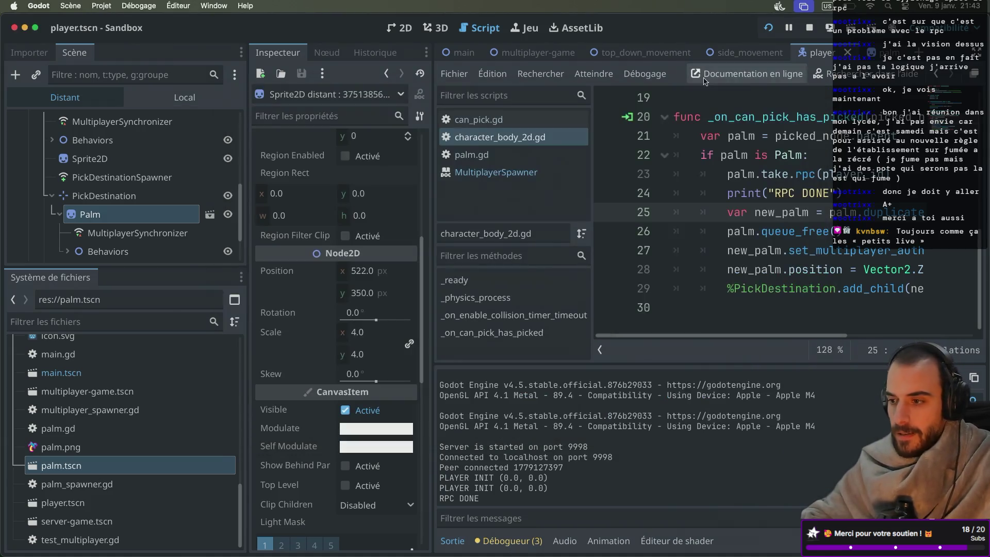
left_click(765, 29)
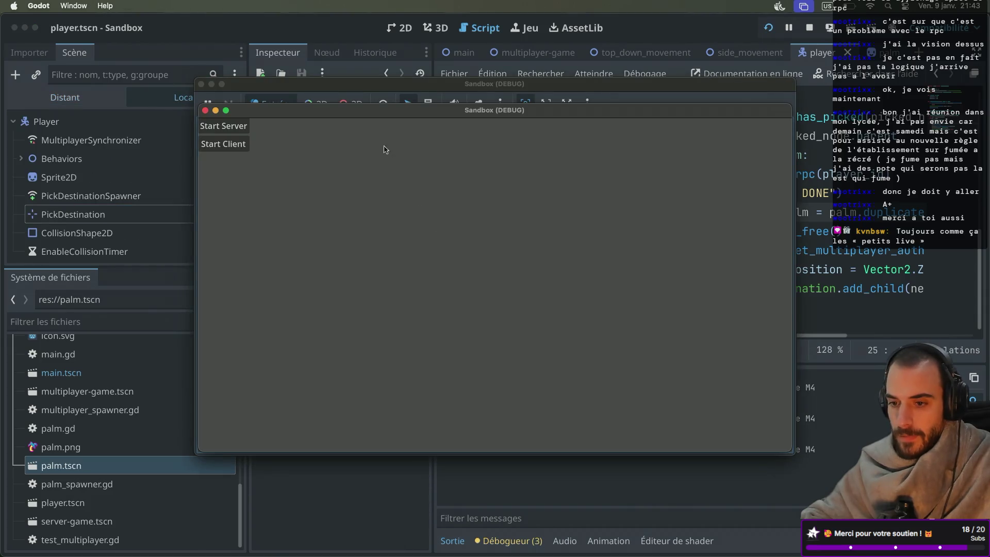
mouse_move(388, 116)
left_mouse_down()
mouse_move(588, 227)
mouse_move(601, 216)
left_mouse_up()
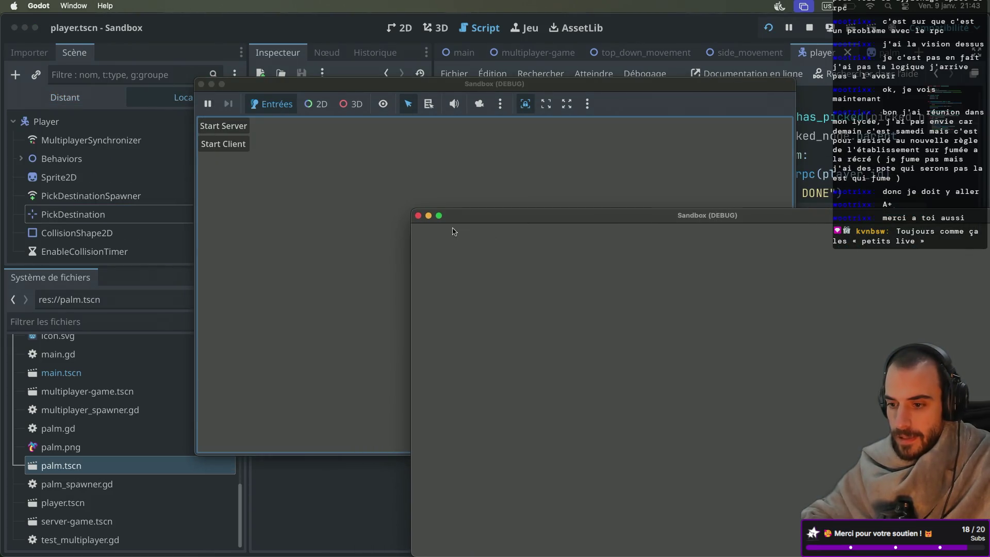
left_click(292, 206)
left_click(232, 146)
left_click(66, 101)
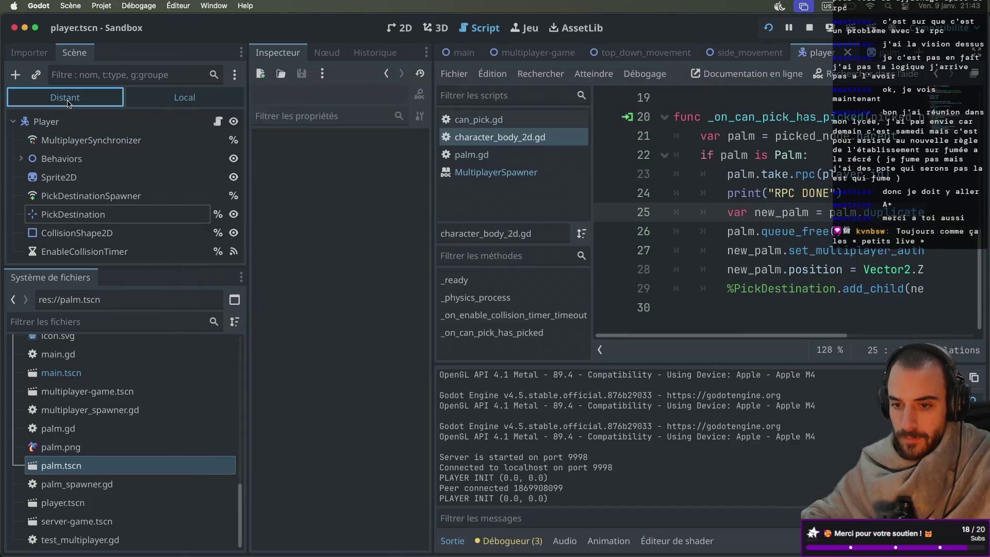
left_click(28, 233)
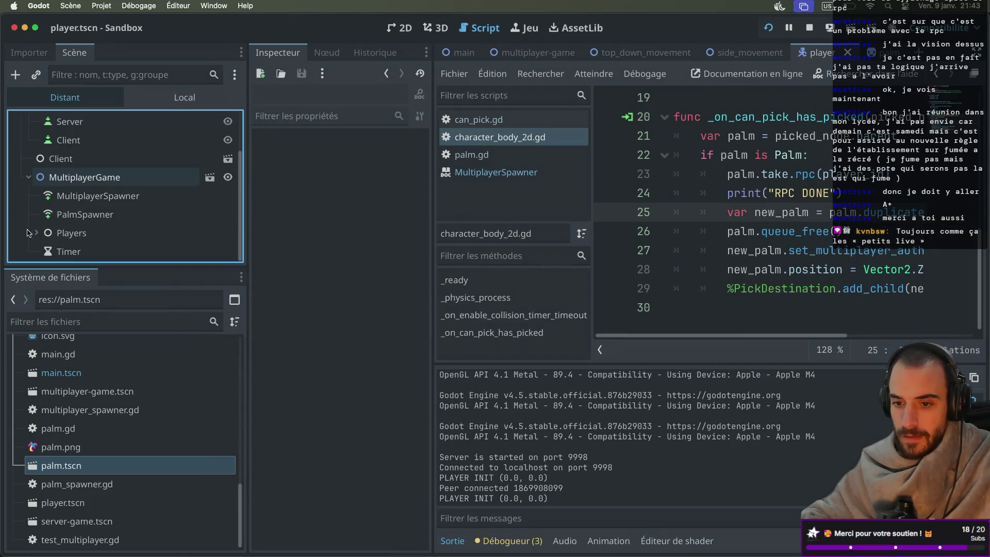
Restart again, start the server in one window, and join as a client from the other.
left_click(768, 27)
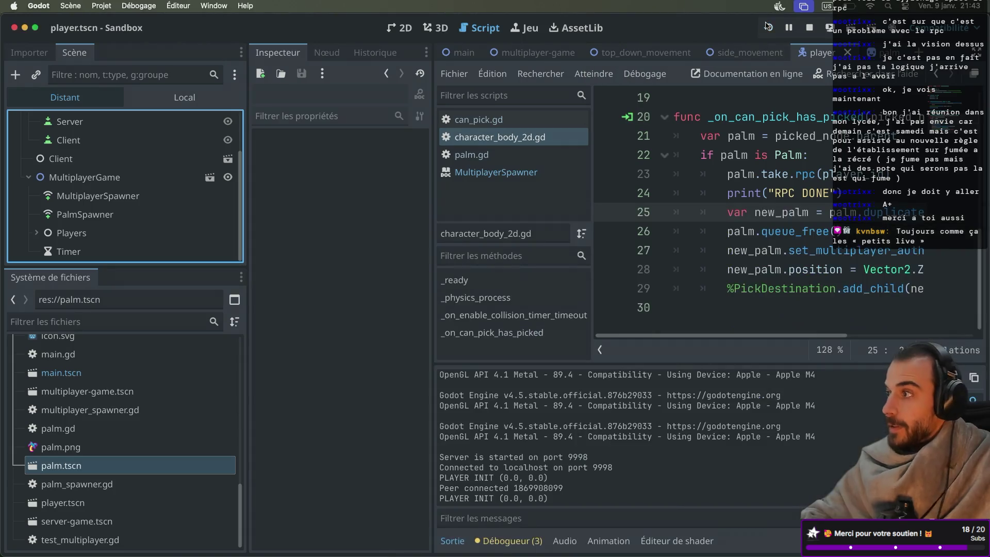
mouse_move(543, 112)
left_mouse_down()
mouse_move(720, 160)
mouse_move(801, 215)
left_mouse_up()
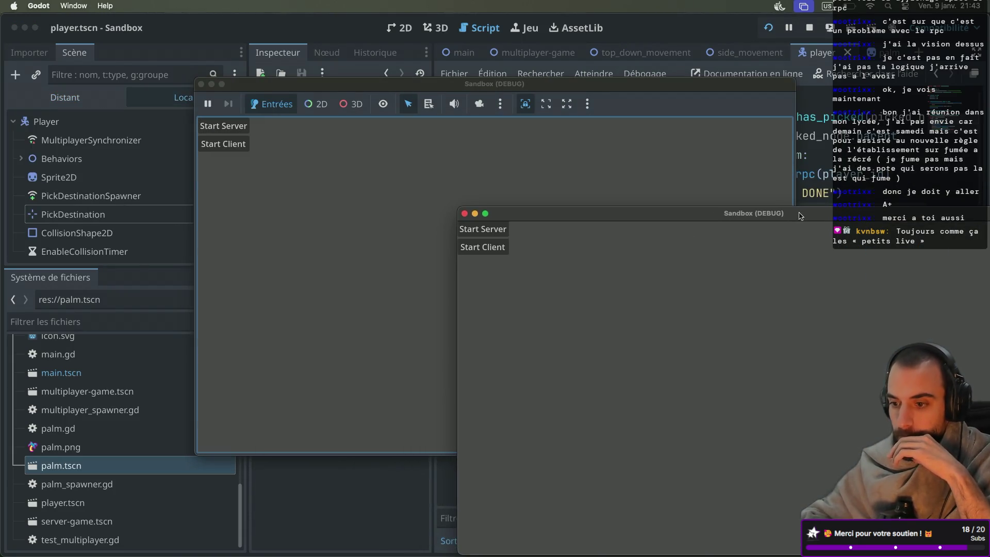
left_click(505, 231)
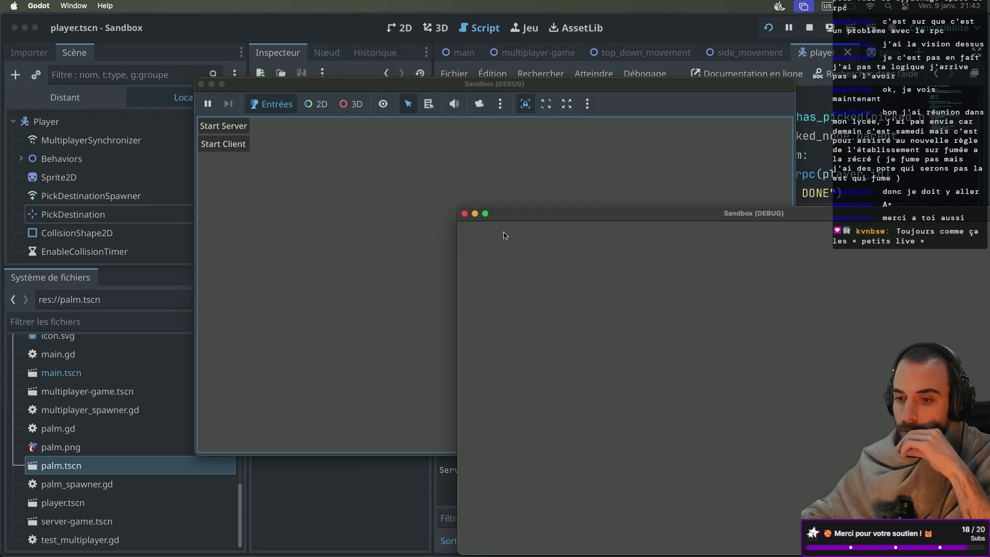
left_click(226, 143)
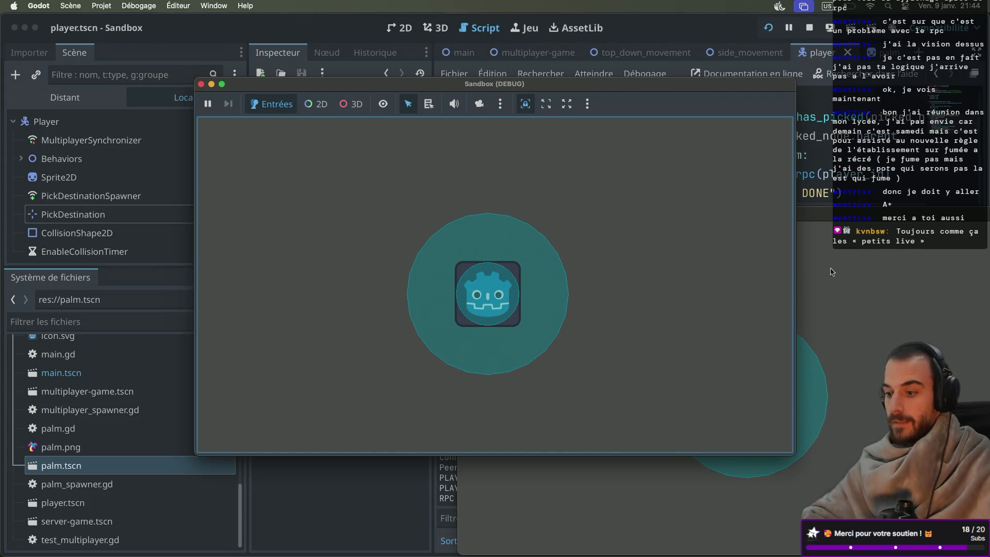
left_click_drag(877, 219, 410, 196)
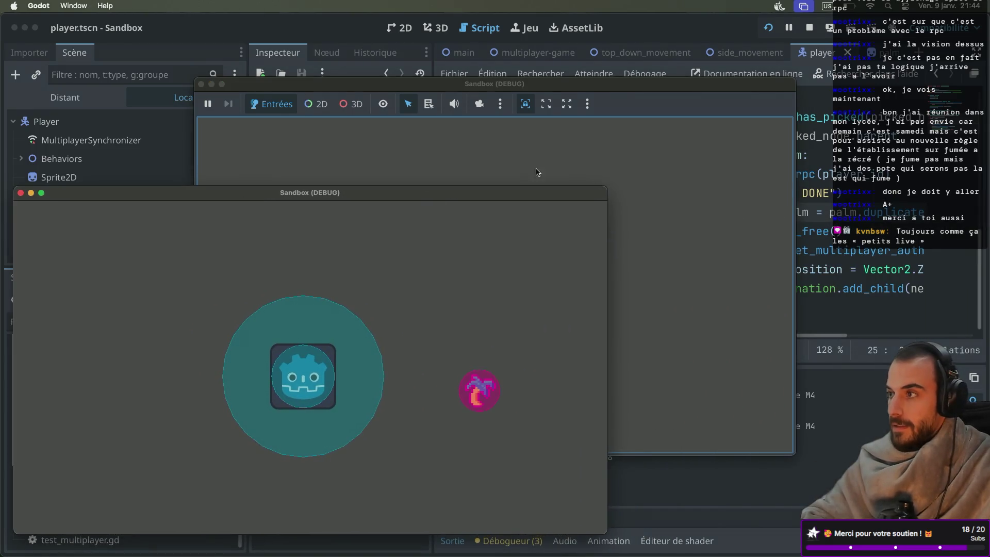
mouse_move(588, 87)
left_mouse_down()
mouse_move(721, 34)
mouse_move(775, 34)
left_mouse_up()
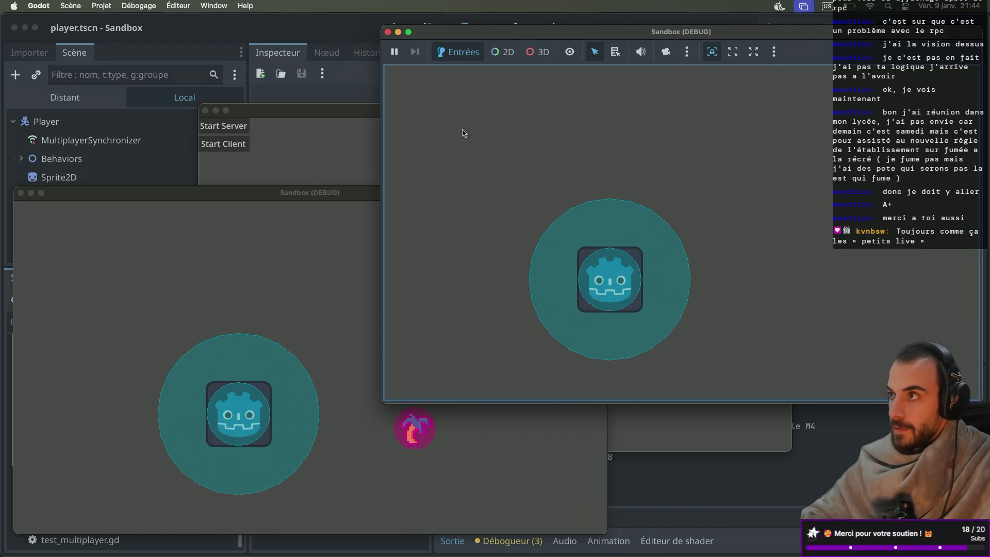
left_click(248, 29)
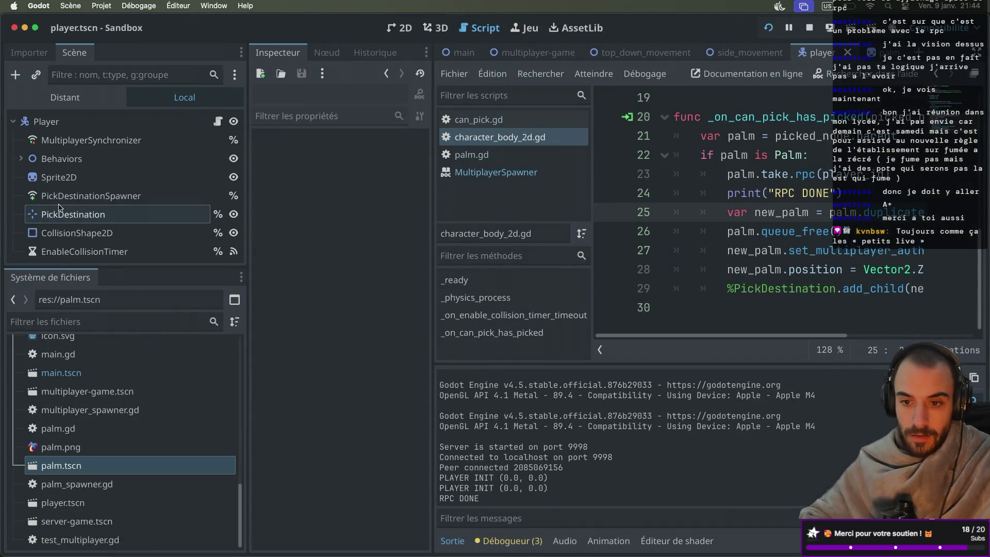
left_click(67, 105)
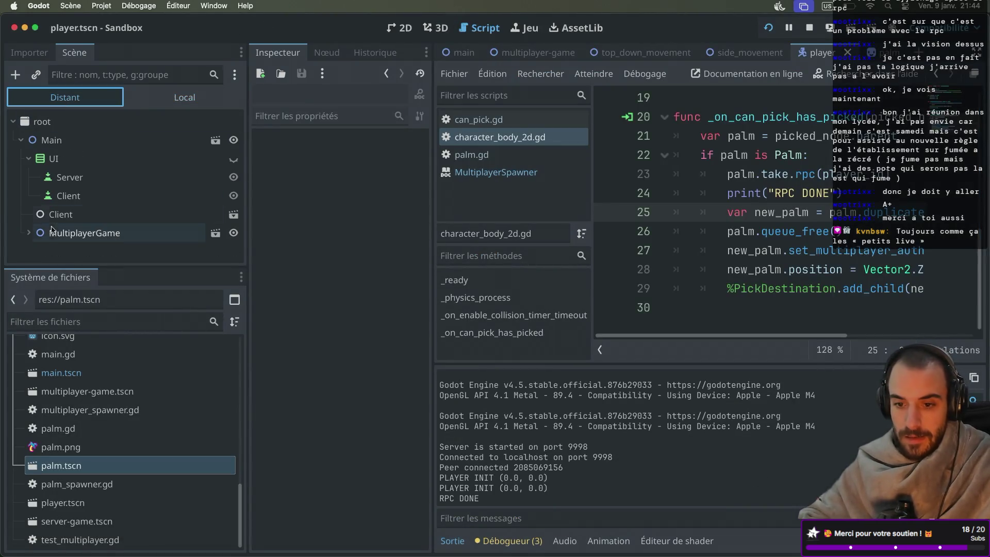
left_click(27, 234)
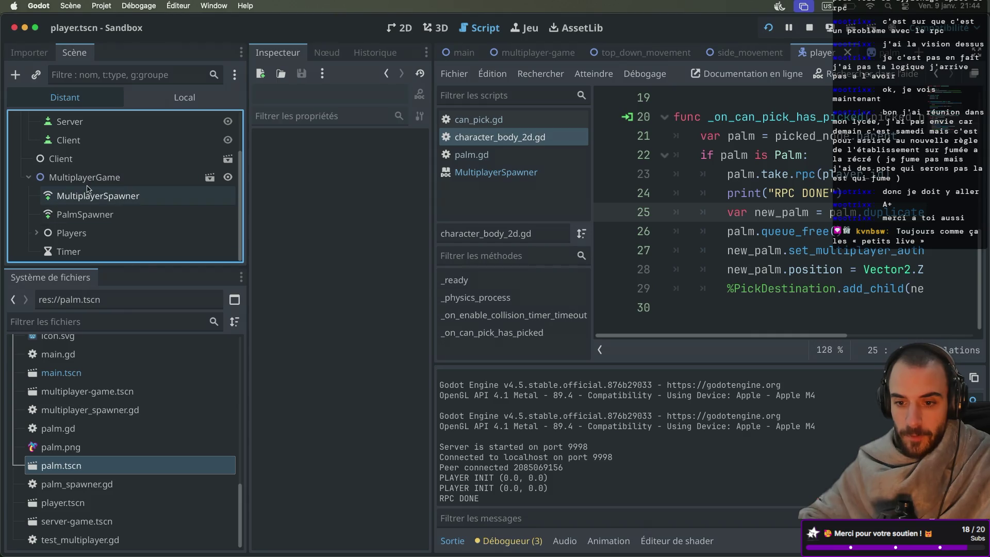
left_click(44, 233)
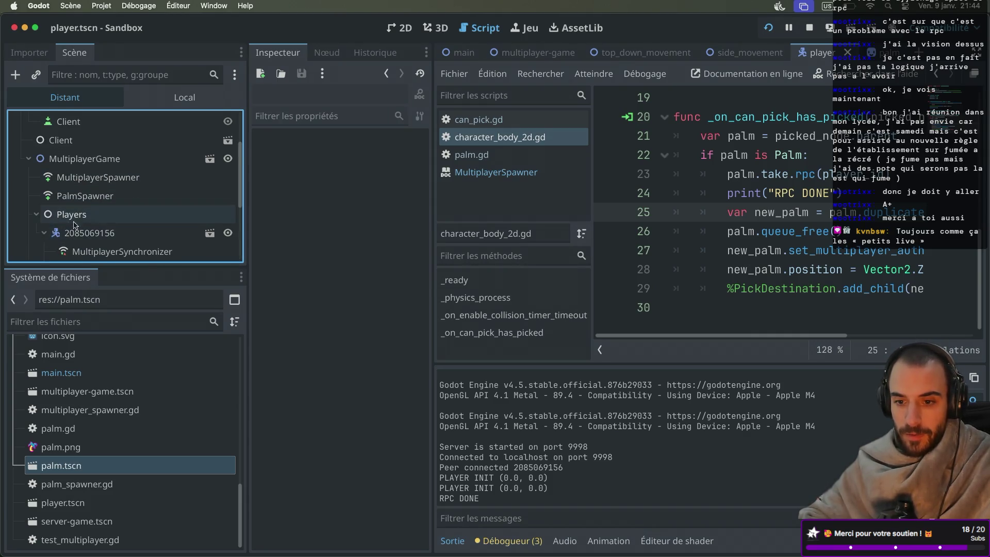
left_click(85, 235)
scroll(103, 160, "down", 3)
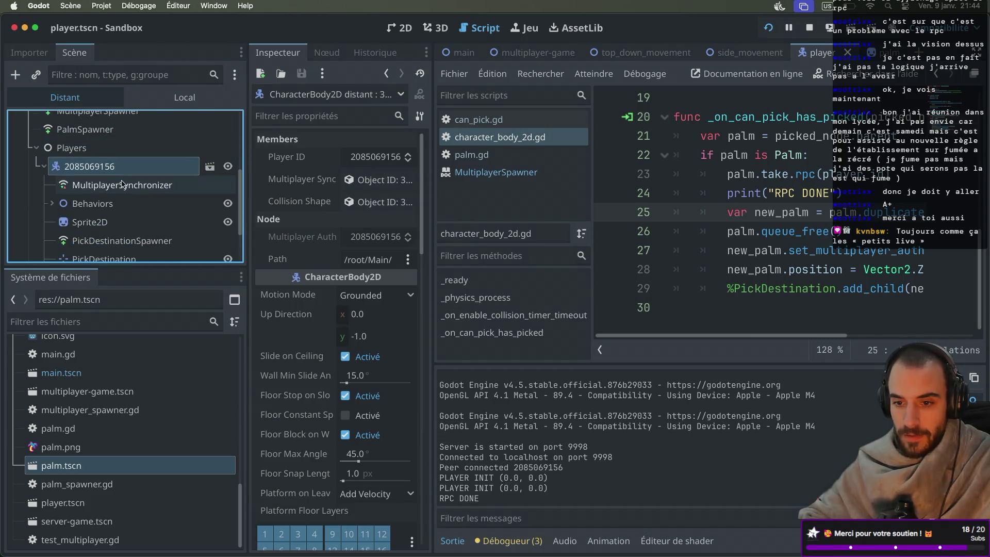
Inspect the player's MultiplayerSynchronizer, PickDestinationSpawner, and PickDestination marker at 107, 0.
left_click(122, 184)
scroll(111, 195, "down", 2)
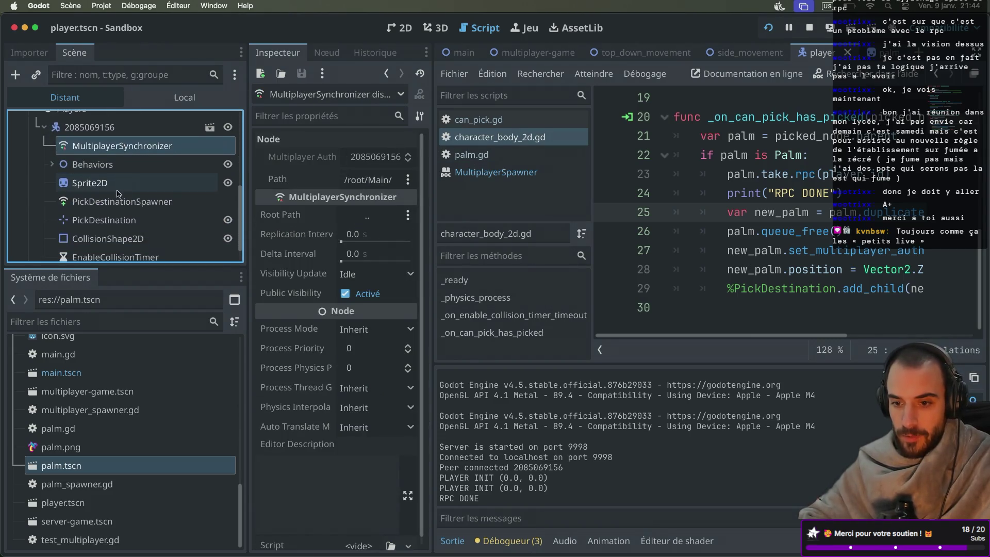
left_click(109, 203)
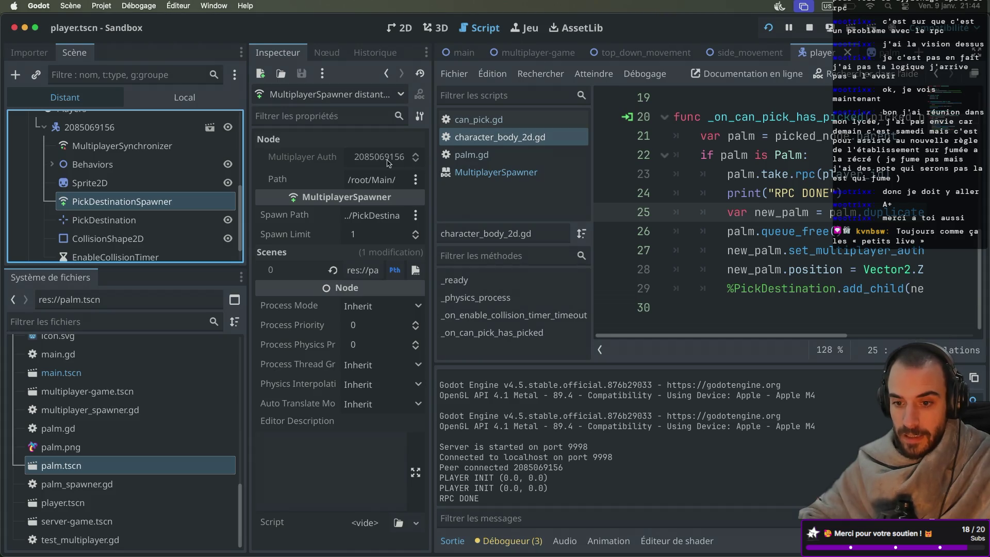
left_click(155, 222)
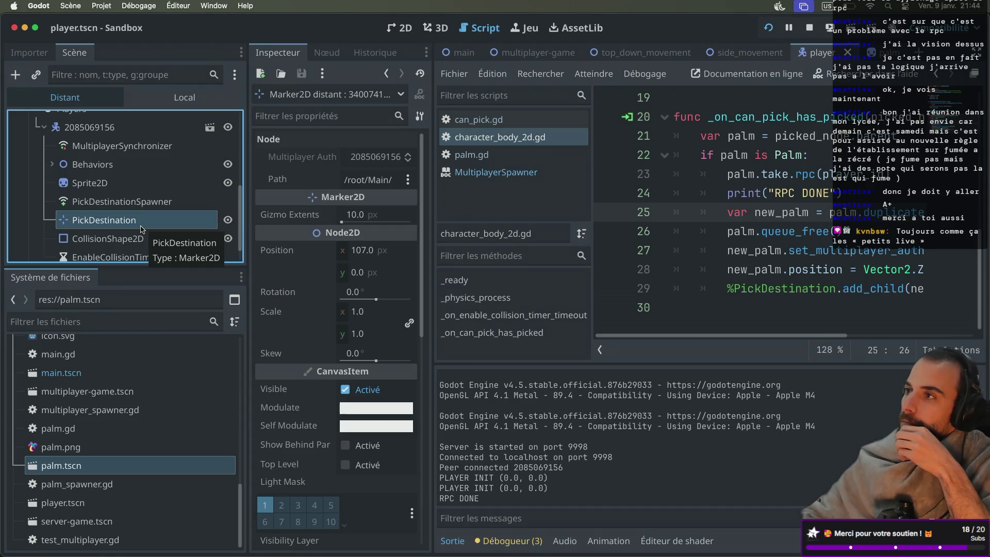
scroll(142, 230, "down", 2)
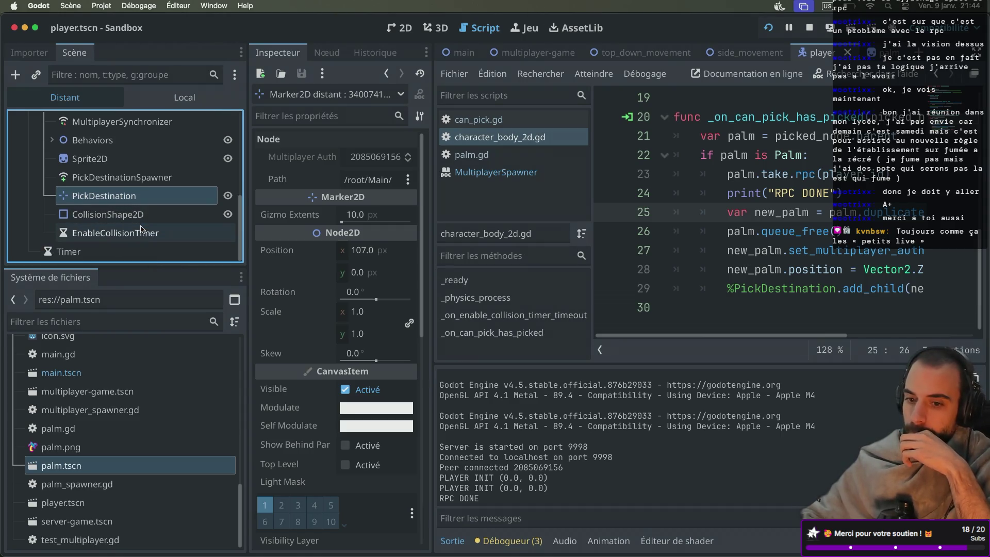
scroll(143, 230, "up", 4)
scroll(143, 230, "up", 5)
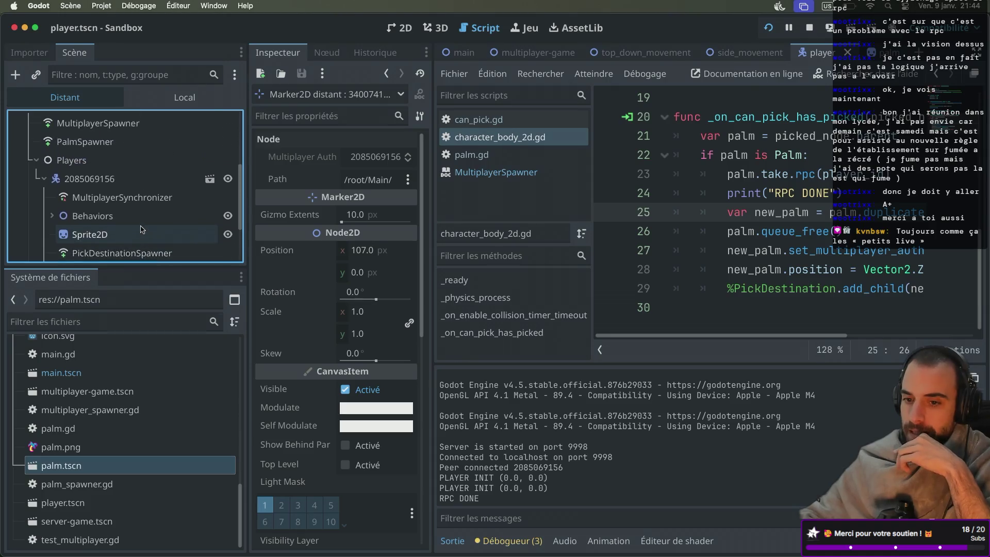
scroll(143, 230, "down", 8)
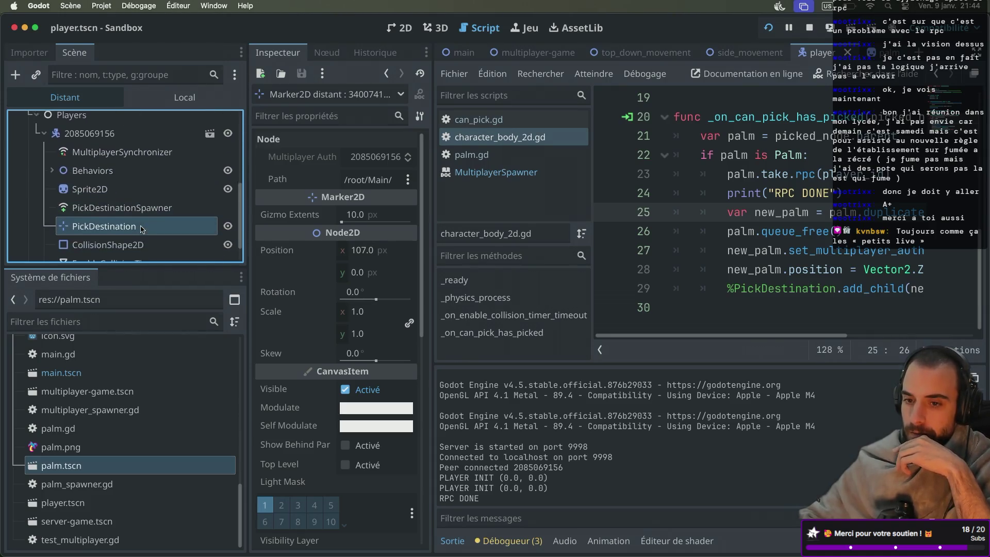
scroll(143, 230, "up", 4)
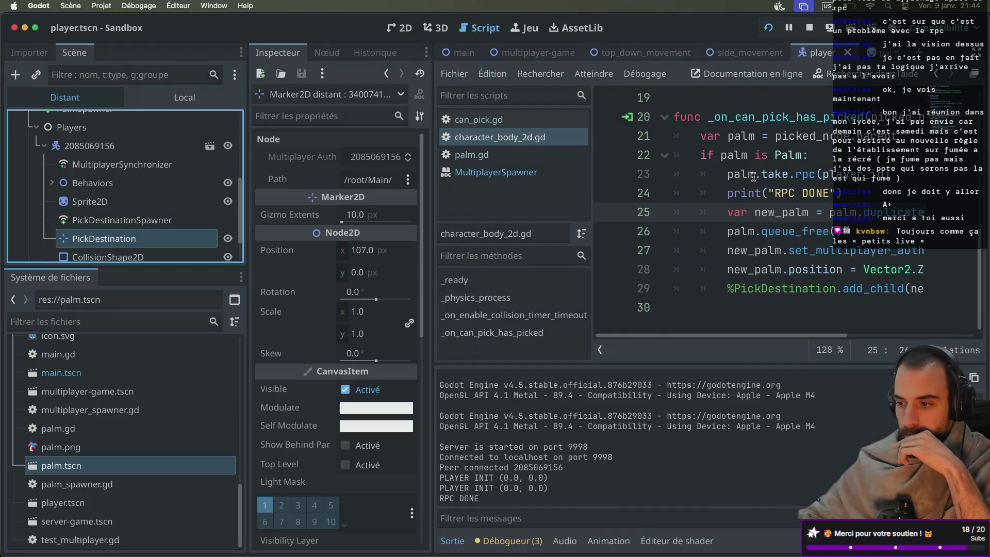
Review the picked_node code with the side docks temporarily hidden, then restore them.
mouse_move(754, 177)
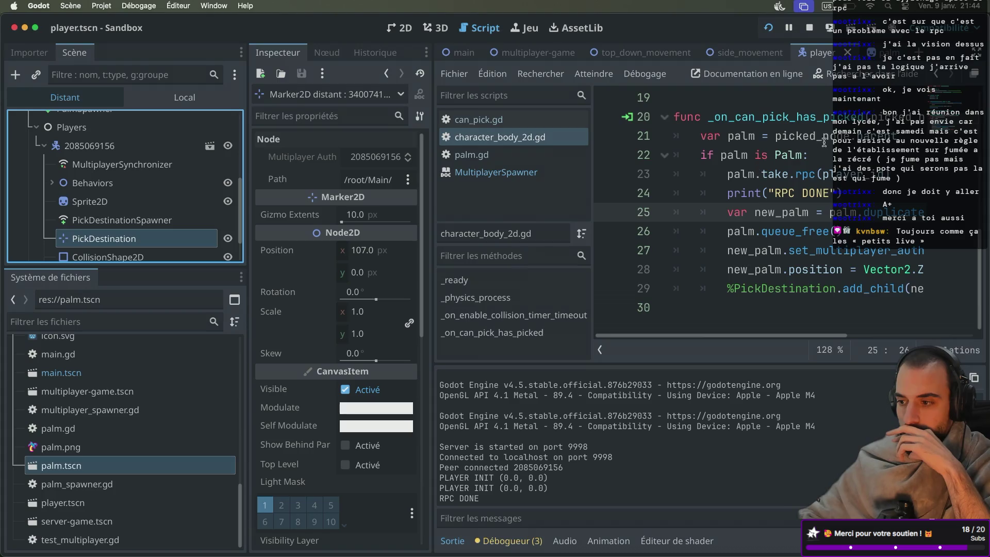
mouse_move(829, 138)
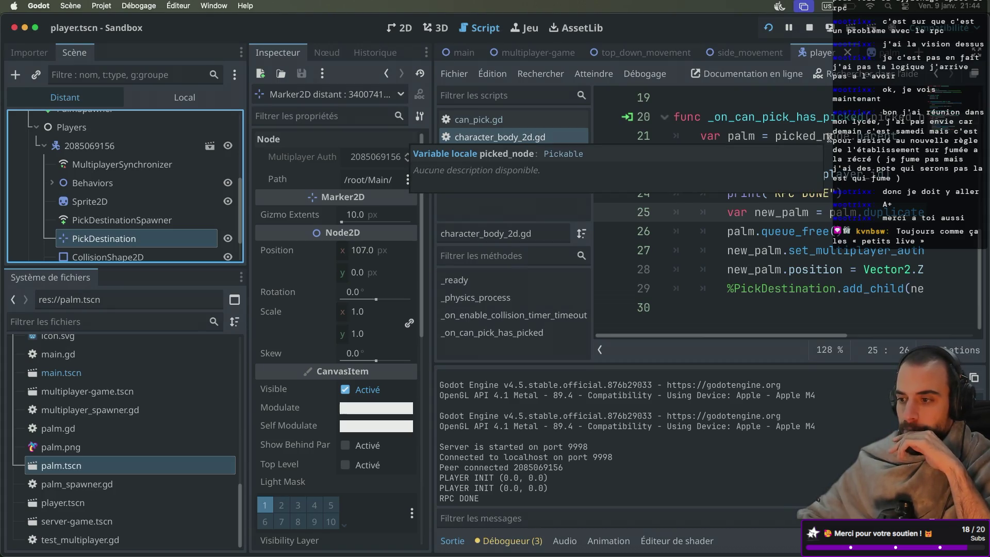
left_click(830, 138)
key("super+shift+f")
key("Escape")
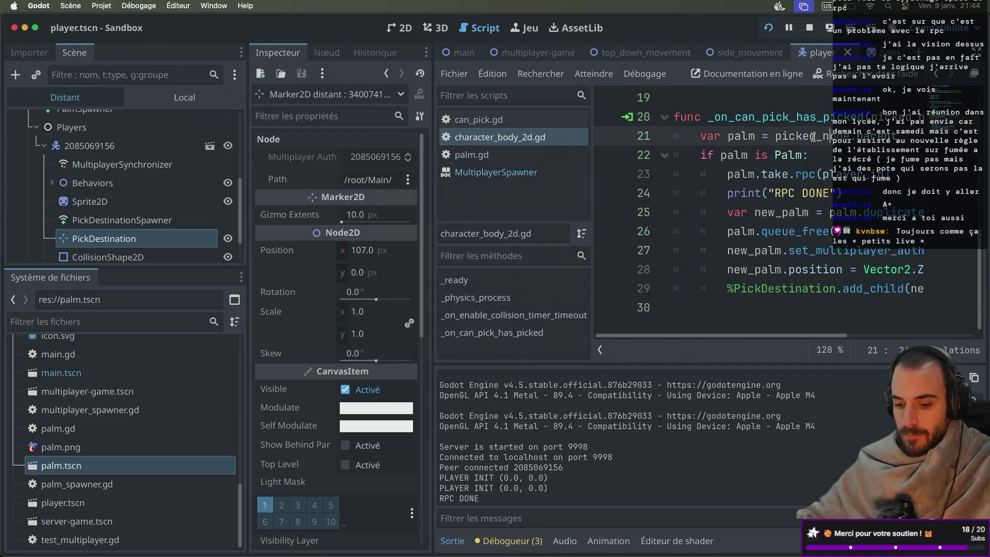
key("super+ctrl+d")
scroll(545, 169, "up", 6)
scroll(546, 169, "down", 6)
scroll(545, 169, "down", 1)
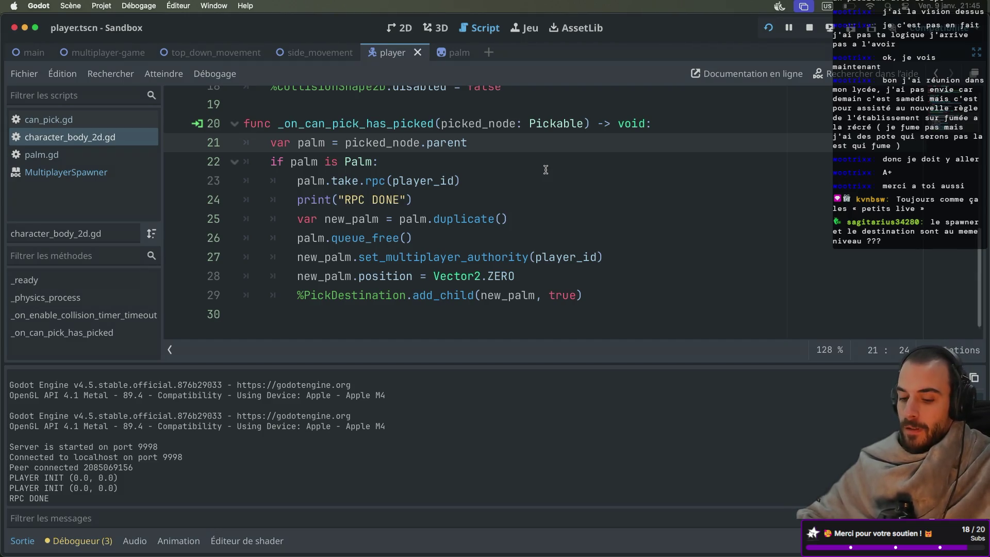
key("ctrl+shift+F11")
scroll(111, 220, "up", 2)
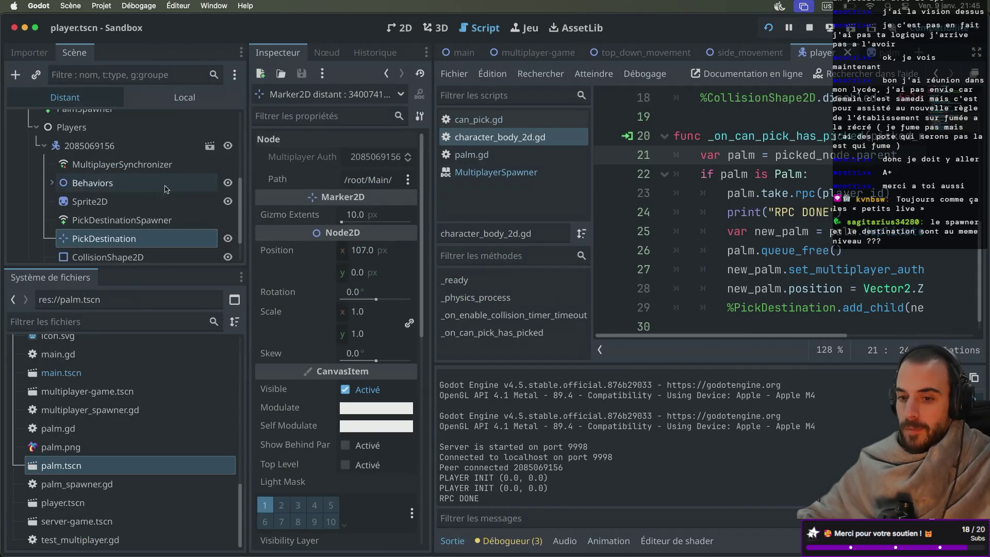
Set the local PickDestinationSpawner's Spawn Path to PickDestination and give the script editor full width.
left_click(111, 220)
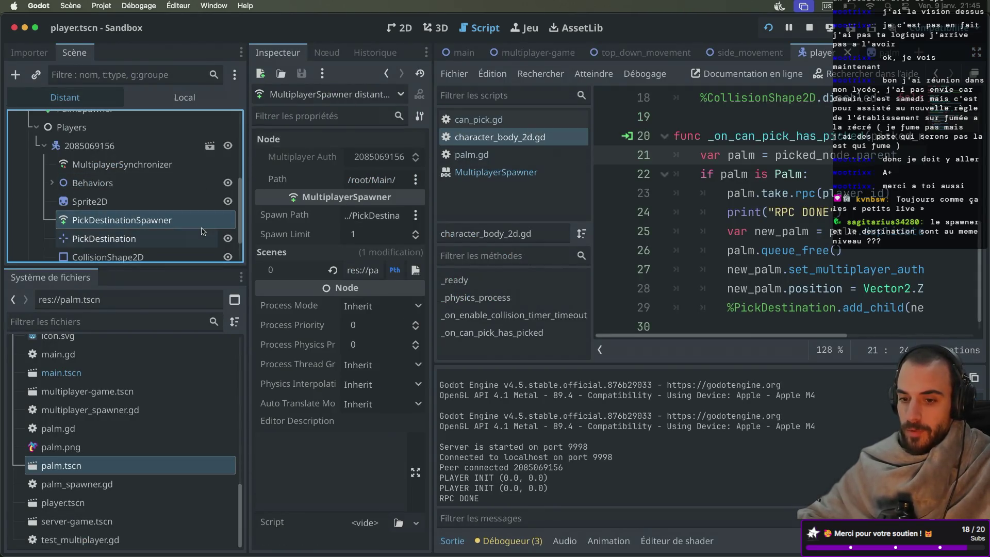
left_click(194, 101)
left_click(91, 196)
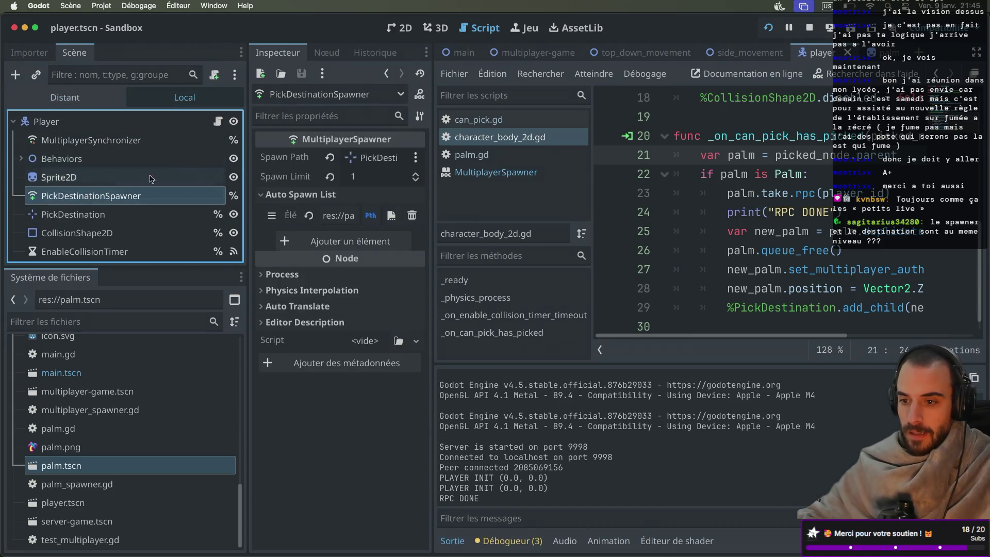
left_click(378, 163)
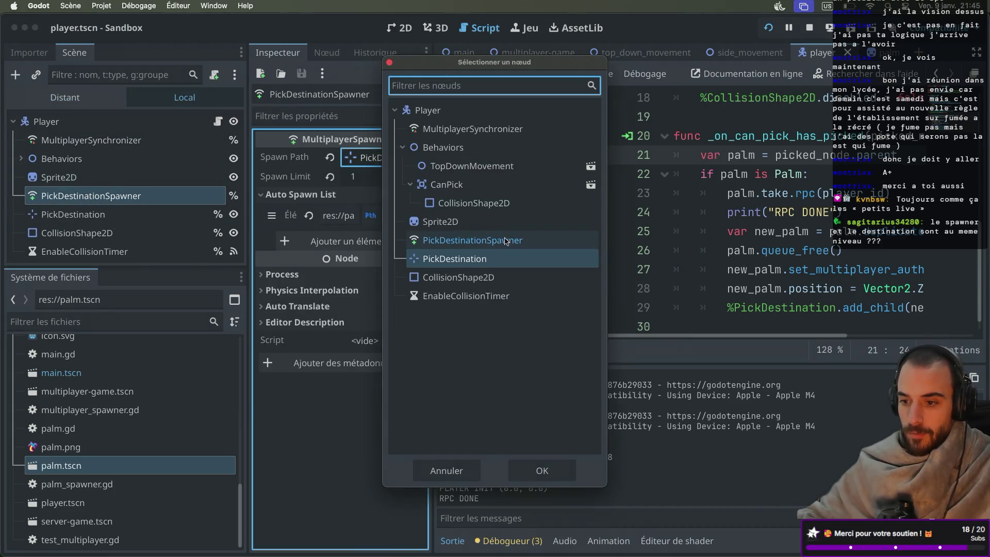
left_click(485, 263)
left_click(539, 470)
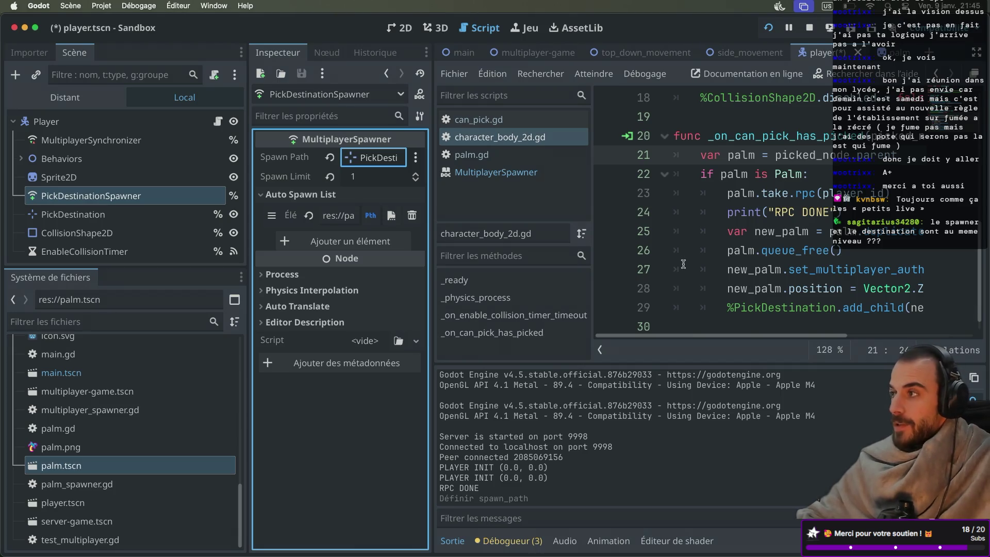
key("super+ctrl+d")
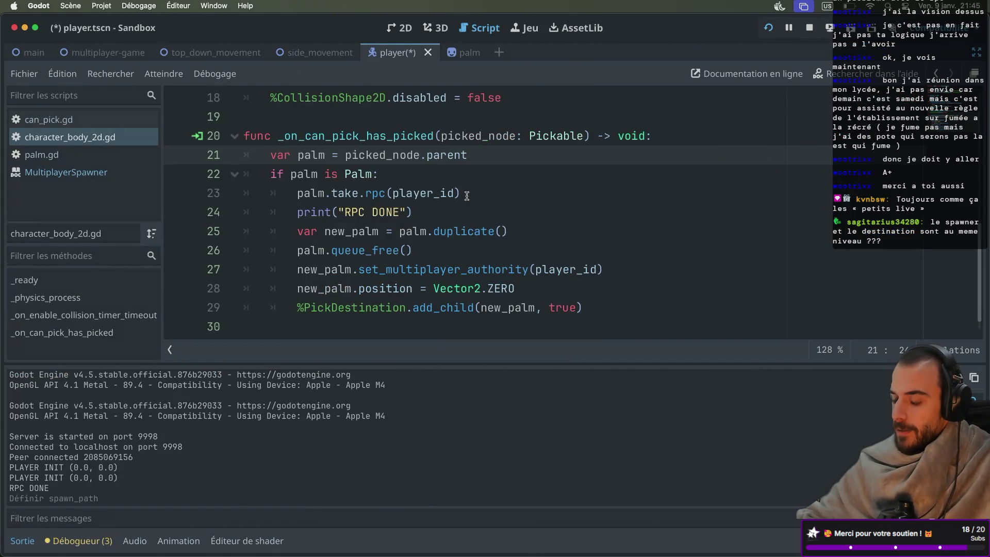
scroll(412, 197, "up", 6)
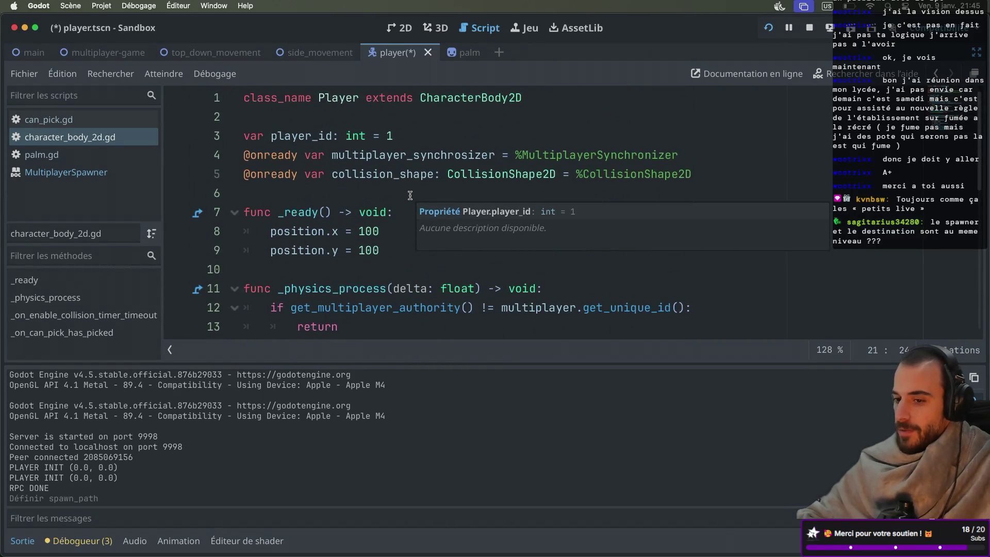
Open a blank line at the start of _on_can_pick_has_picked, above the palm logic.
double_click(304, 136)
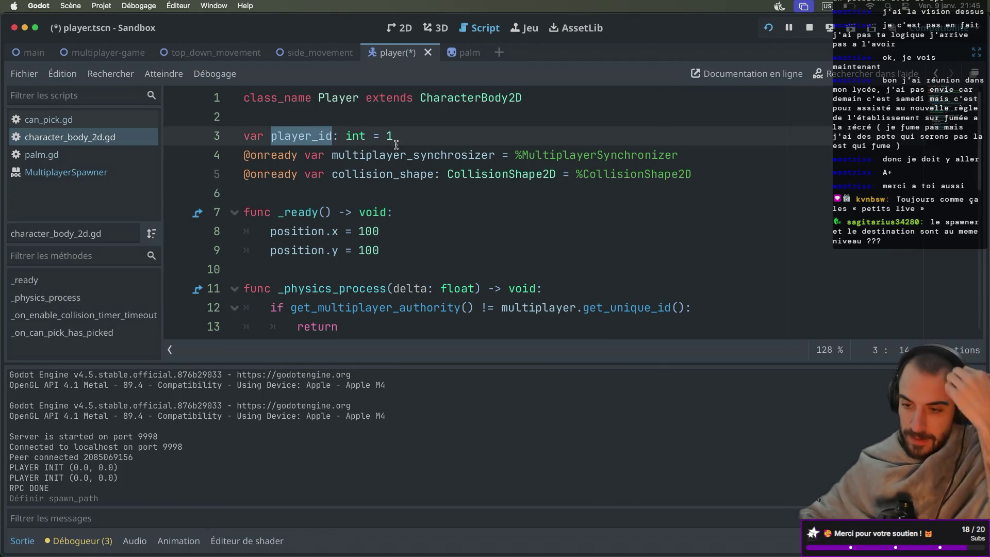
scroll(396, 145, "down", 6)
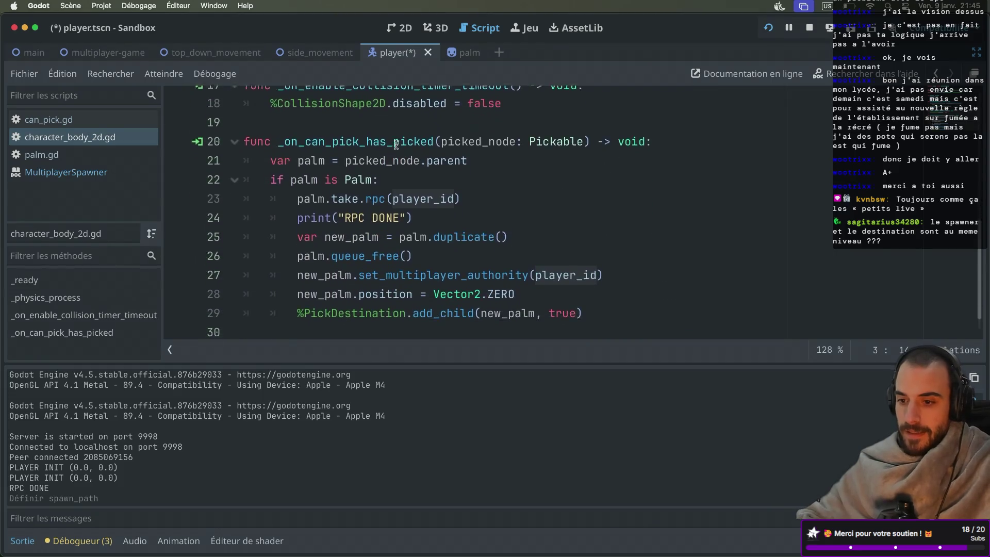
scroll(396, 145, "down", 1)
left_click(692, 135)
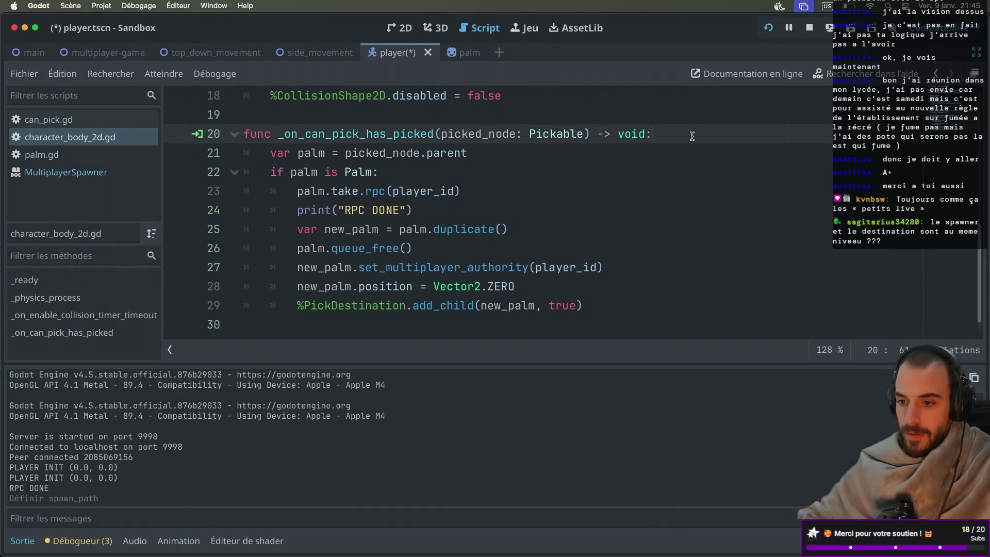
key("Return")
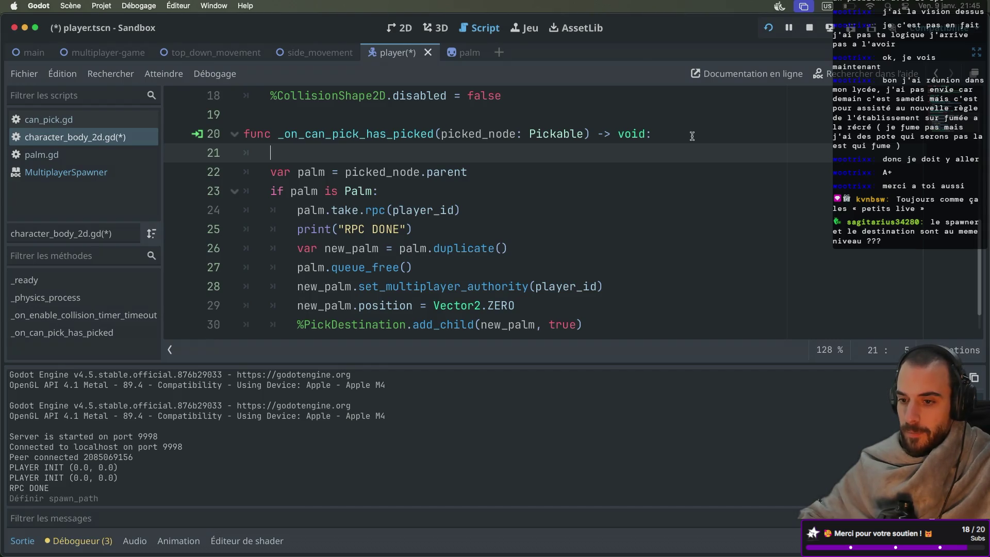
key("Up")
key("Down")
key("Return")
key("Up")
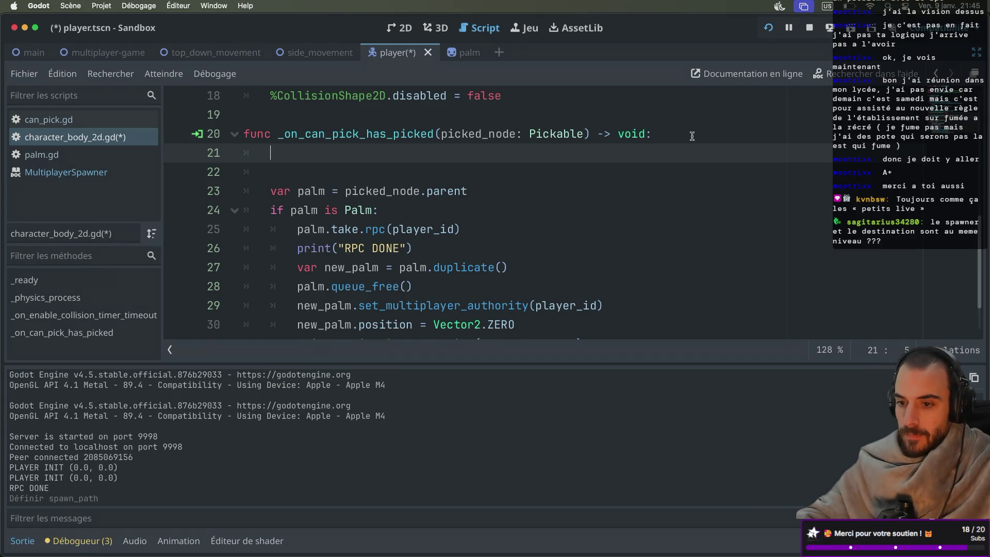
Start the guard condition comparing get_multiplayer_authority() against multiplayer via autocomplete.
type("if ge")
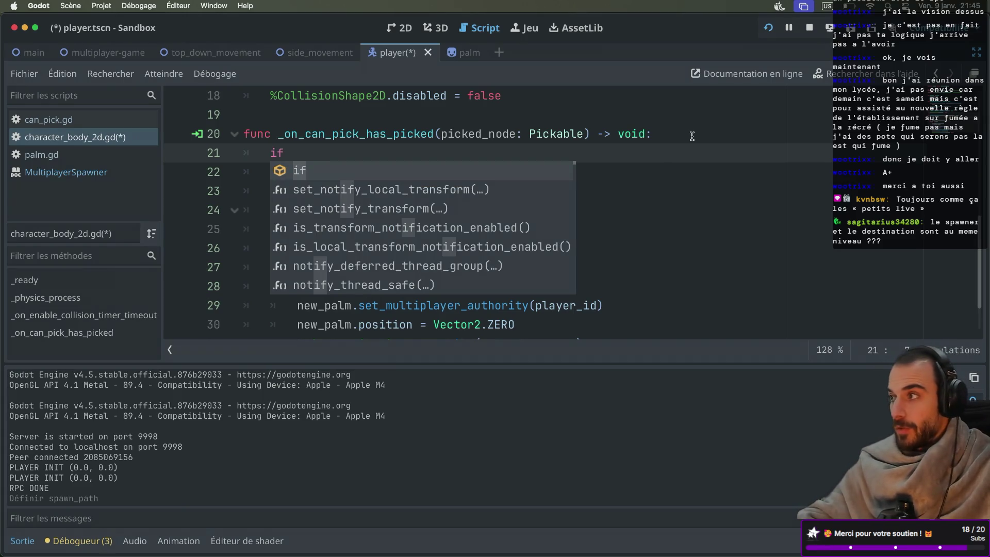
type("t_ge")
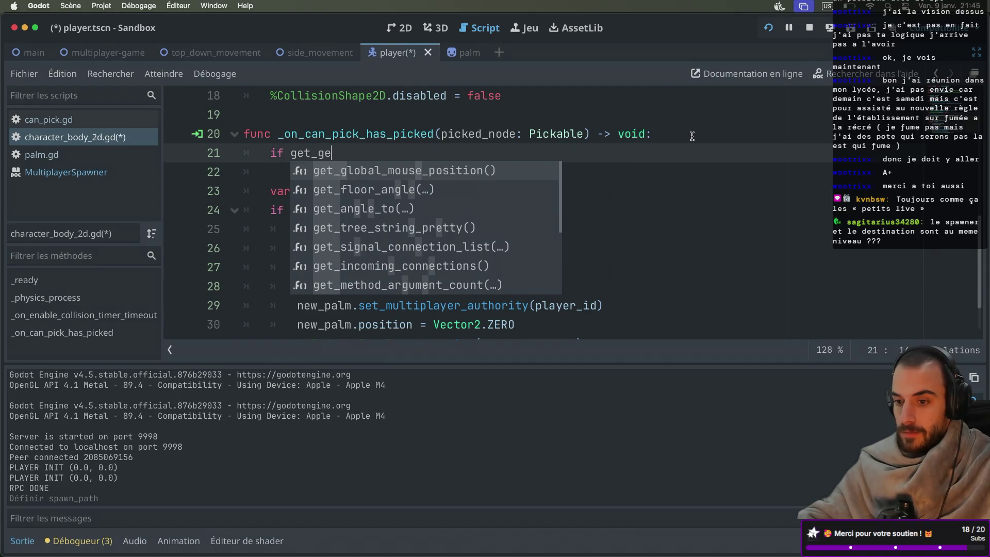
key("BackSpace")
key("BackSpace")
type("mu")
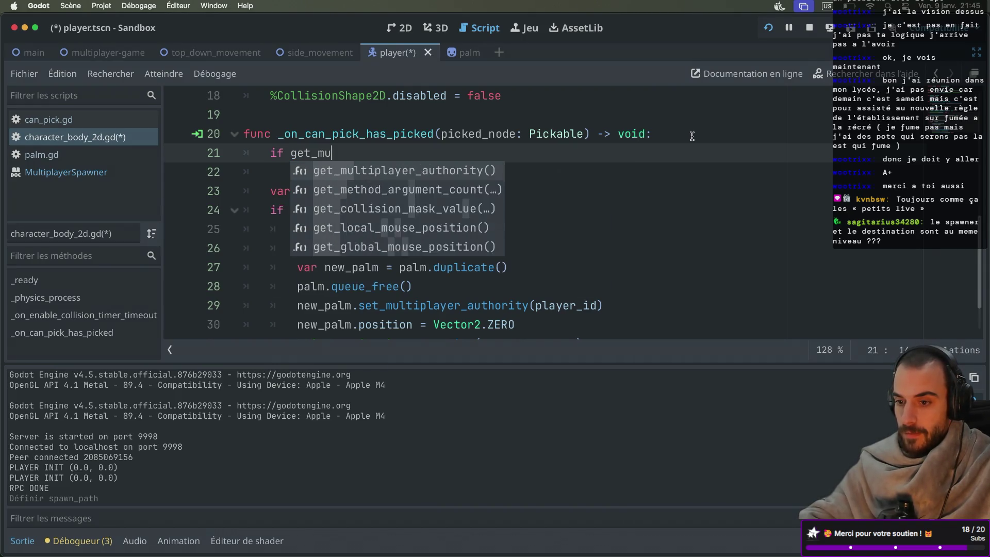
key("Return")
type("mul")
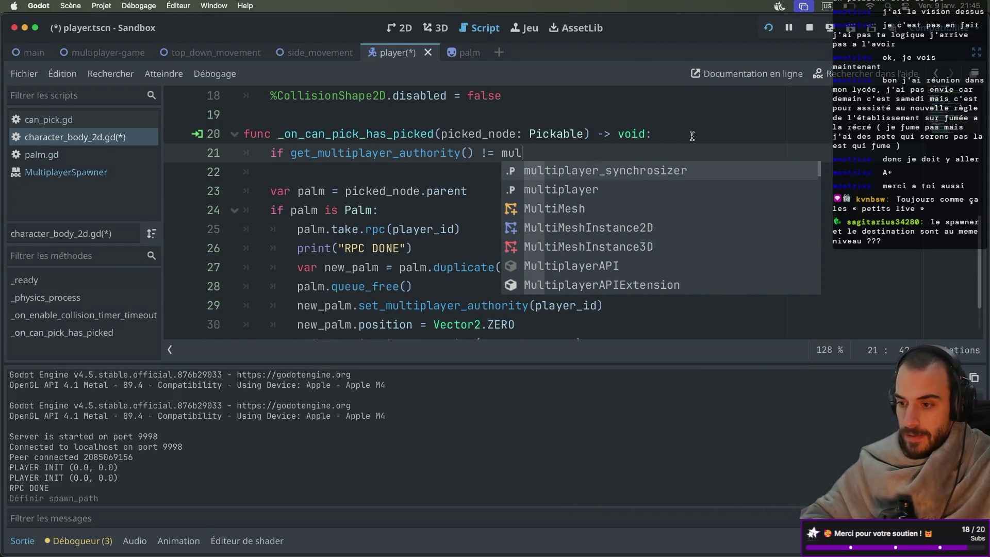
key("Down")
key("Return")
type(".")
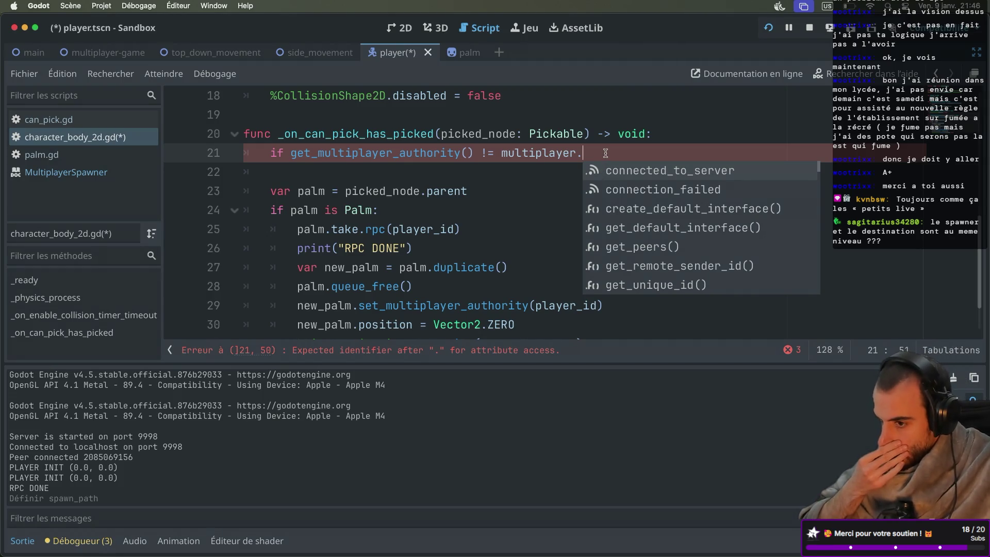
type("get_")
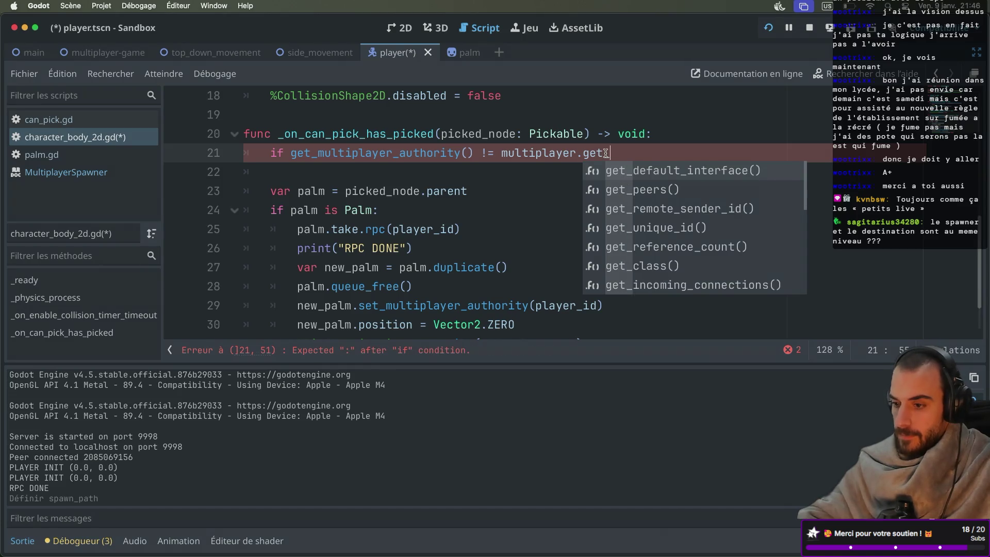
type("un")
Replace the comparison target on line 21 with player_id.
left_click(529, 153)
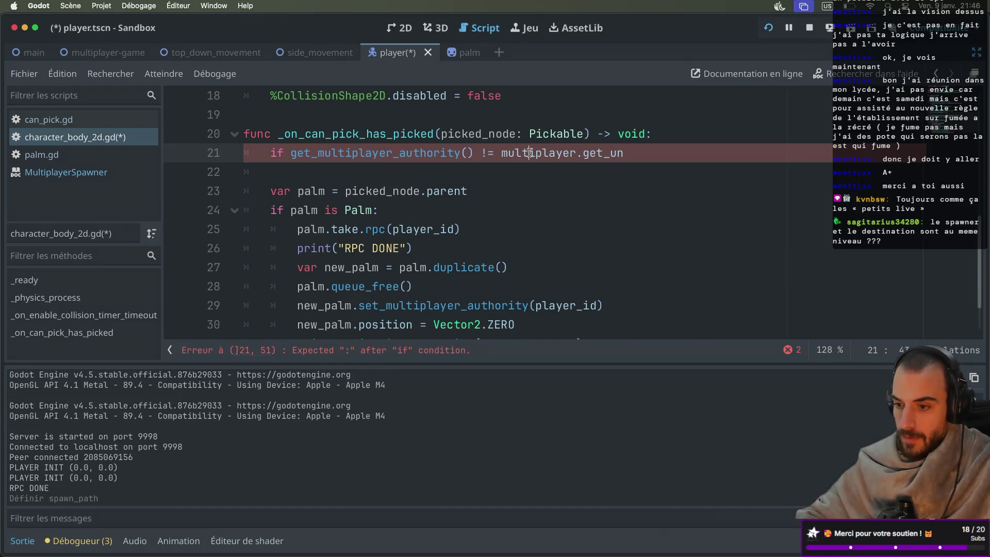
left_click_drag(499, 153, 654, 158)
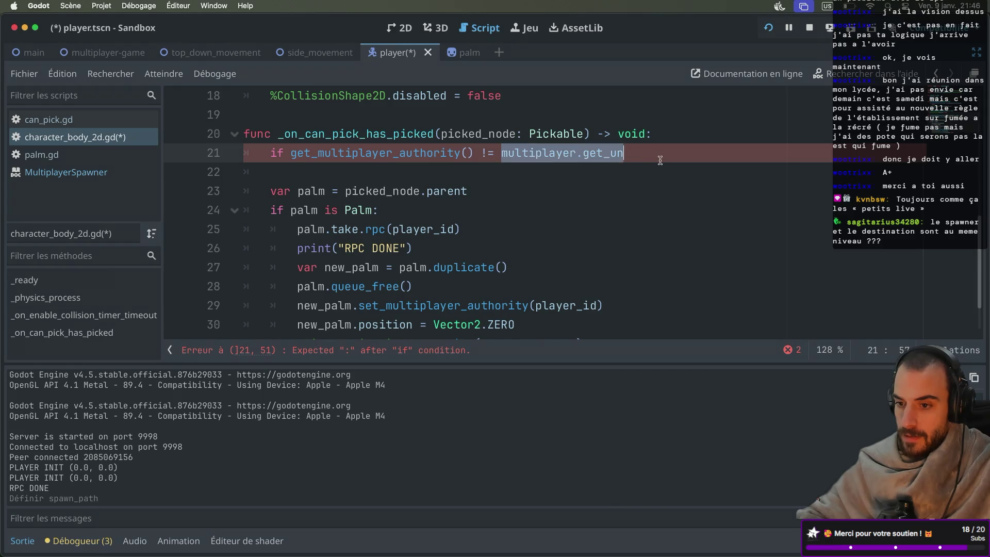
key("BackSpace")
type("play")
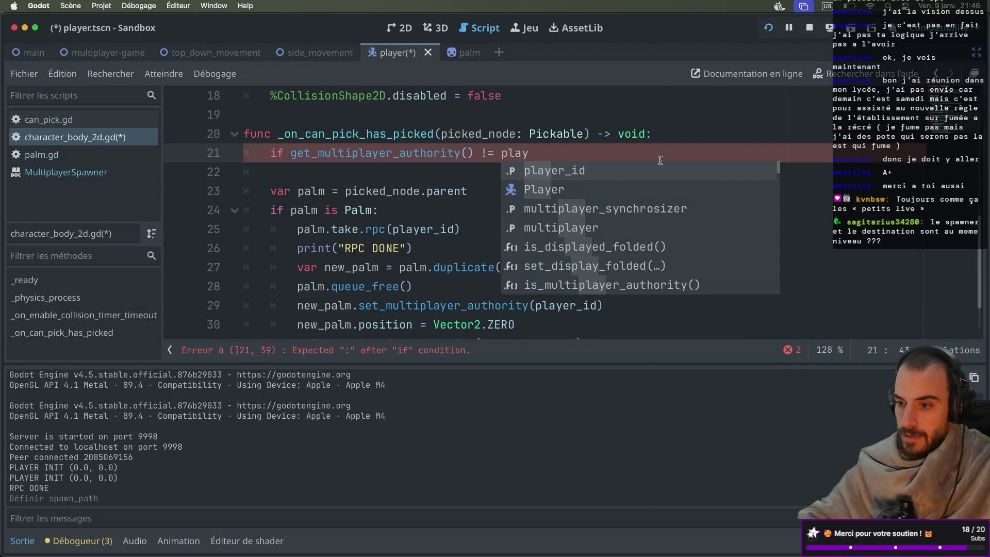
key("Return")
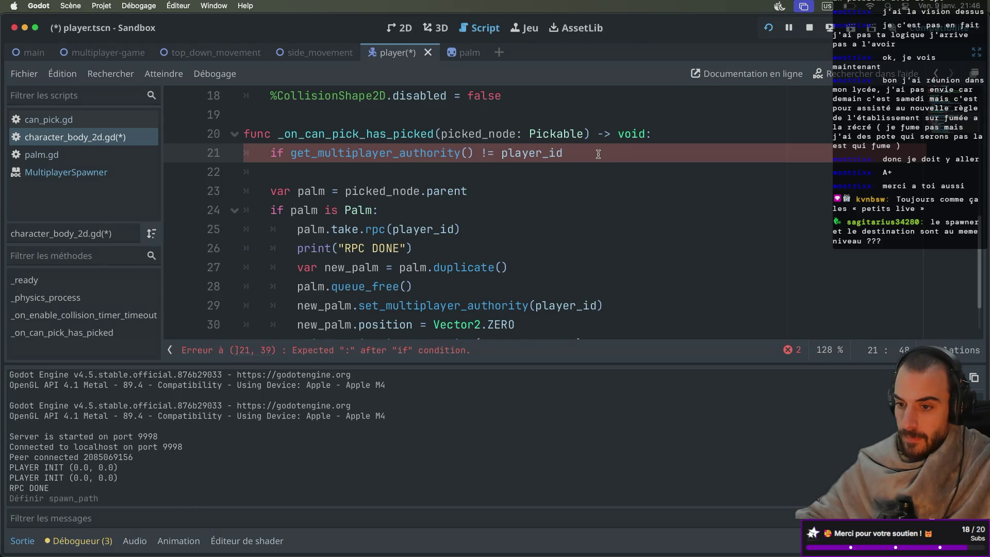
mouse_move(542, 151)
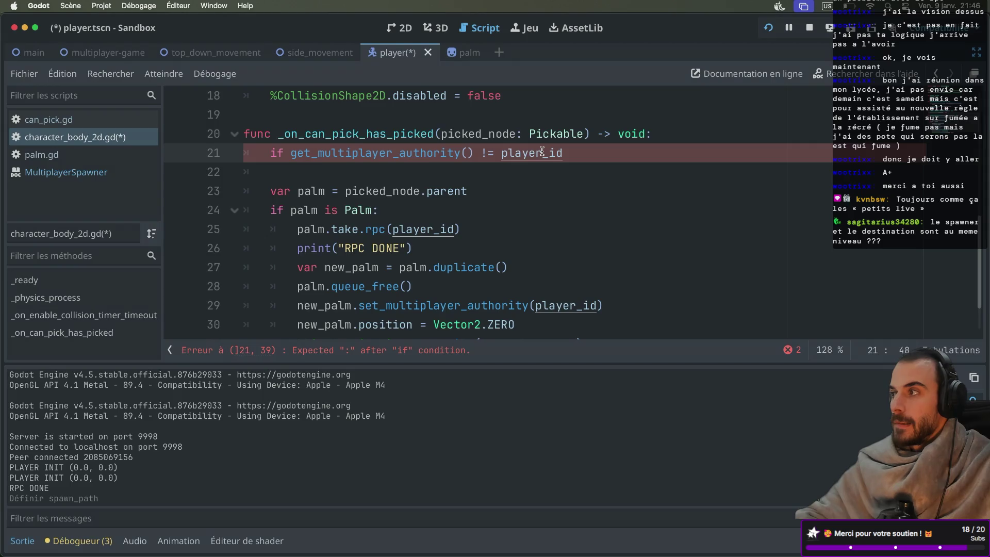
Compare against multiplayer.get_unique_id() instead, add the return body, and save.
key("BackSpace")
key("BackSpace")
key("BackSpace")
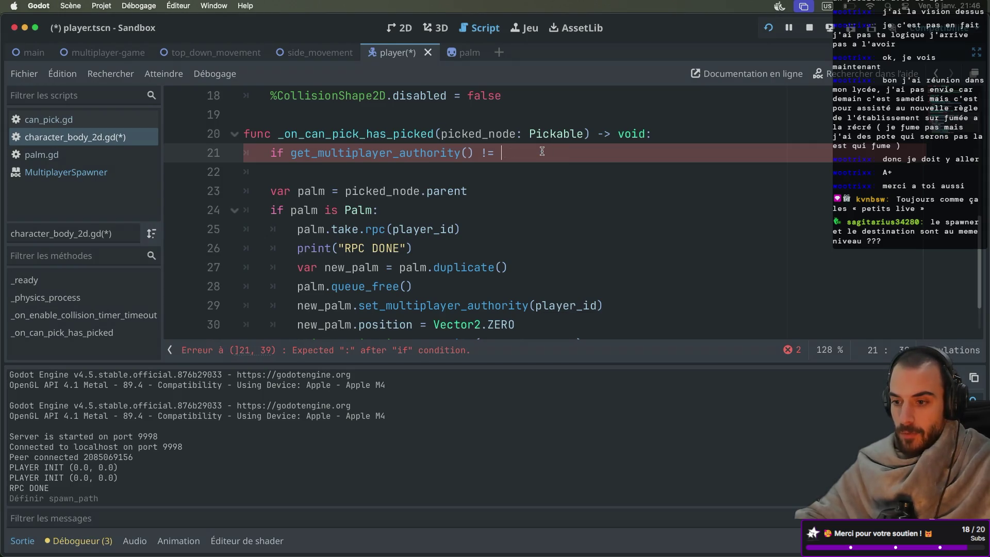
type("mul")
key("Down")
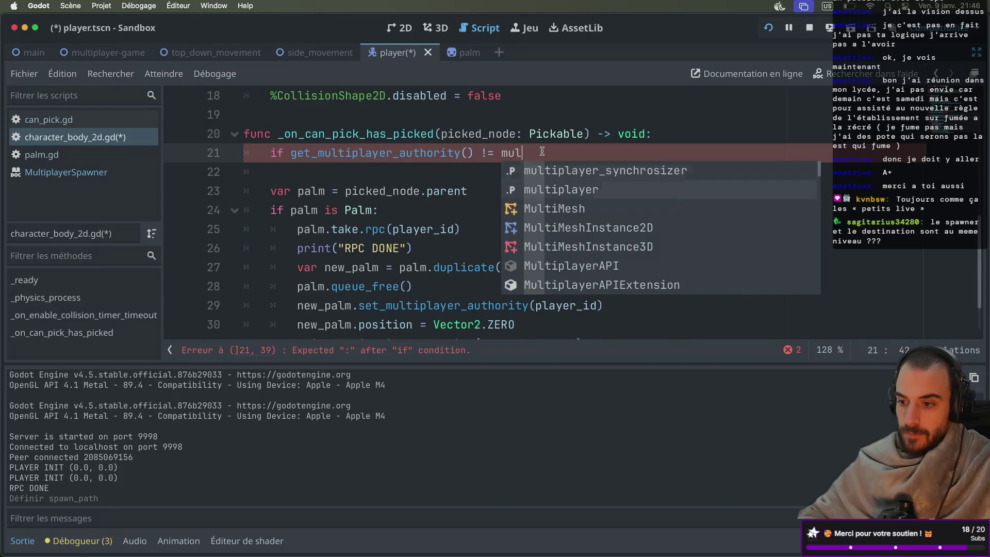
key("Return")
type(".get")
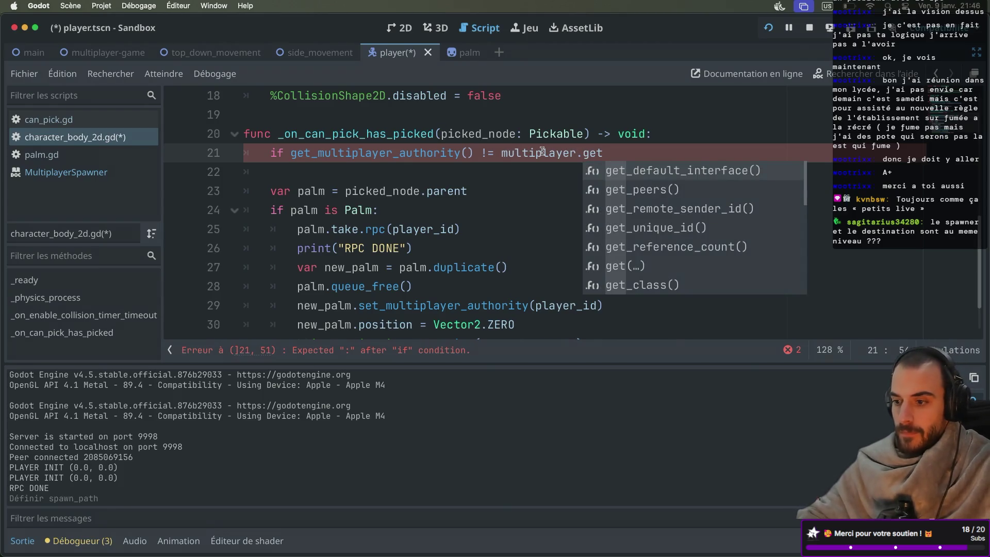
key("Down")
key("Down")
key("Down")
key("Return")
type(":")
key("Return")
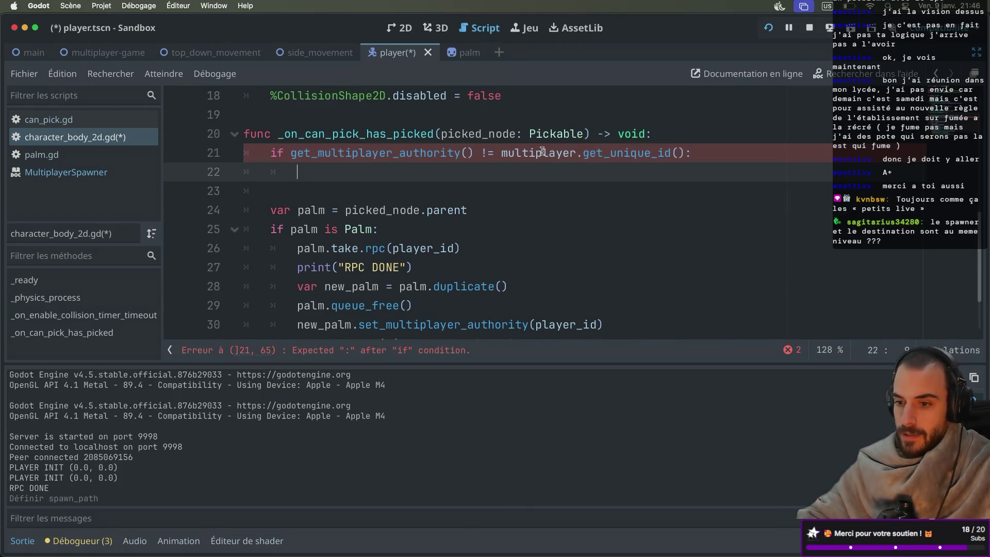
type("return")
key("super+s")
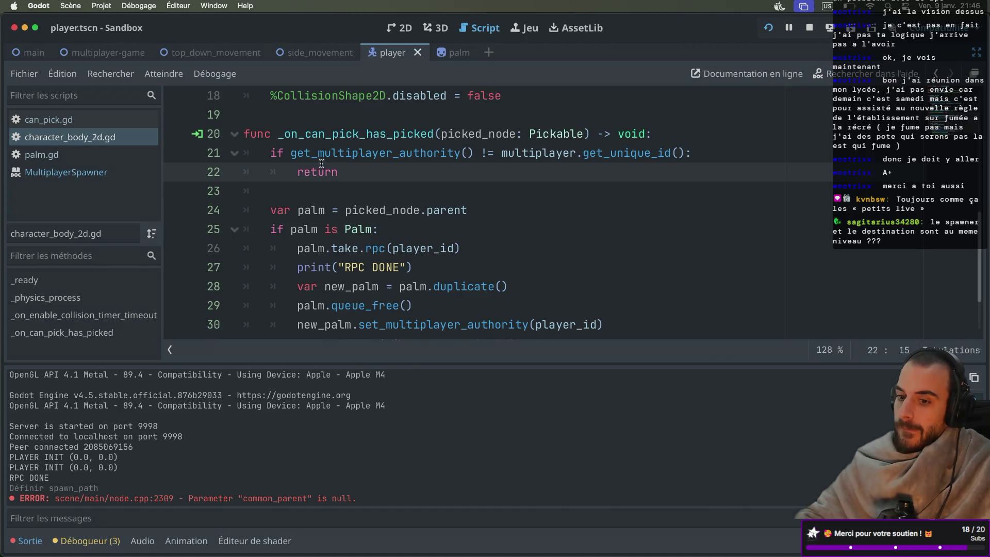
Add print("Pick from player %s" % player_id) below the guard, separated by a blank line.
left_click_drag(270, 153, 340, 177)
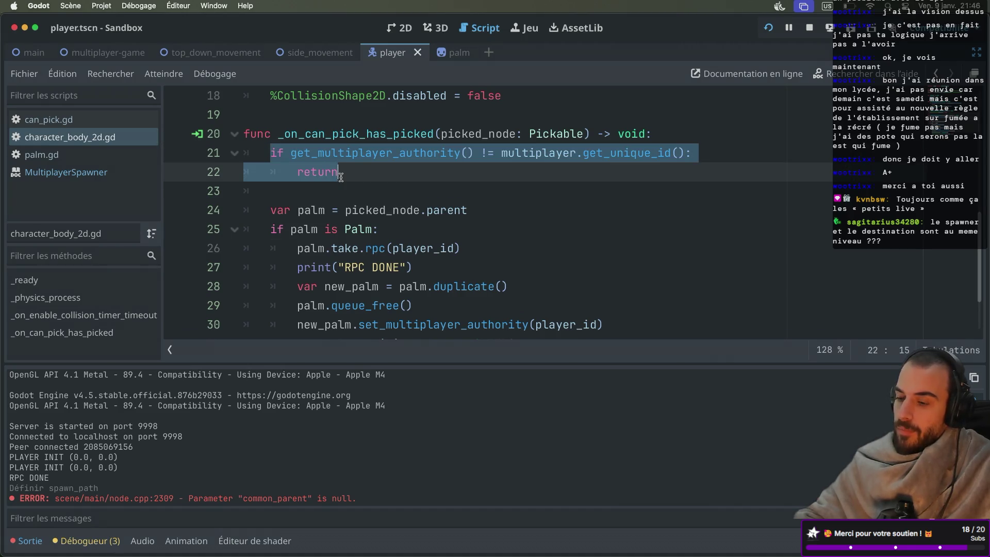
left_click(346, 167)
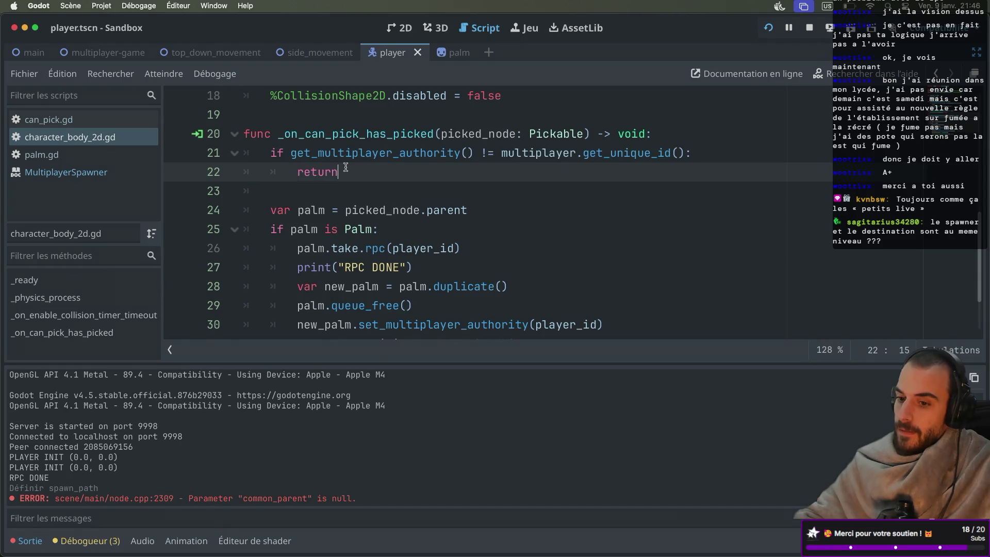
key("Return")
type("print(")
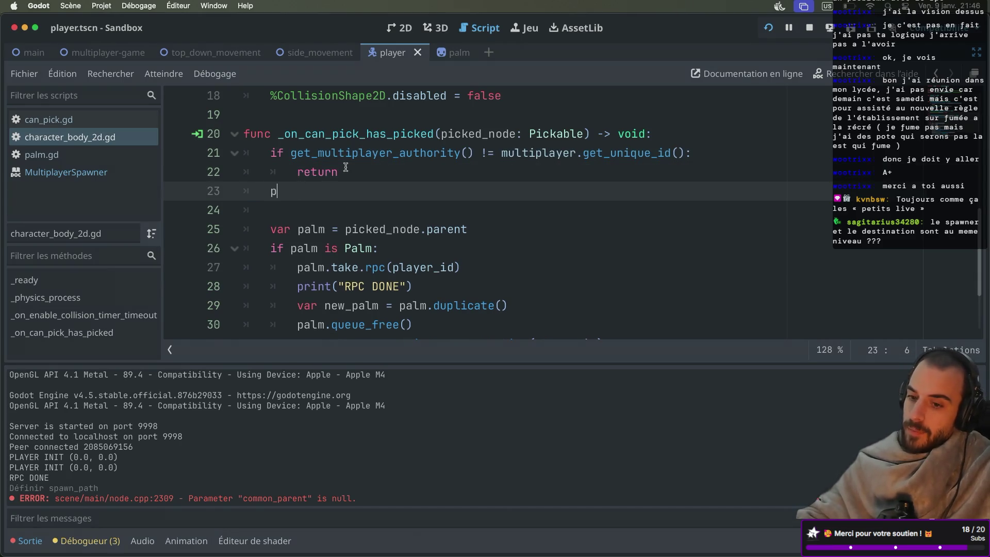
type("\"Pick from")
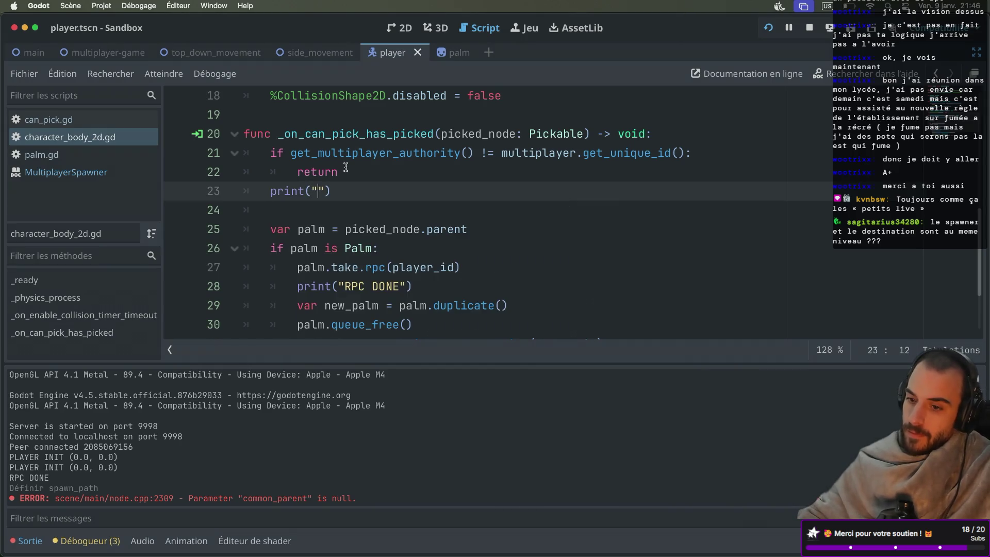
type(" player %")
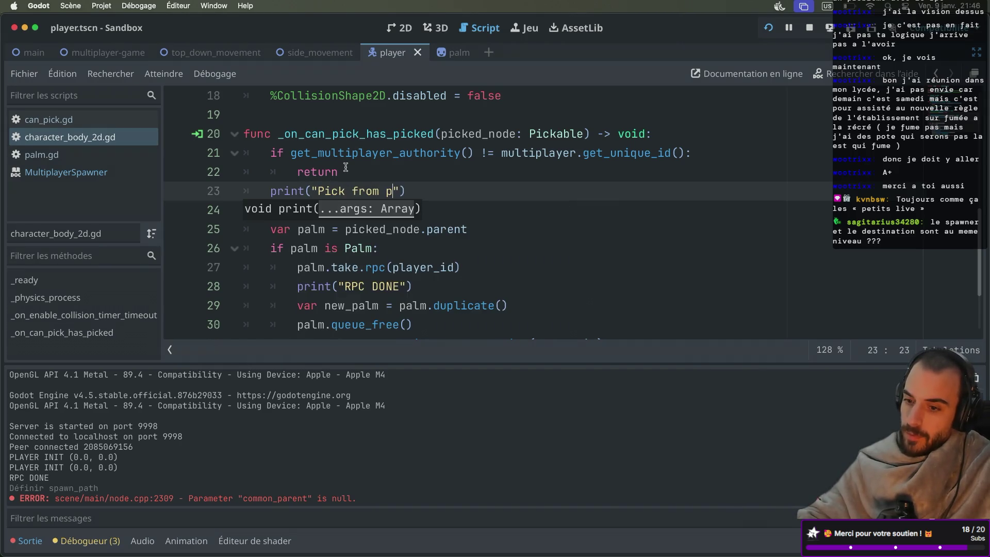
type("s\" ")
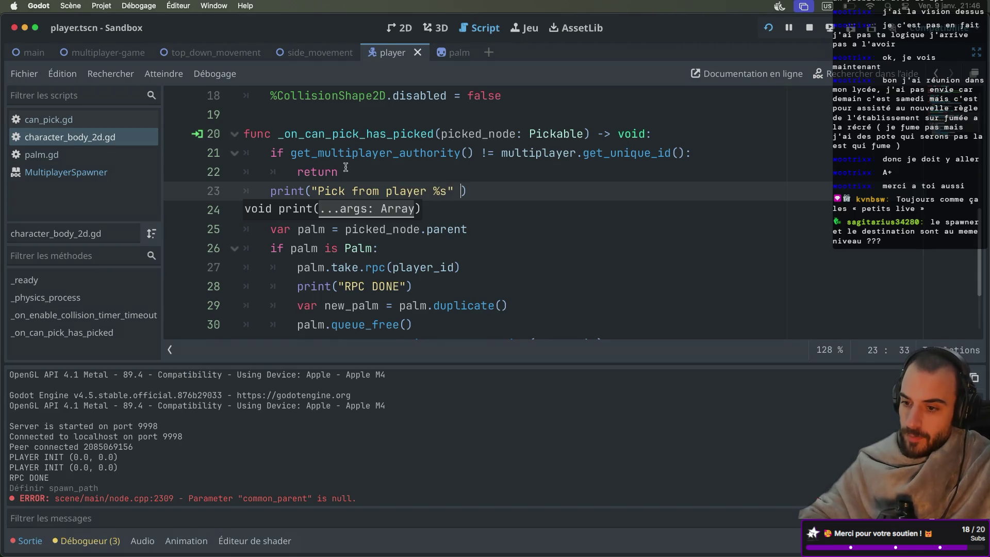
type("% player")
key("Return")
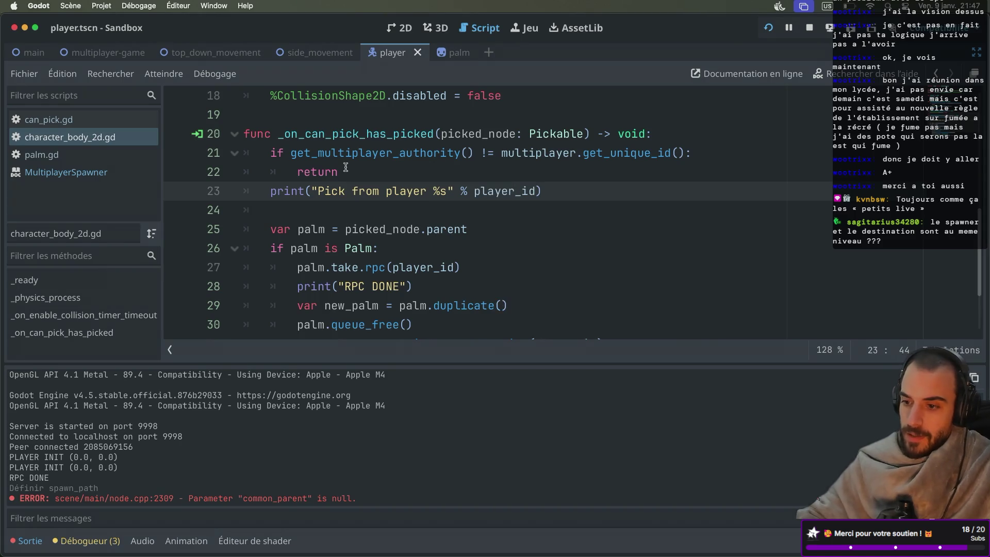
left_click(366, 172)
key("Return")
key("BackSpace")
key("BackSpace")
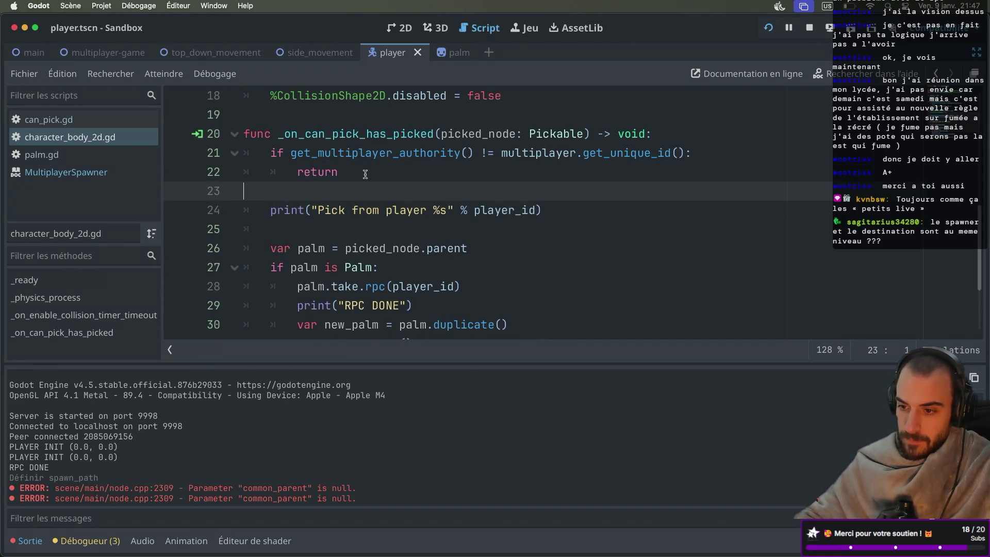
Replace player_id in the print with multiplayer.get_unique_id(), save, and relaunch the game.
double_click(494, 206)
type("mul")
key("Return")
left_click_drag(548, 206, 639, 207)
type(".get")
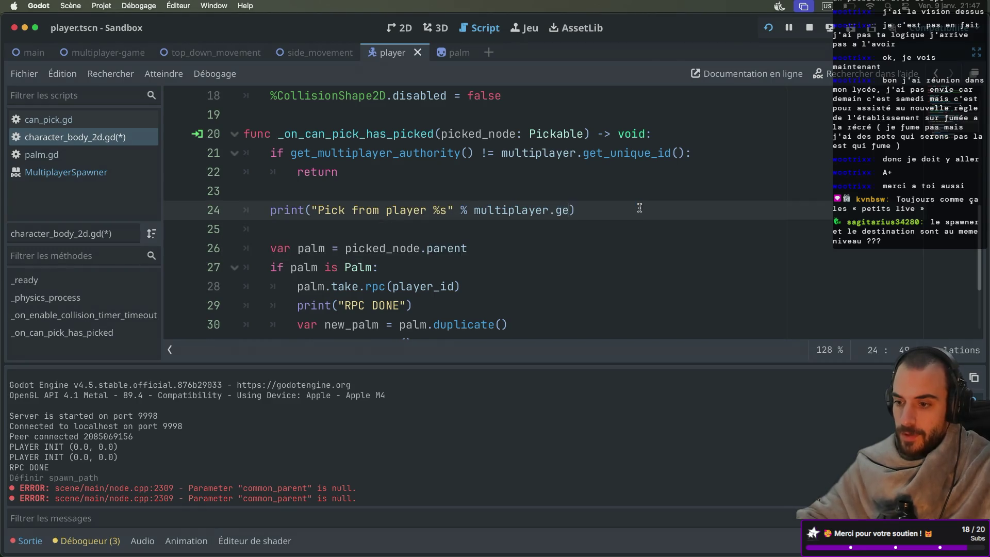
key("Down")
key("Down")
key("Down")
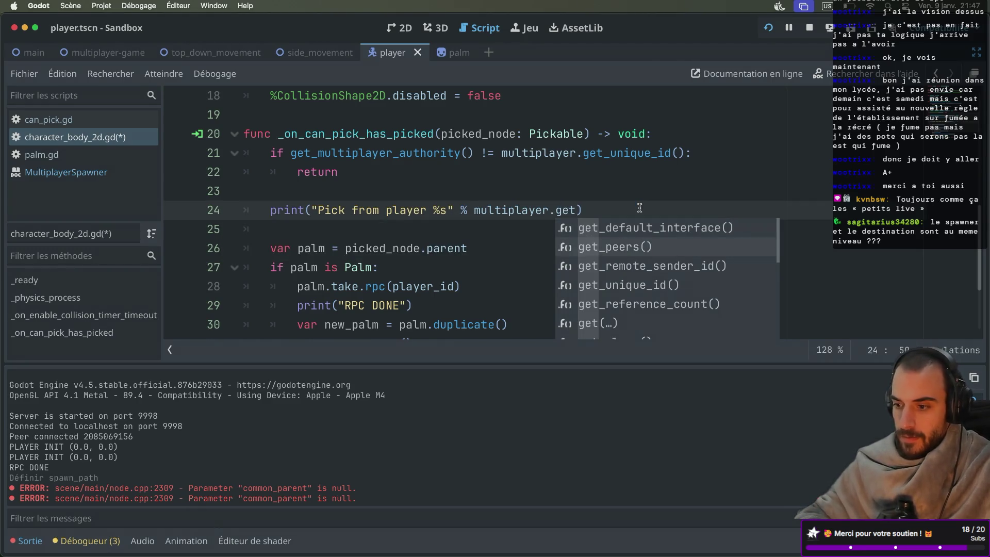
key("Return")
key("super+s")
left_click(768, 28)
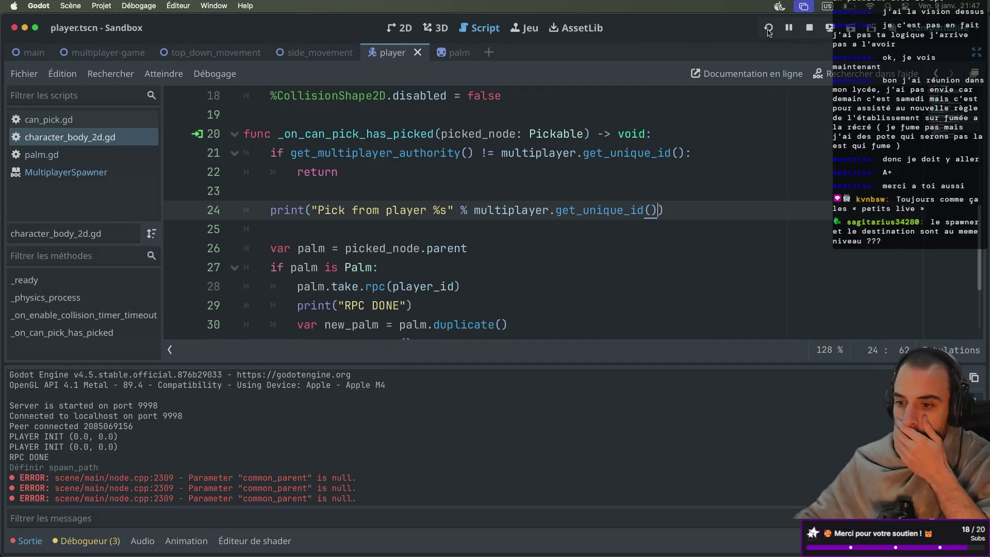
left_click_drag(435, 114, 637, 192)
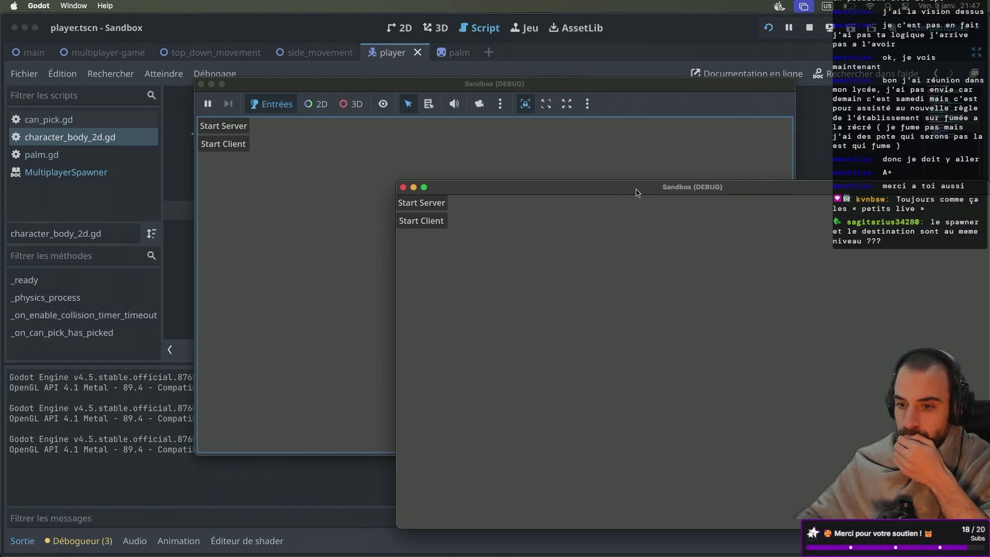
Start the server, join as client from the other window, and walk the player around with arrow keys.
left_click(438, 203)
left_click(333, 191)
left_click(223, 143)
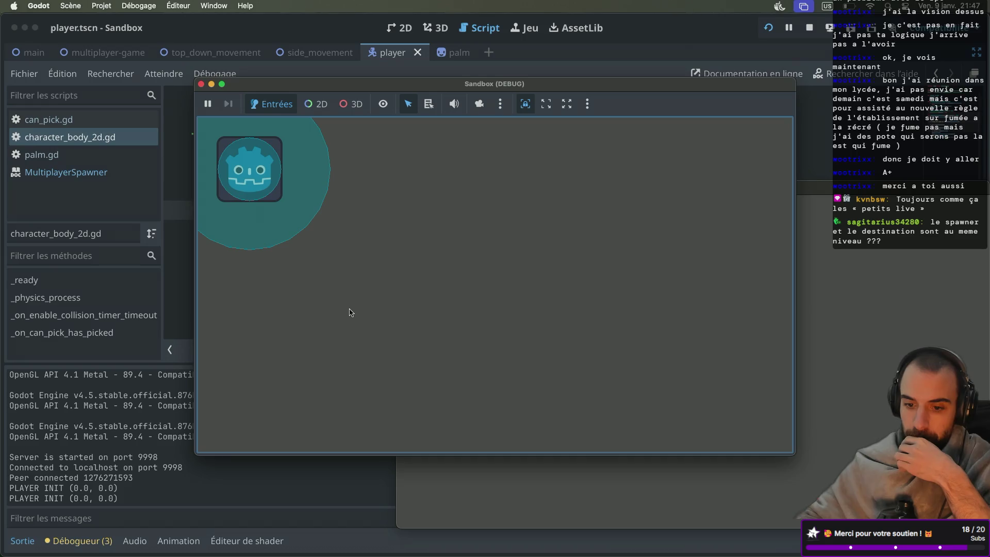
key("Right")
key("Left")
key("Right")
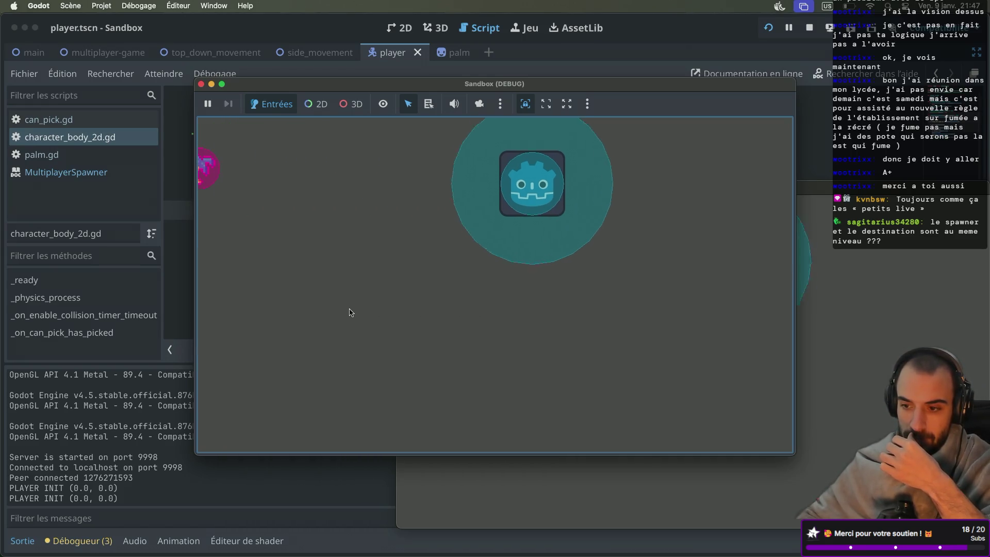
key("Down")
key("Left")
key("Up")
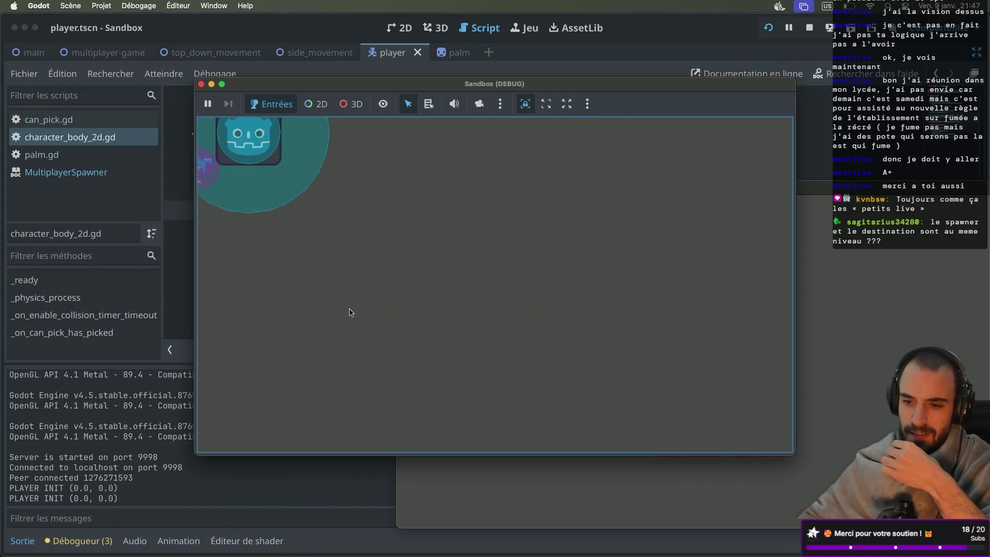
key("Right")
key("Down")
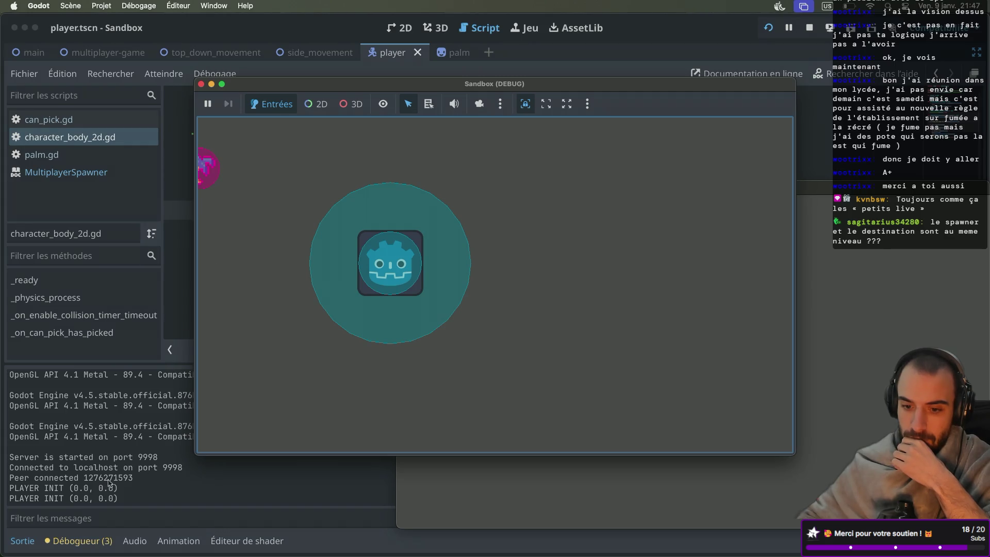
left_click(122, 468)
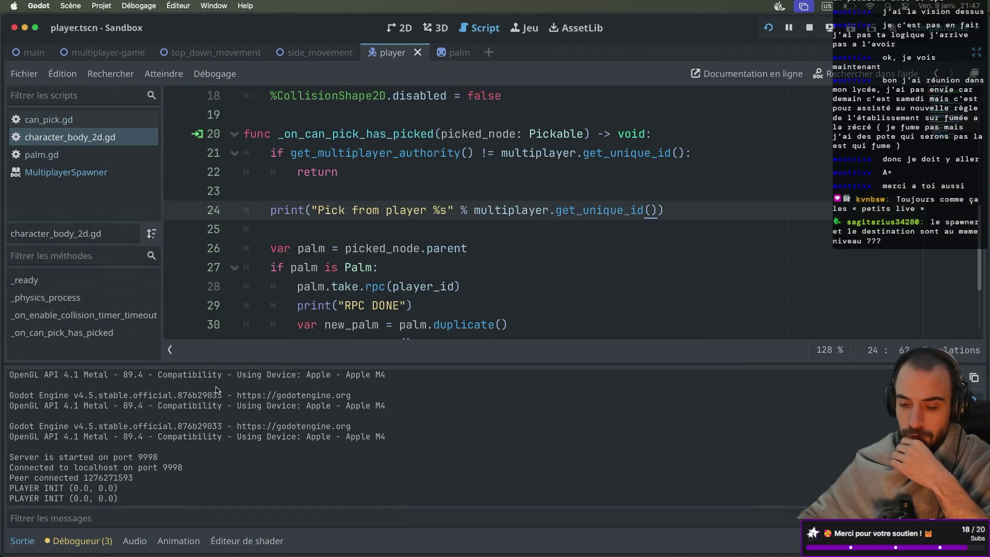
Scroll the script slightly and restart the project from the run controls.
scroll(433, 186, "down", 1)
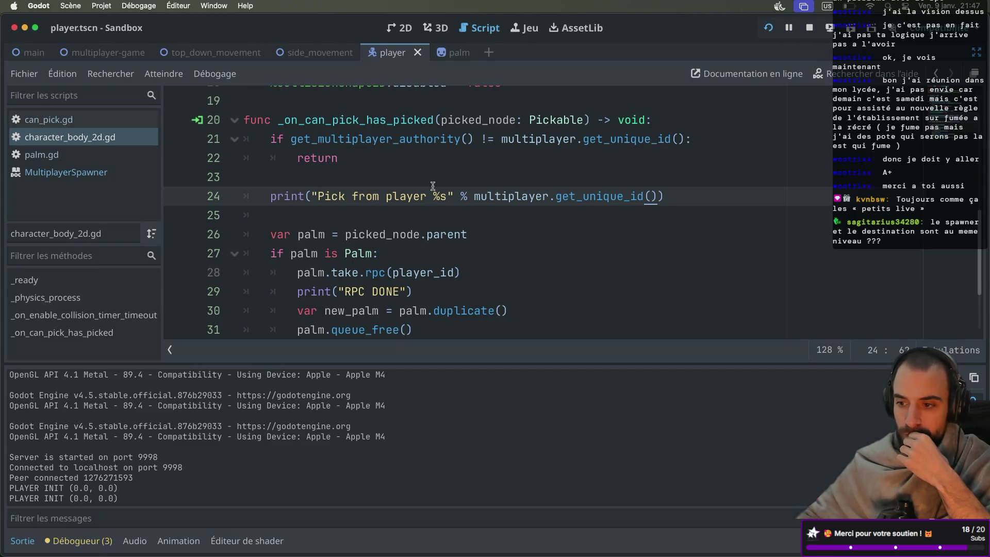
left_click(768, 28)
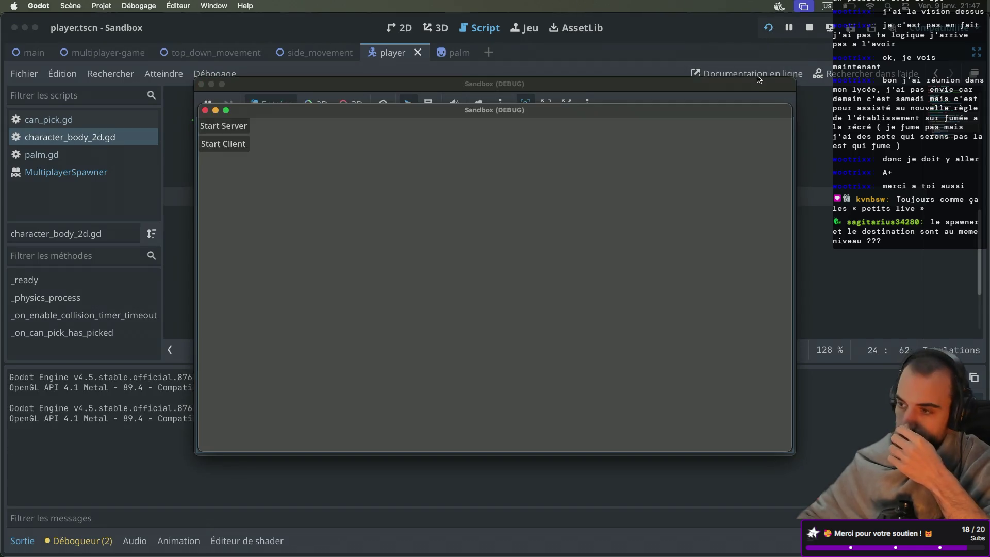
Host a server, join as client, and walk the player onto the palm and off again.
left_click(478, 227)
left_click(354, 209)
left_click(245, 147)
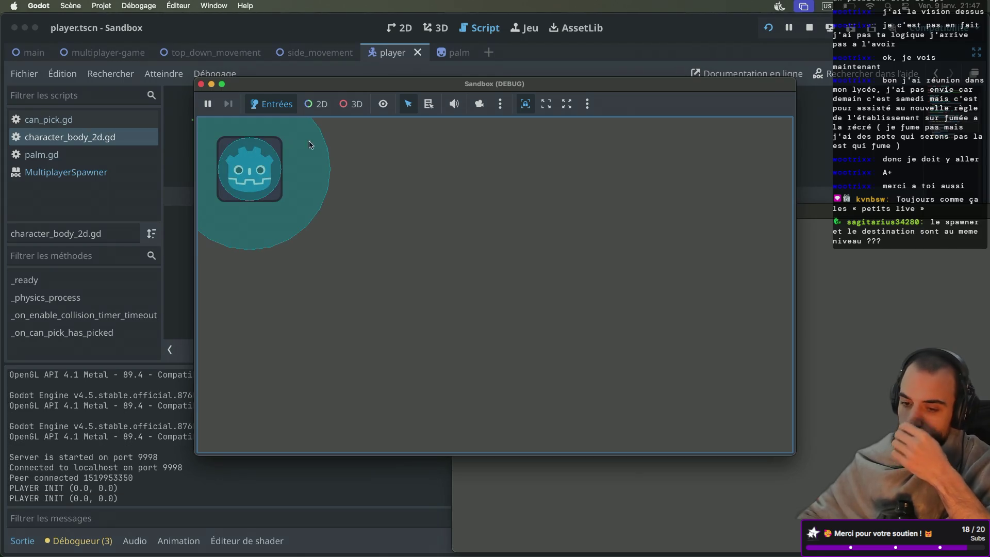
key("Right")
key("Up")
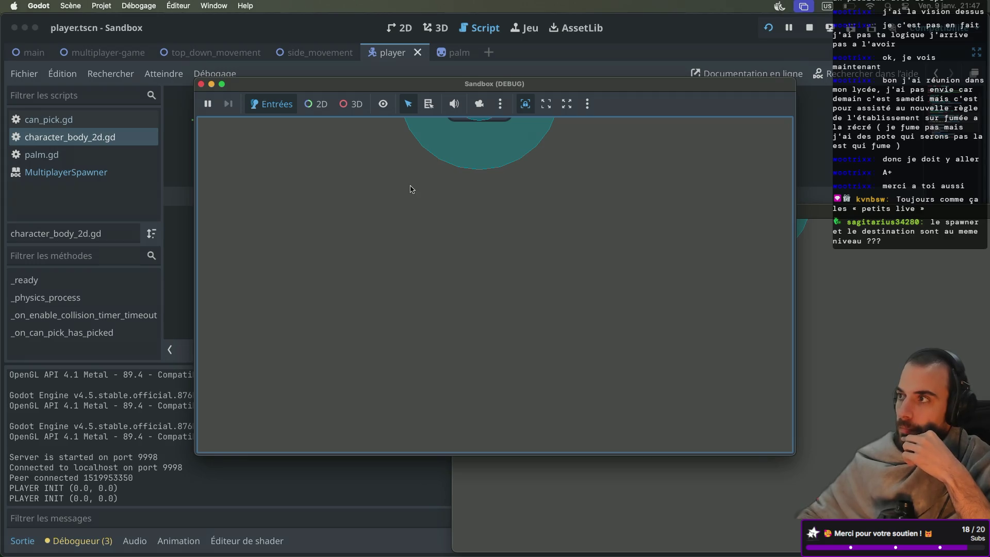
key("Down")
key("Left")
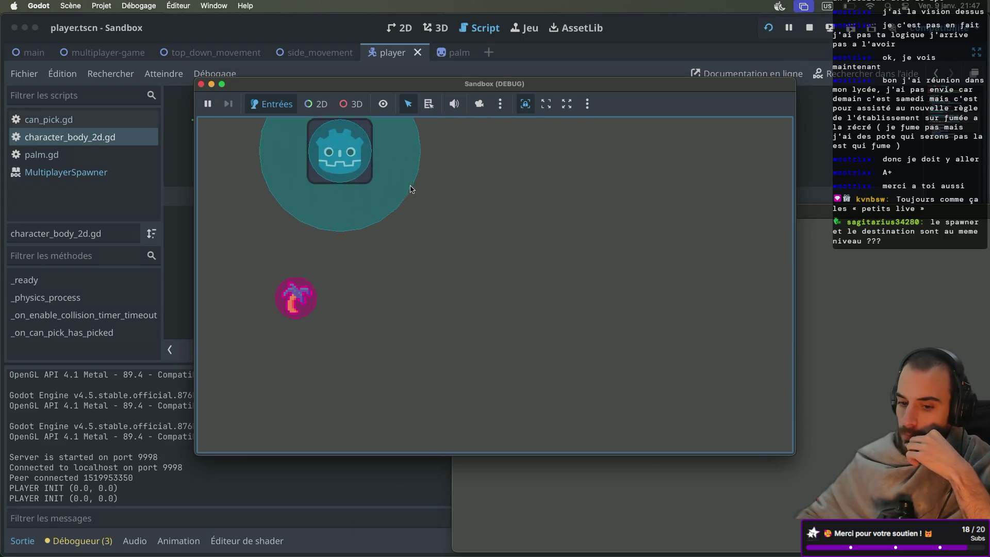
key("Right")
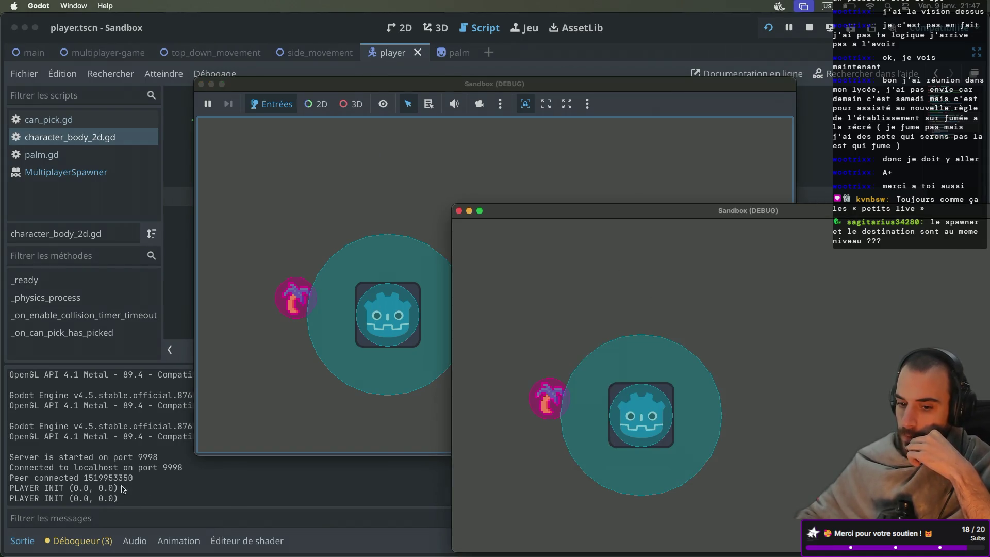
Return to the editor and toggle distraction-free mode off and back on.
left_click(134, 465)
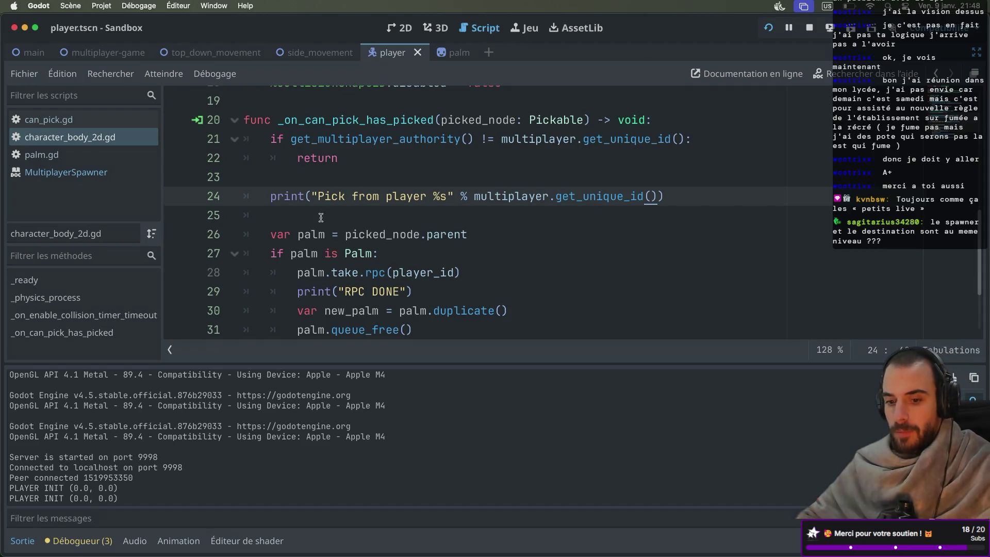
scroll(448, 205, "up", 2)
key("super+ctrl+d")
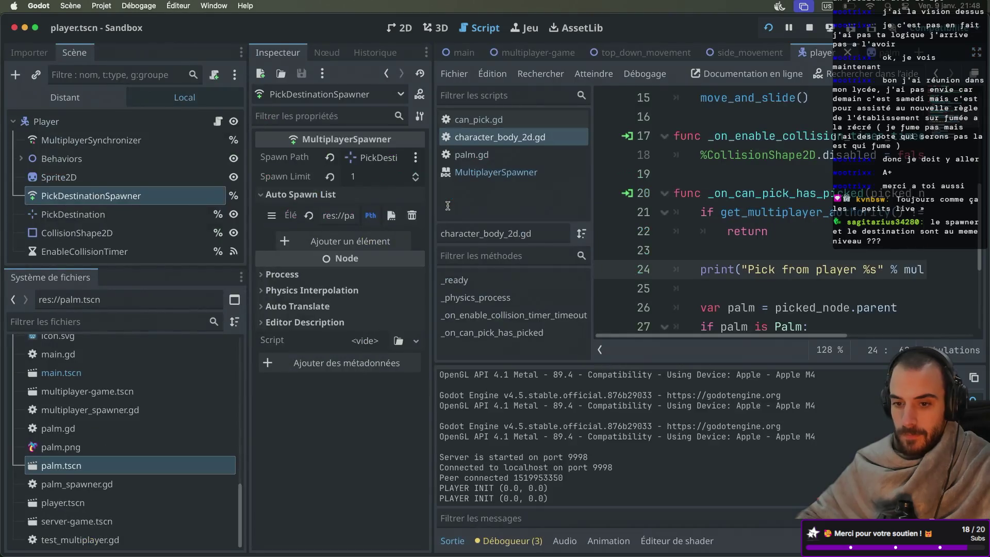
key("super+ctrl+d")
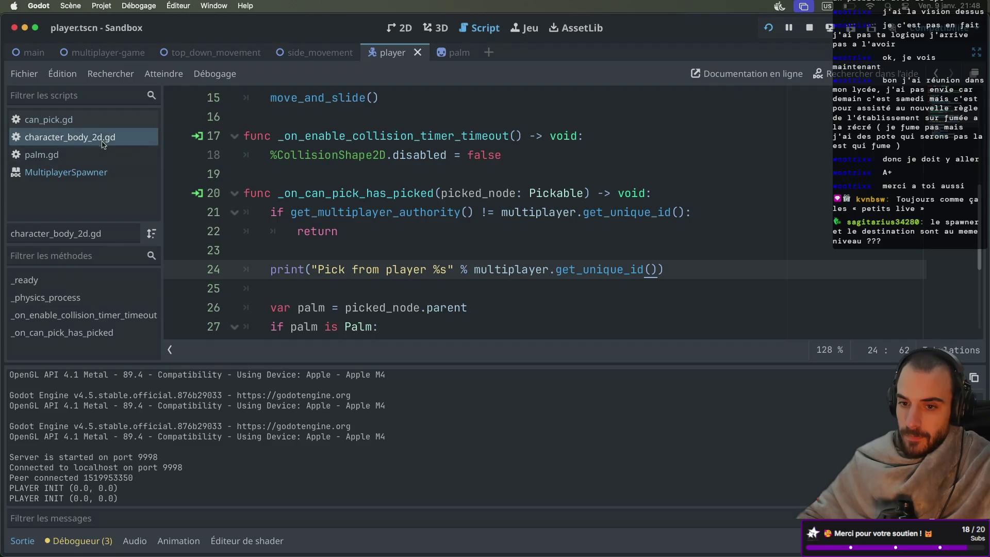
Open can_pick.gd from the script list.
left_click(96, 120)
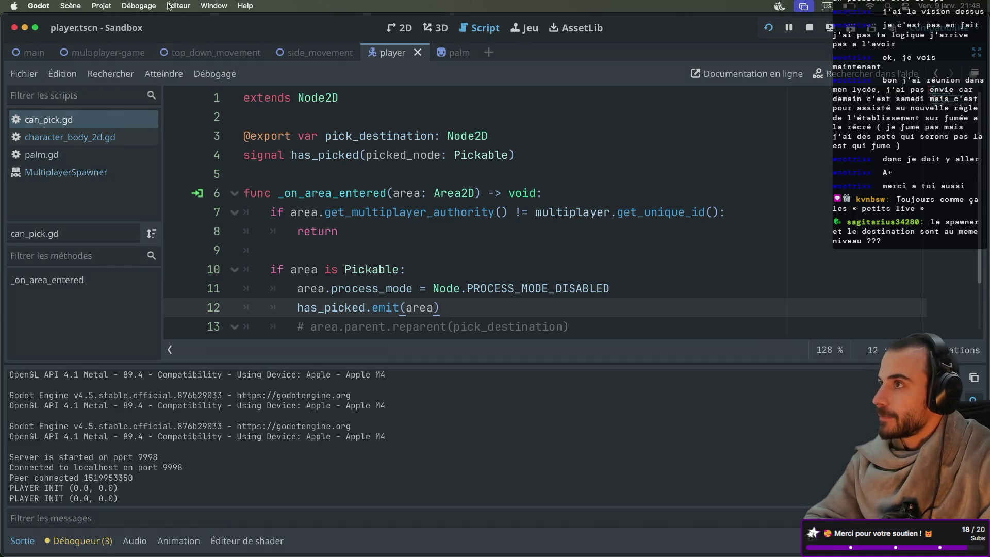
Review _on_area_entered and PROCESS_MODE_DISABLED's docs in can_pick.gd, then restore the side docks.
scroll(428, 239, "down", 1)
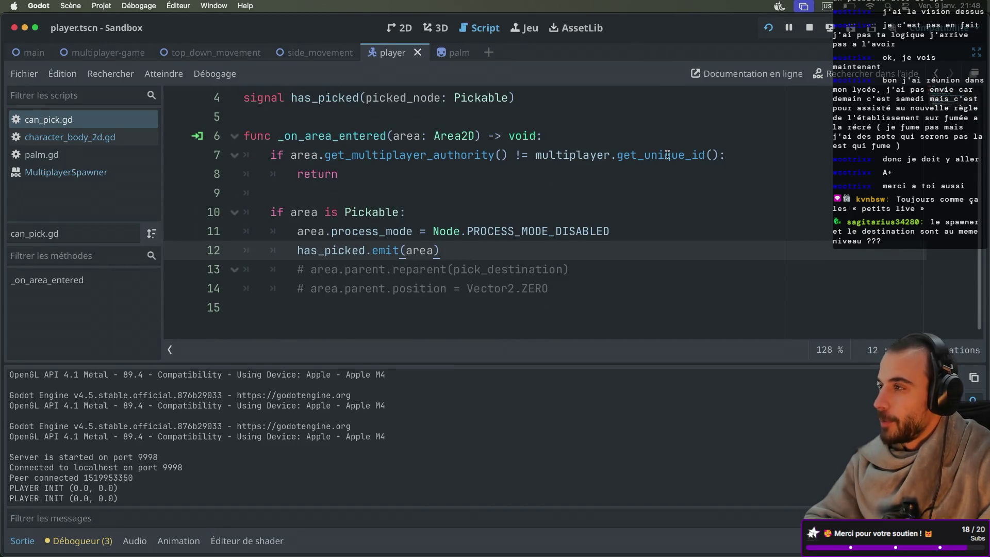
mouse_move(667, 155)
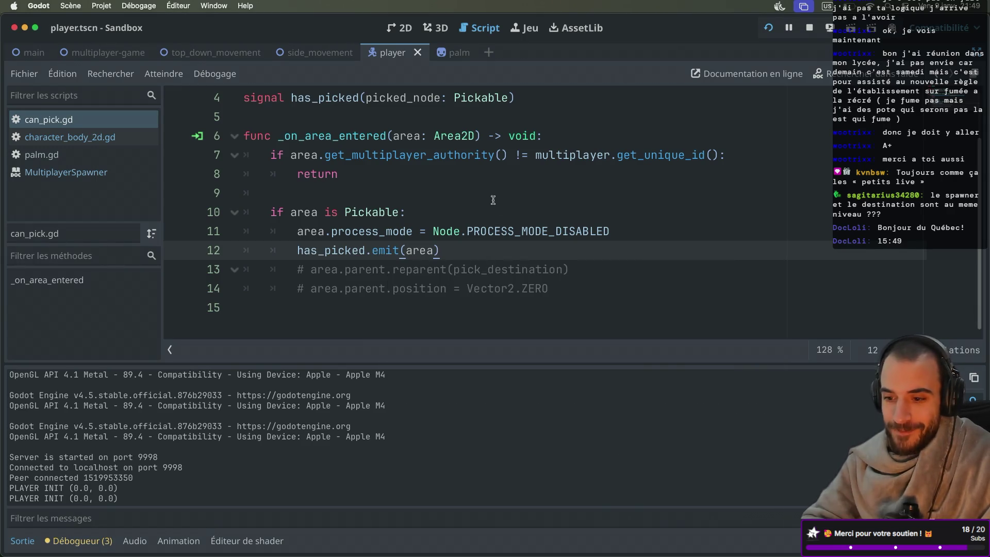
double_click(495, 223)
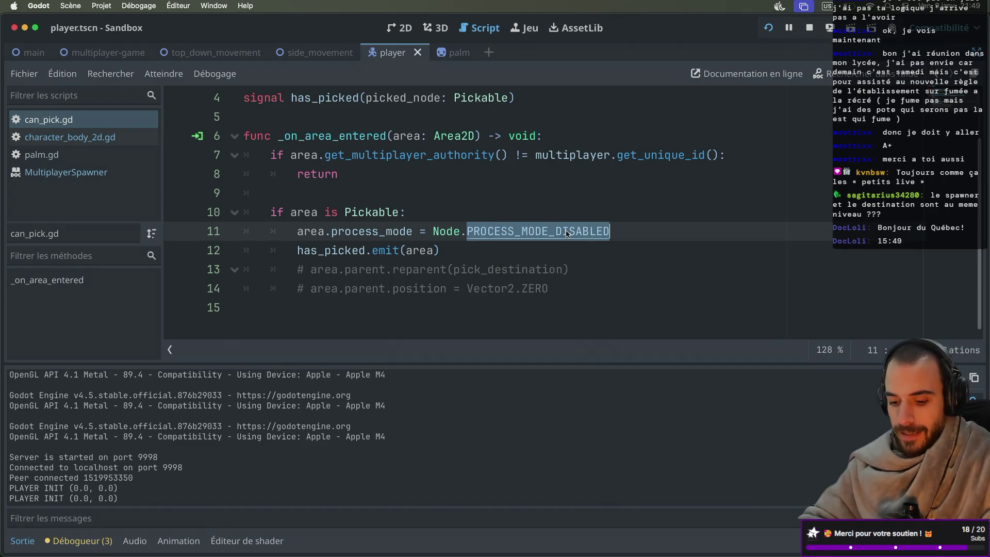
key("ctrl+super+d")
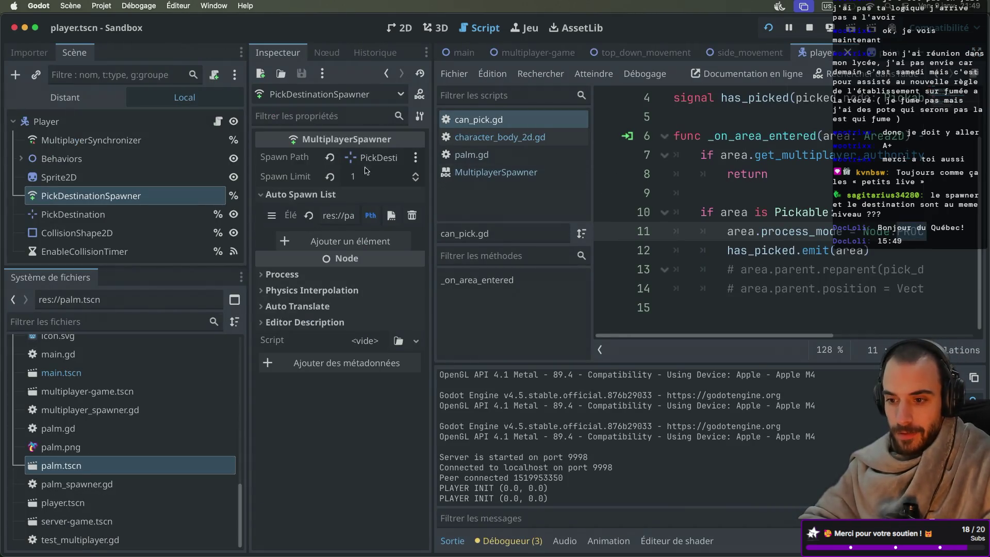
Widen the Inspector and code area, then restart the game and move its window aside.
left_click_drag(246, 162, 225, 157)
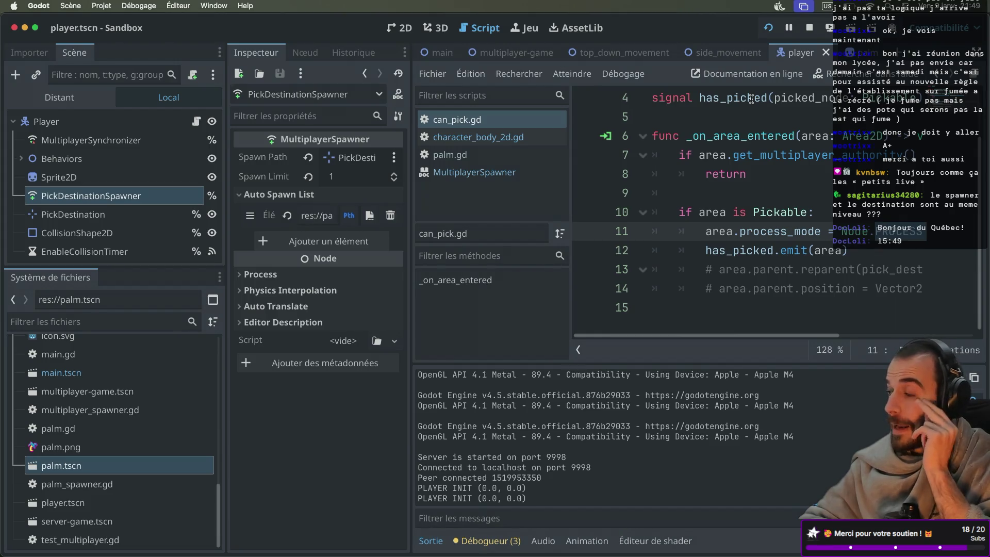
left_click(768, 29)
mouse_move(467, 116)
left_mouse_down()
mouse_move(700, 223)
mouse_move(717, 244)
left_mouse_up()
Start the server in one Sandbox window and join it as a client from the other.
left_click(469, 254)
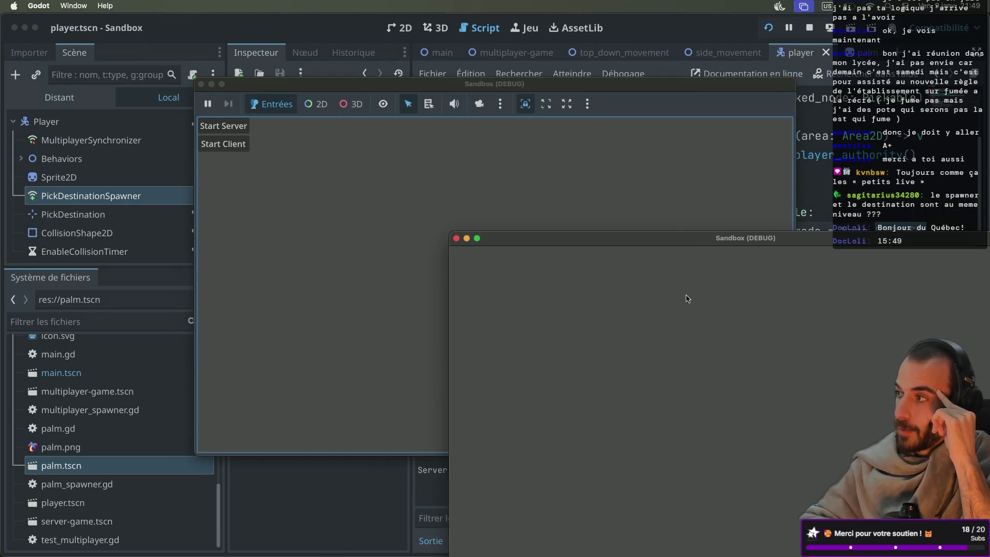
mouse_move(810, 244)
left_mouse_down()
mouse_move(678, 170)
mouse_move(745, 168)
left_mouse_up()
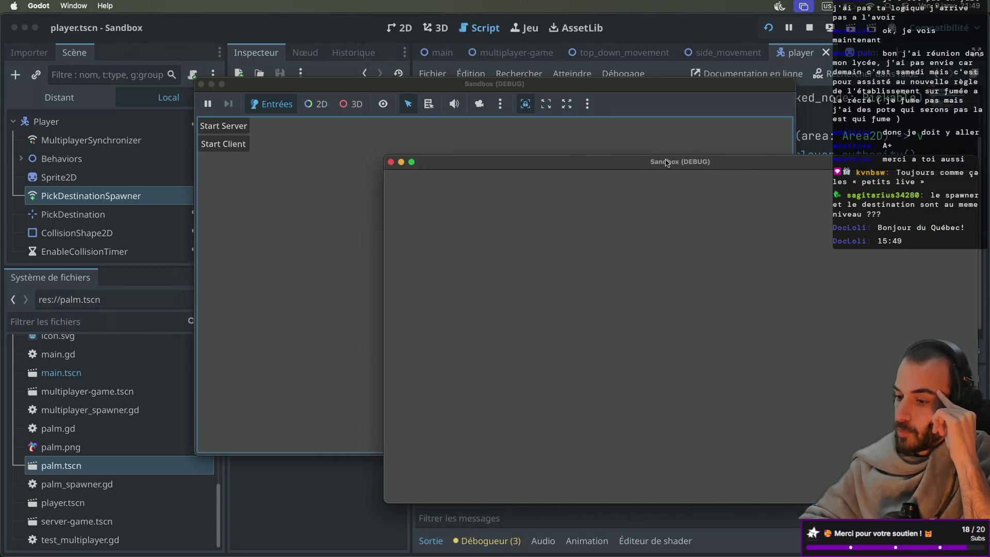
mouse_move(666, 163)
left_mouse_down()
mouse_move(716, 157)
mouse_move(547, 166)
left_mouse_up()
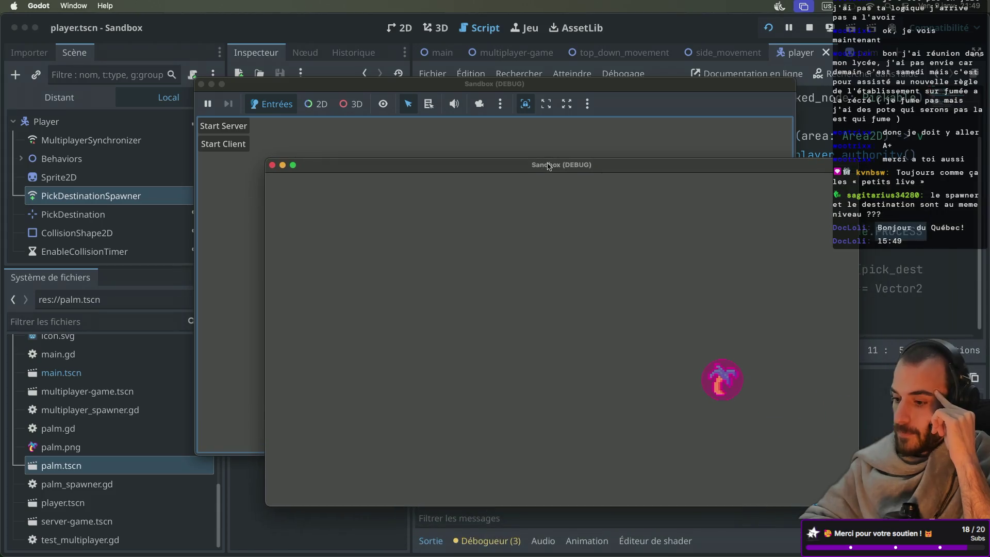
left_click(566, 125)
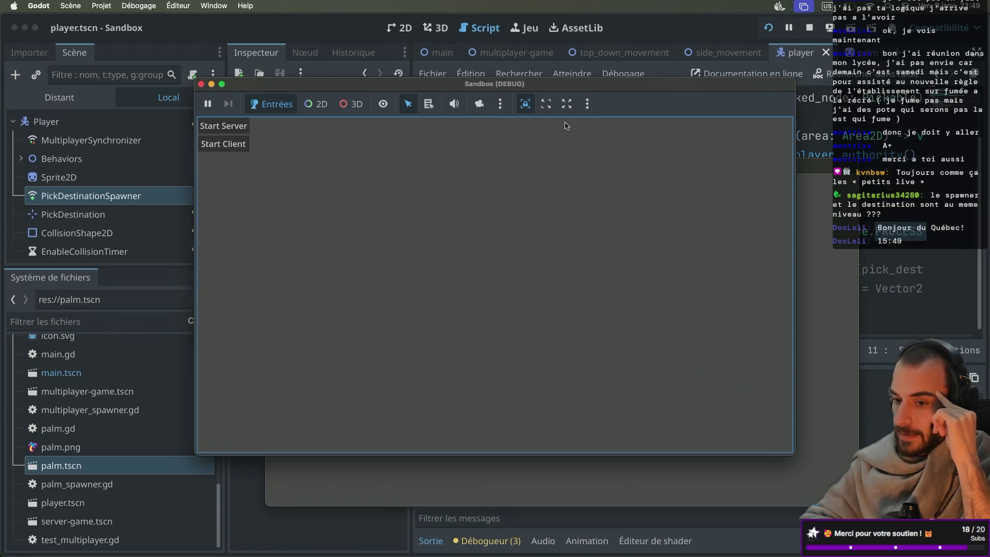
left_click(230, 144)
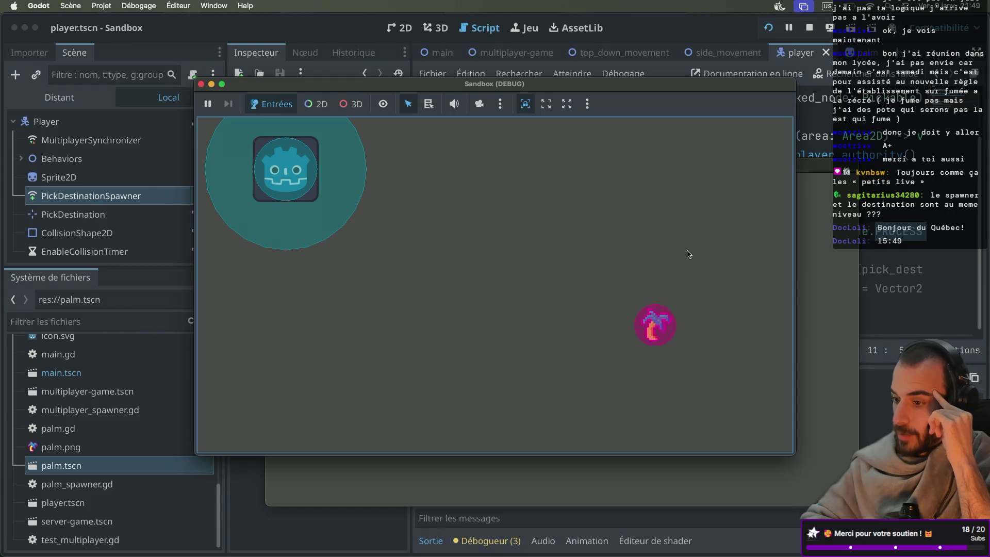
Walk the player onto the palm and back, then show the Distant scene tree.
key("super+Tab")
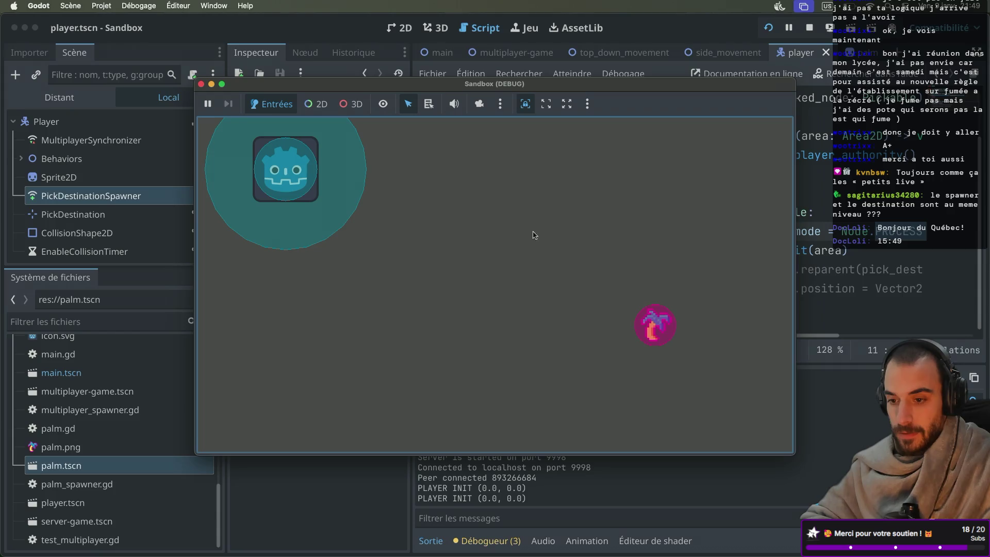
key("Down")
key("Right")
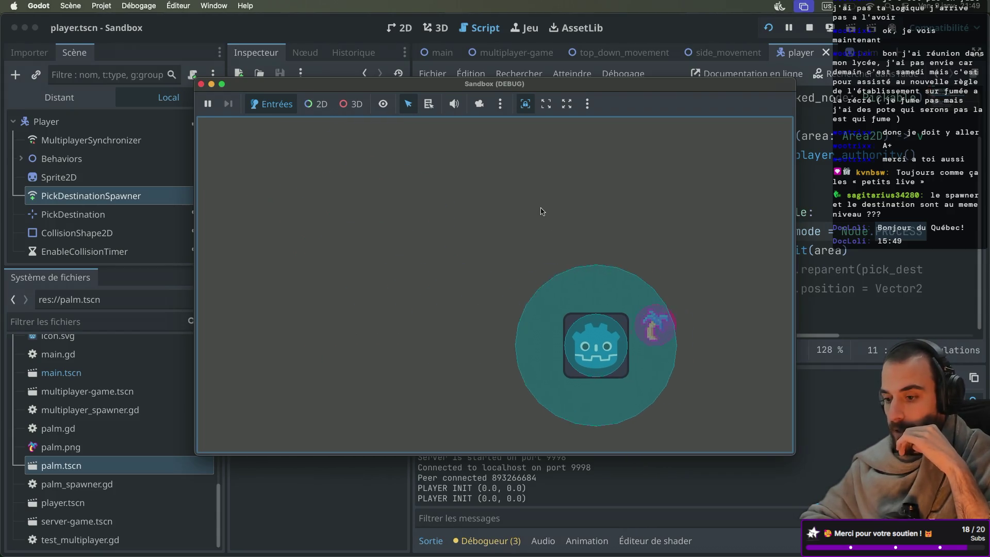
key("Left")
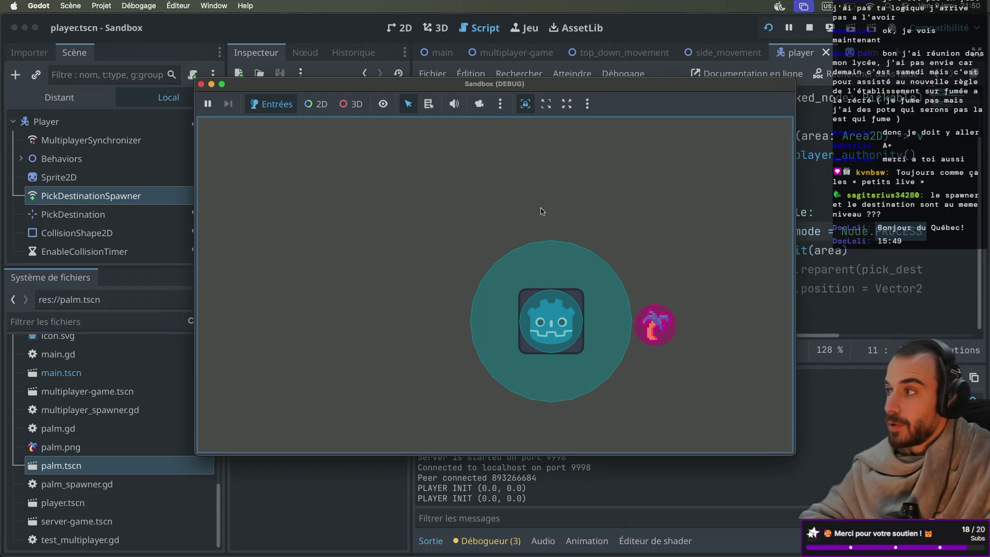
left_click(77, 101)
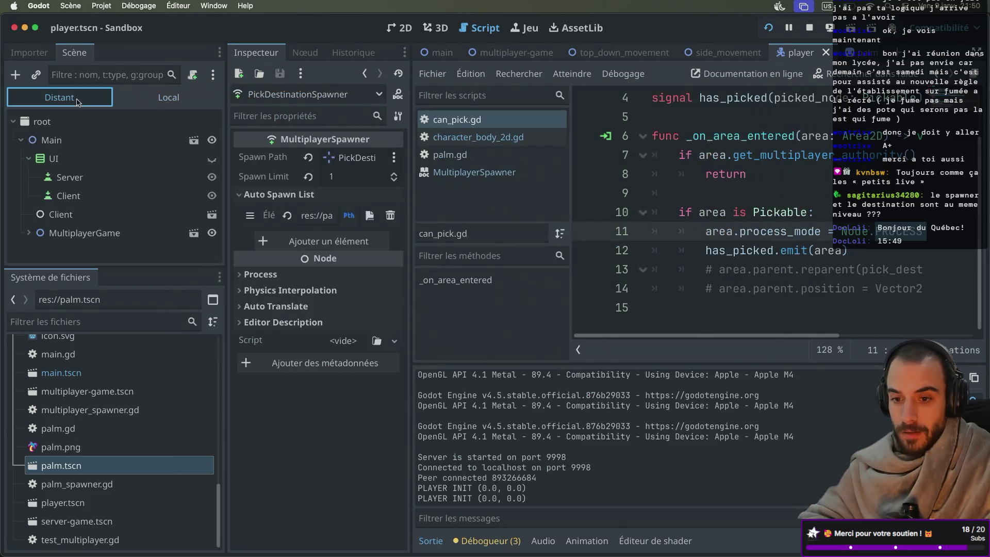
Inspect the spawned Palm under MultiplayerGame > PalmSpawner, then show can_pick.gd distraction-free.
left_click(29, 232)
scroll(79, 202, "down", 2)
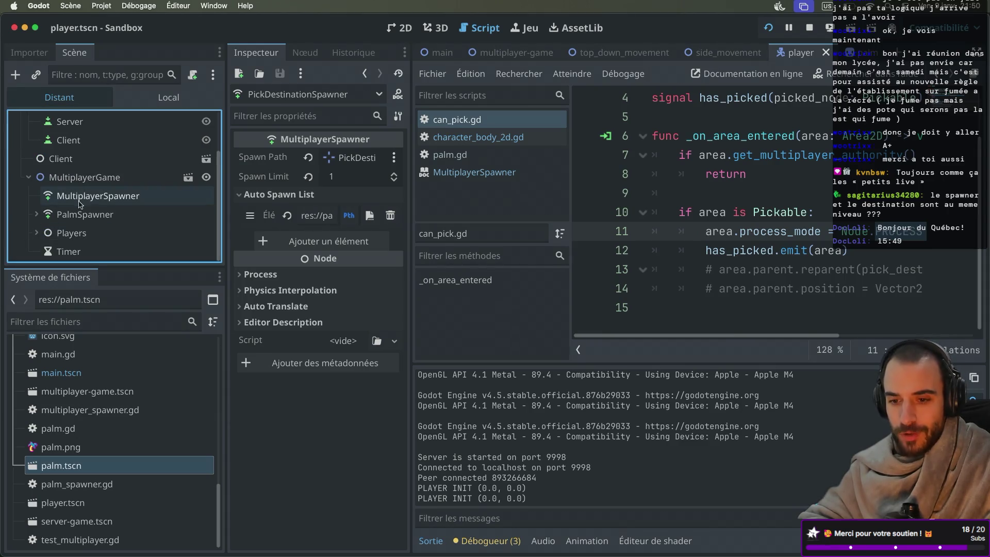
left_click(36, 214)
left_click(72, 233)
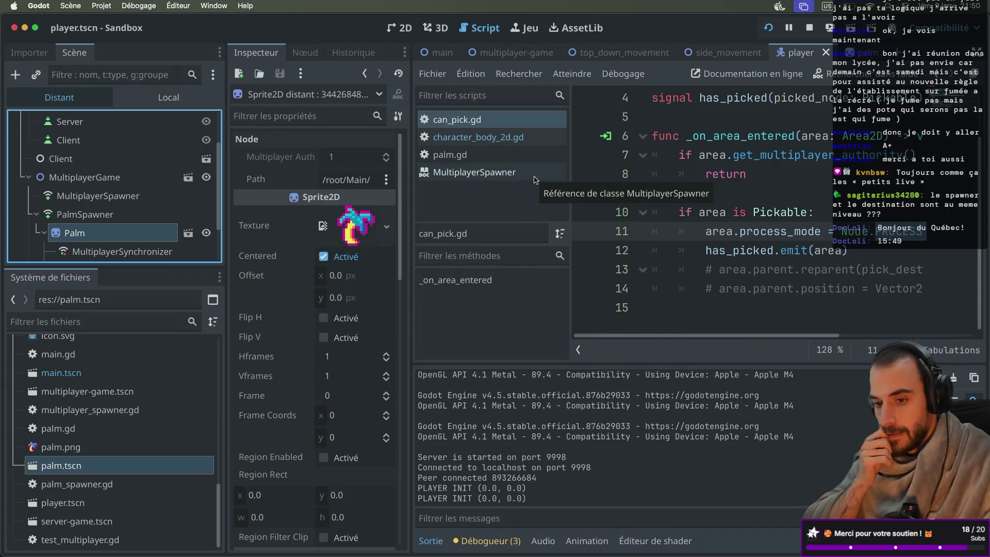
key("ctrl+super+d")
scroll(406, 188, "up", 1)
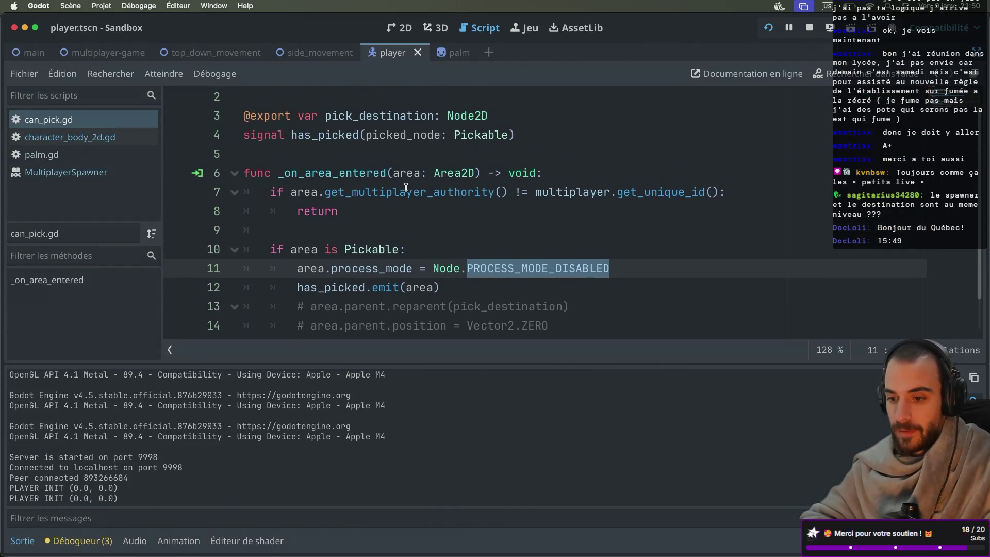
left_click(323, 276)
double_click(354, 272)
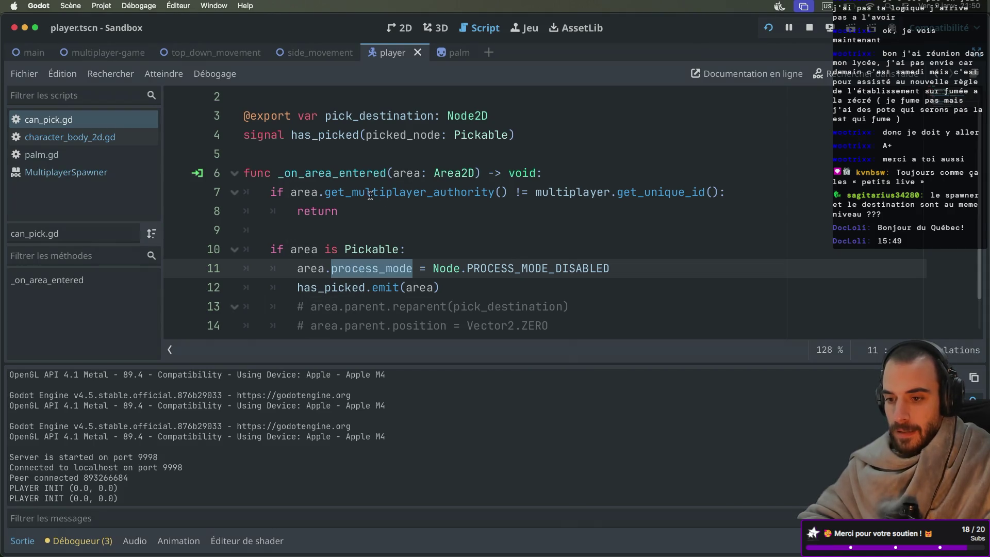
scroll(338, 175, "up", 1)
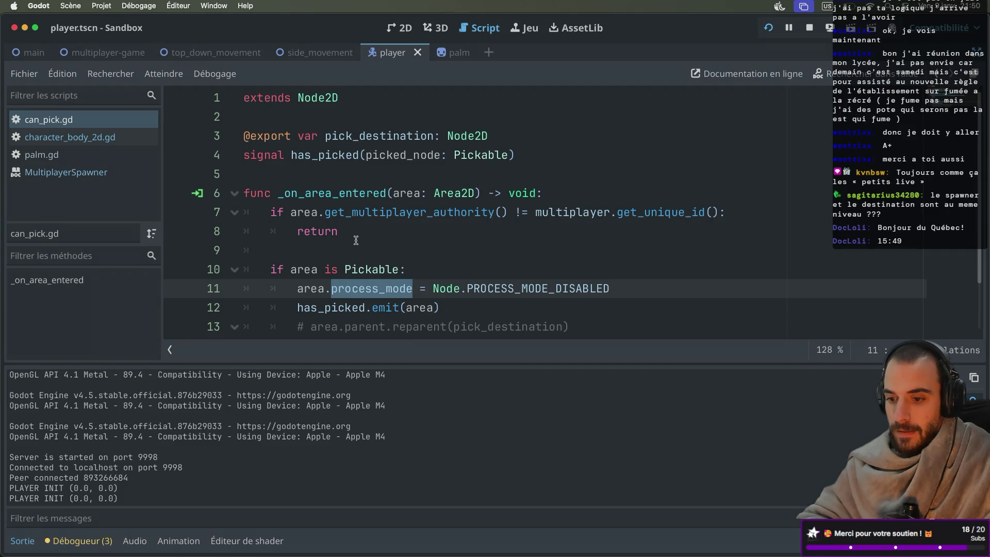
scroll(349, 252, "down", 2)
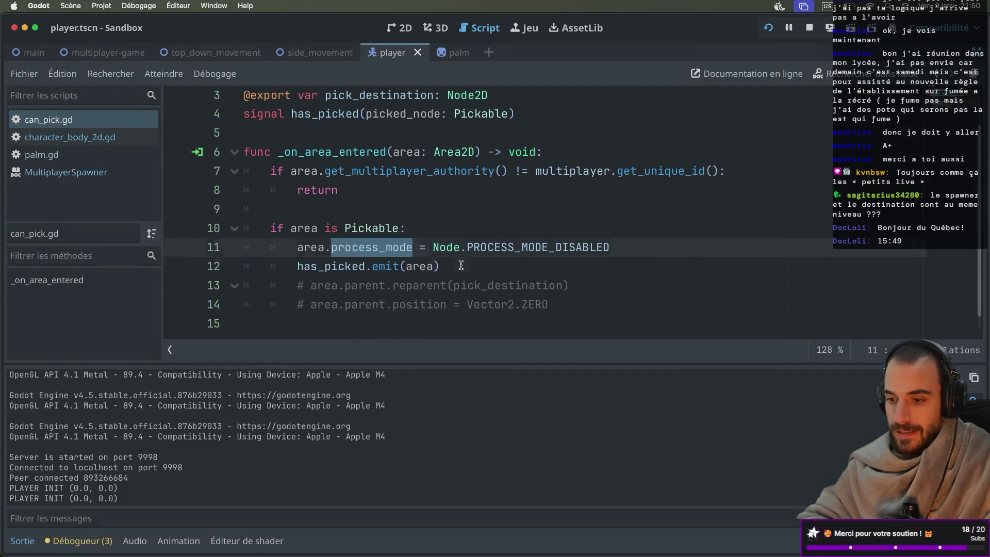
left_click(461, 265)
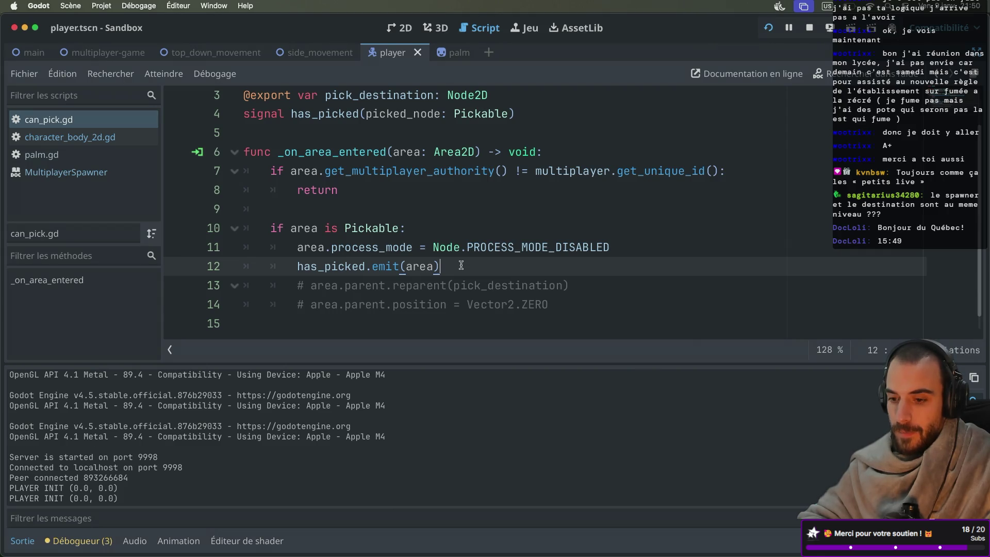
double_click(423, 264)
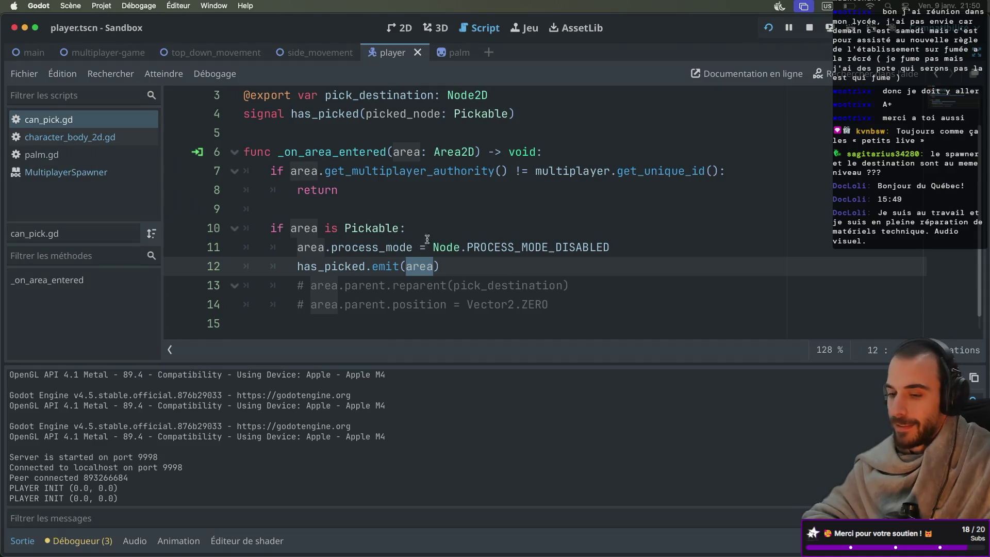
left_click(446, 247)
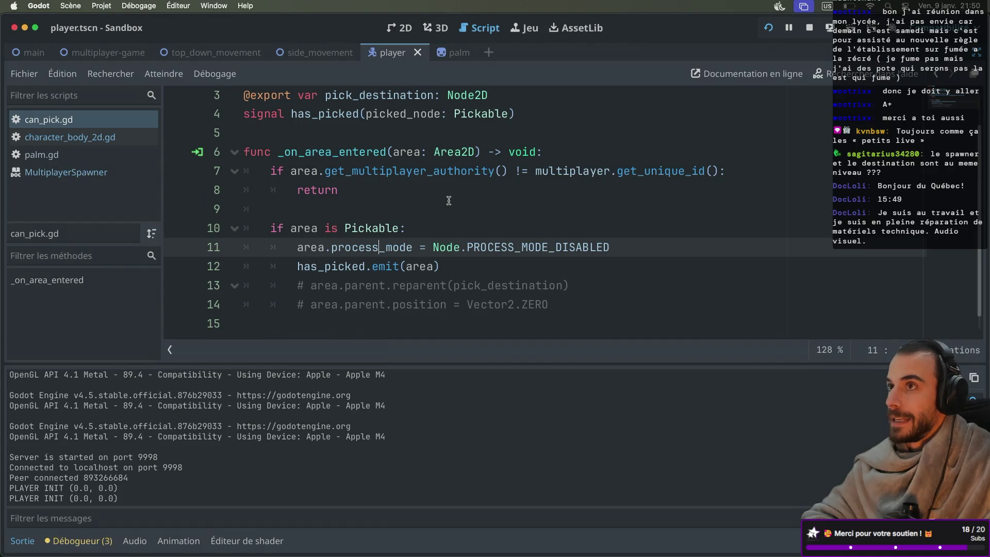
mouse_move(471, 181)
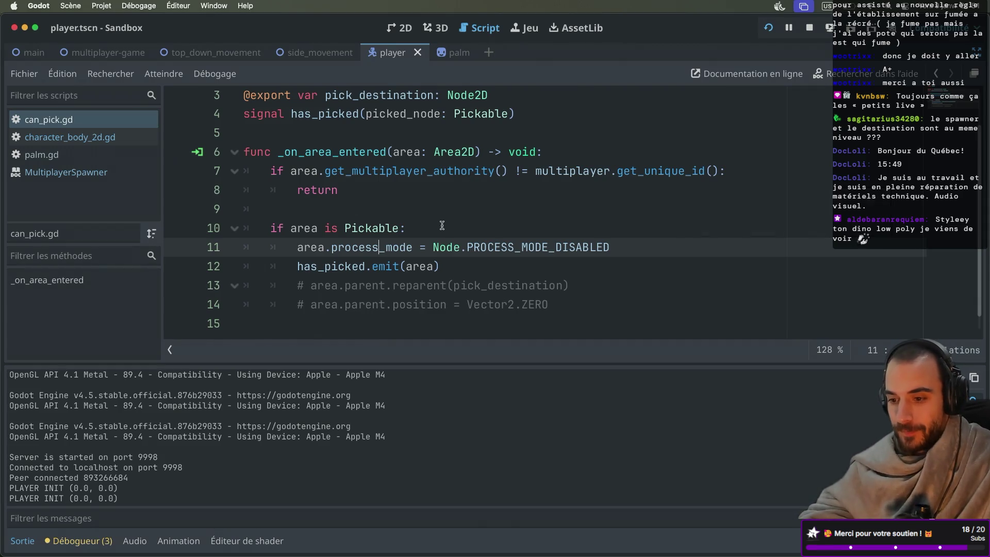
left_click(311, 267)
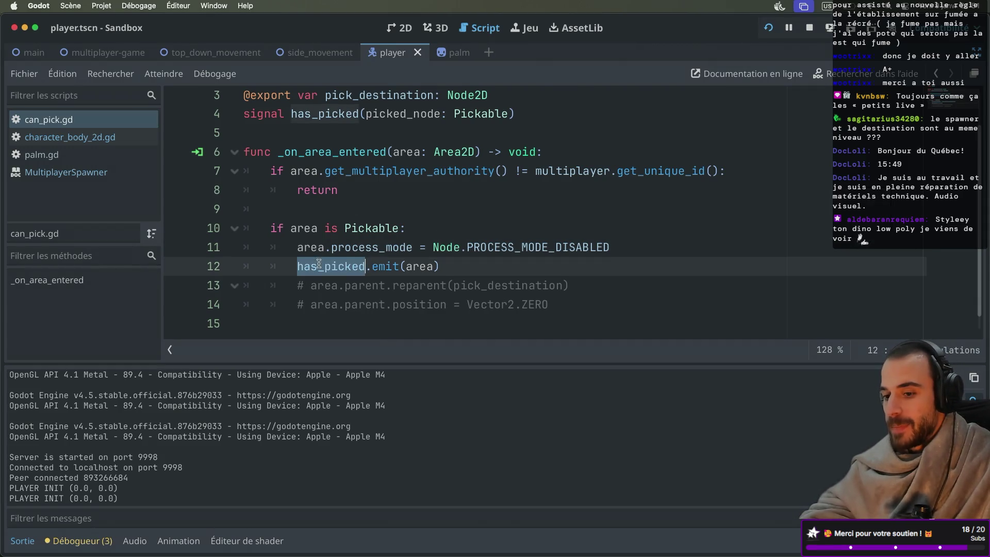
double_click(385, 266)
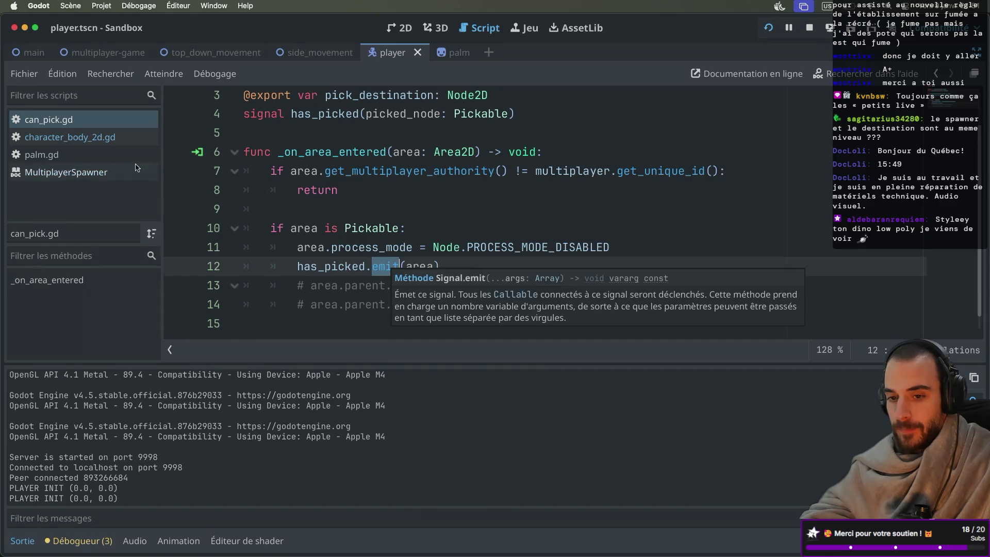
left_click(75, 135)
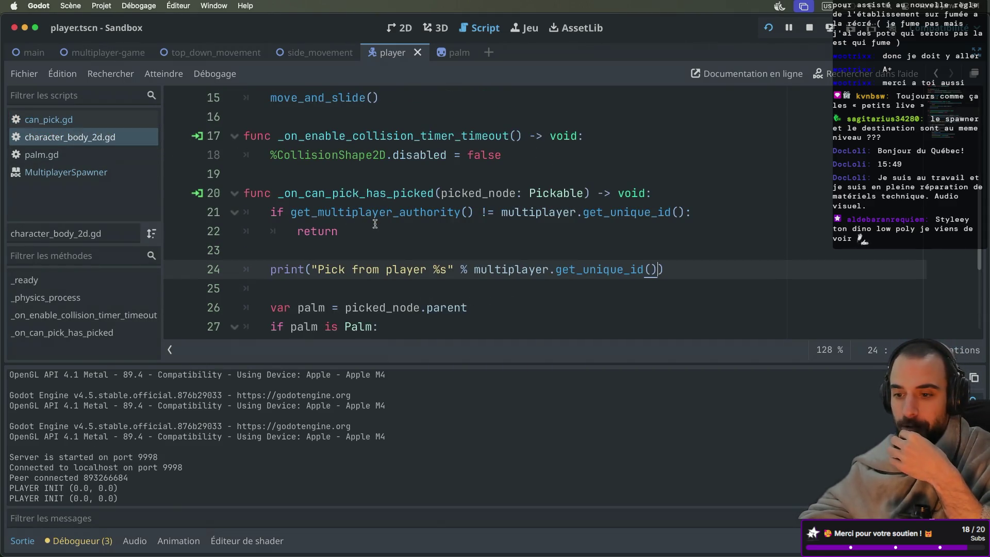
In character_body_2d.gd, replace multiplayer.get_unique_id() in line 21's authority check with 1.
left_click_drag(374, 226, 247, 219)
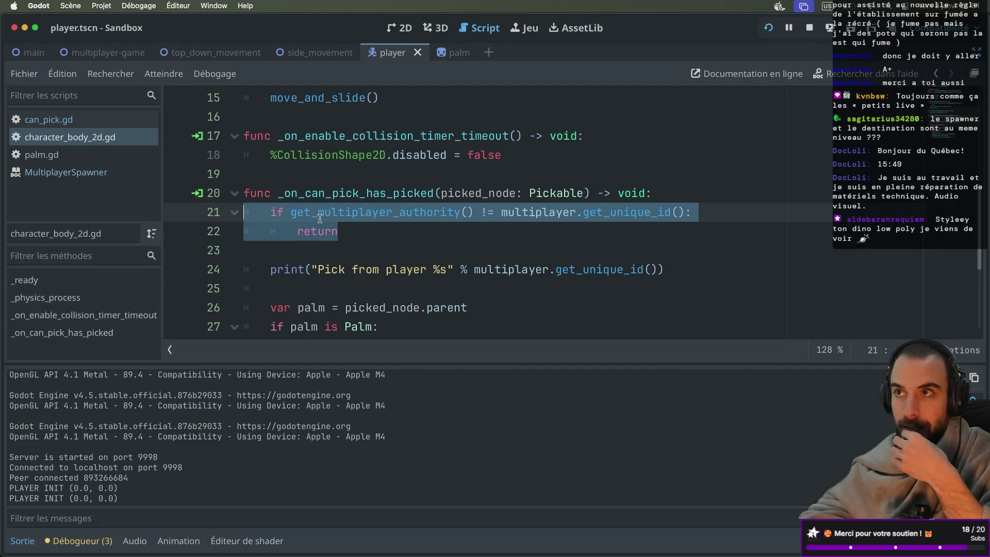
mouse_move(320, 219)
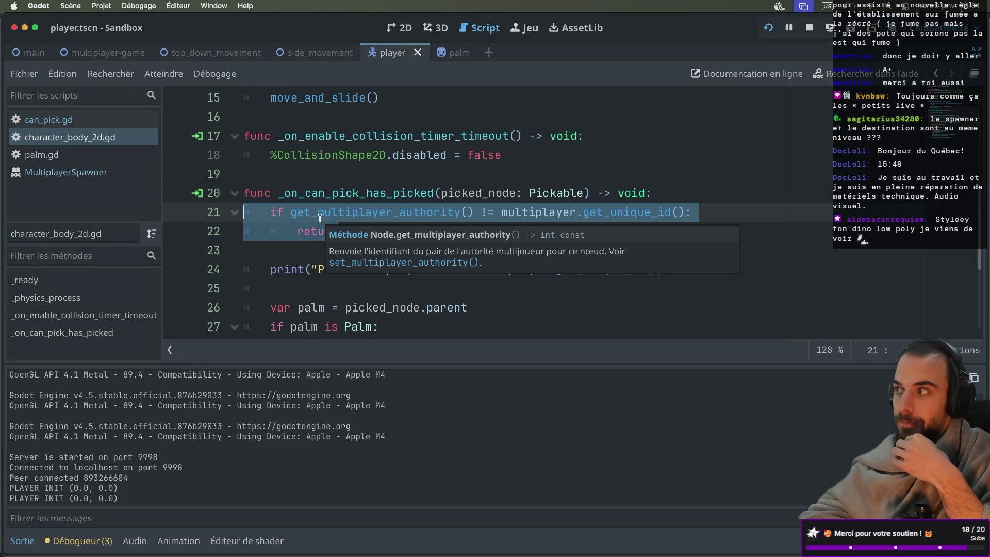
left_click(296, 250)
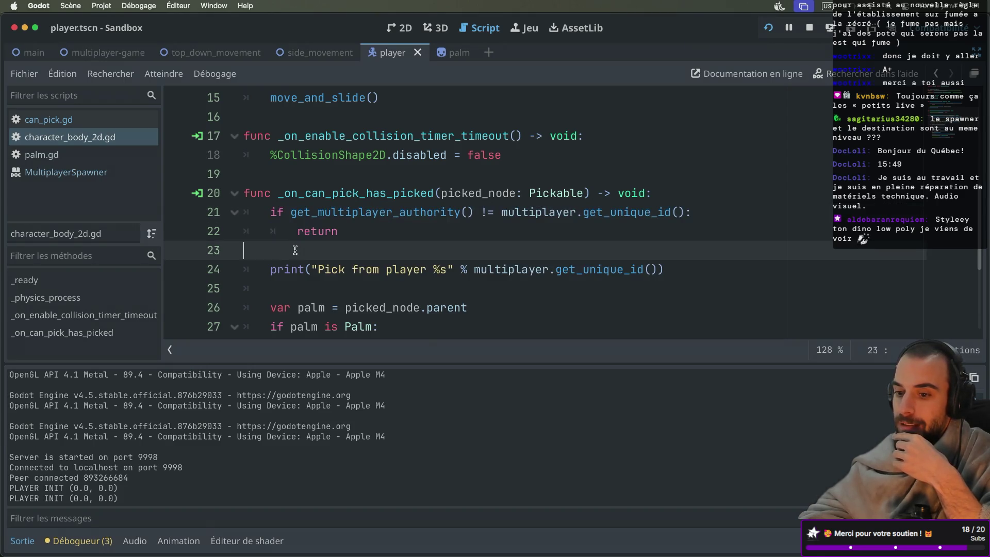
scroll(296, 250, "down", 3)
scroll(296, 250, "up", 2)
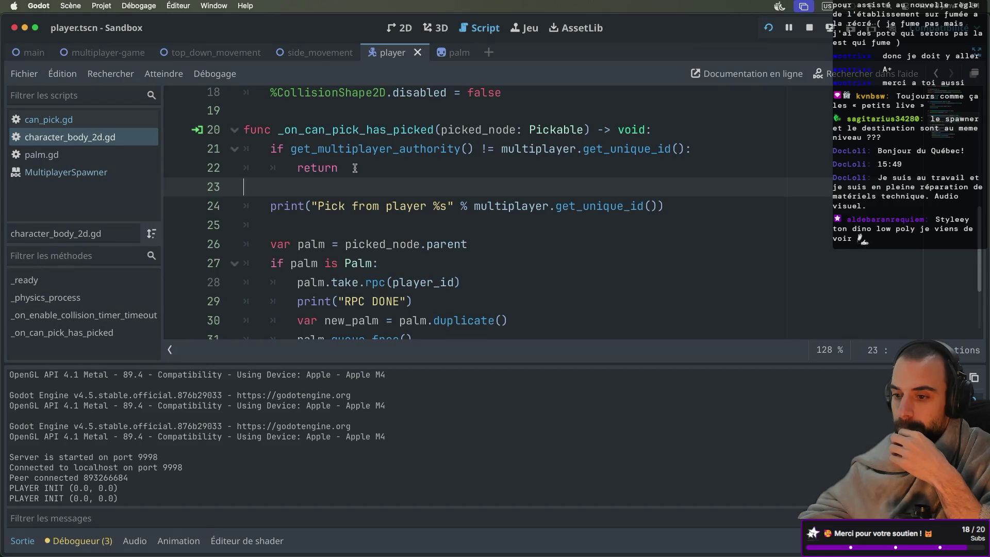
left_click_drag(501, 149, 683, 150)
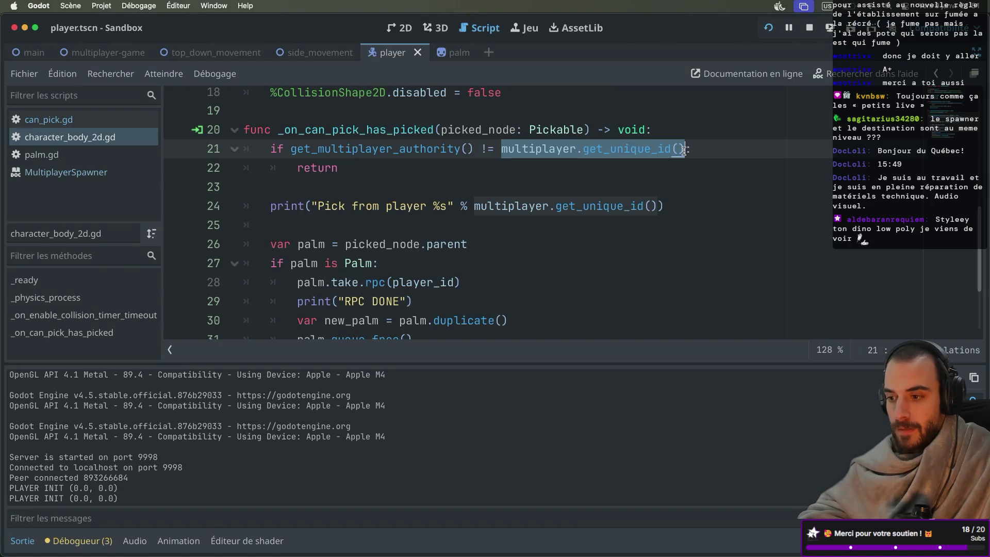
type("1")
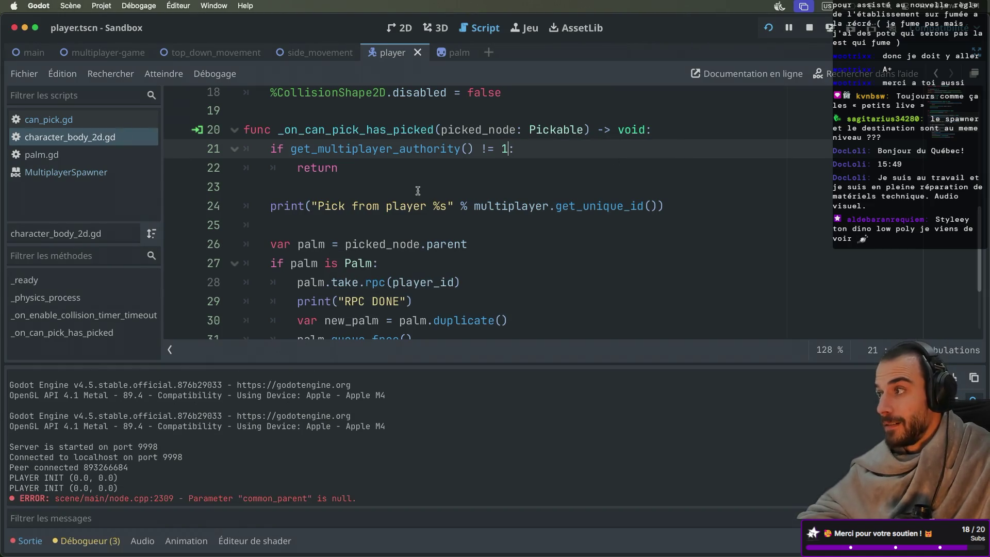
Review the palm.take.rpc(player_id) call on line 28 and its rpc documentation.
scroll(320, 201, "down", 2)
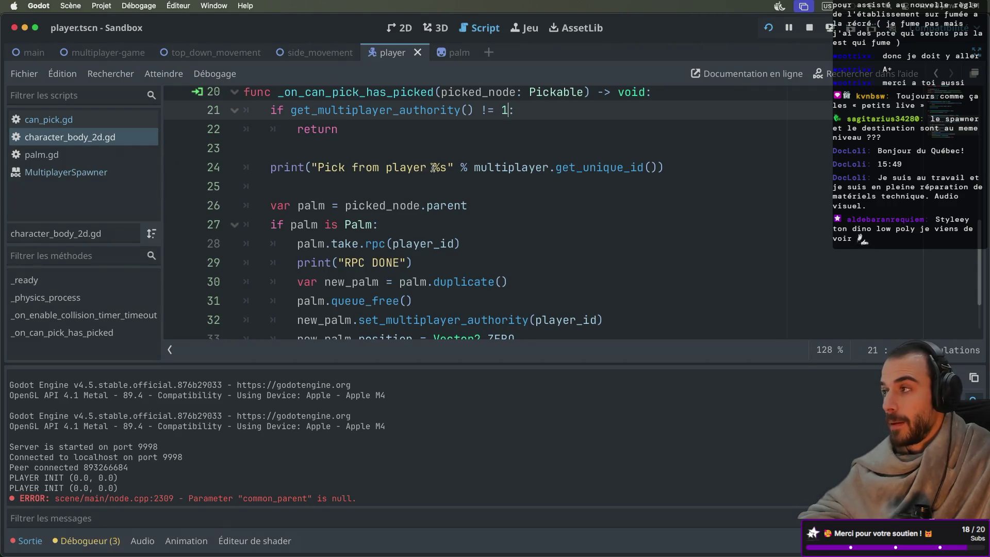
scroll(413, 168, "down", 3)
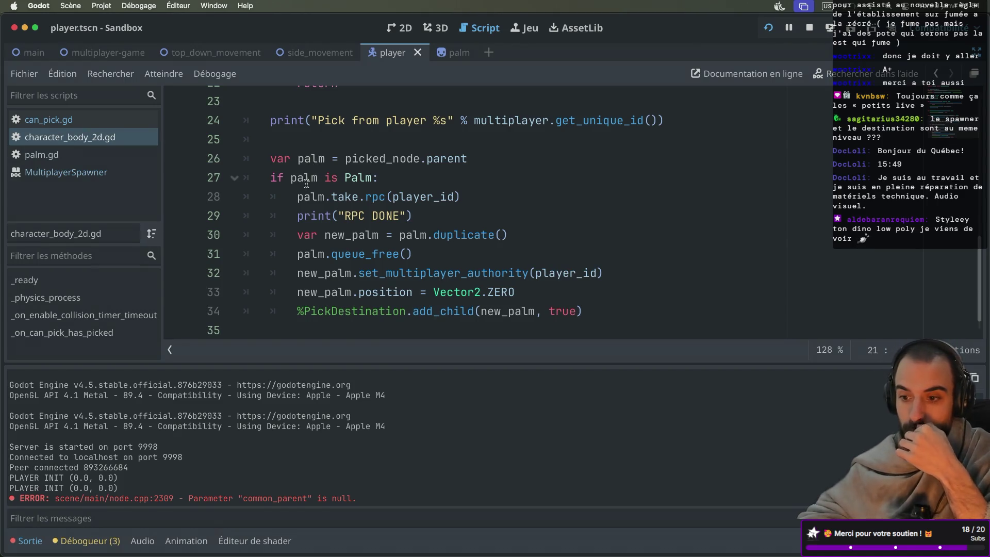
double_click(337, 194)
double_click(373, 195)
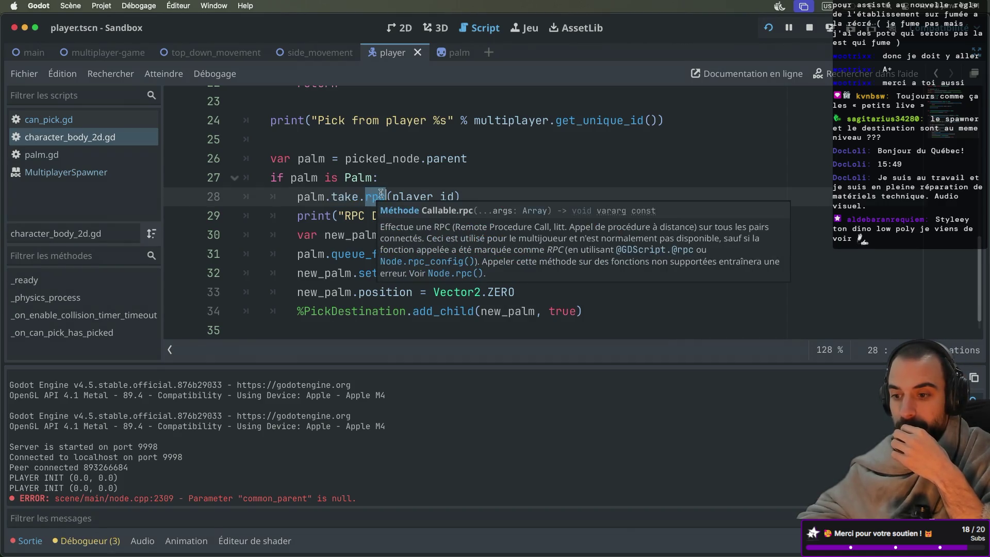
left_click_drag(476, 195, 473, 180)
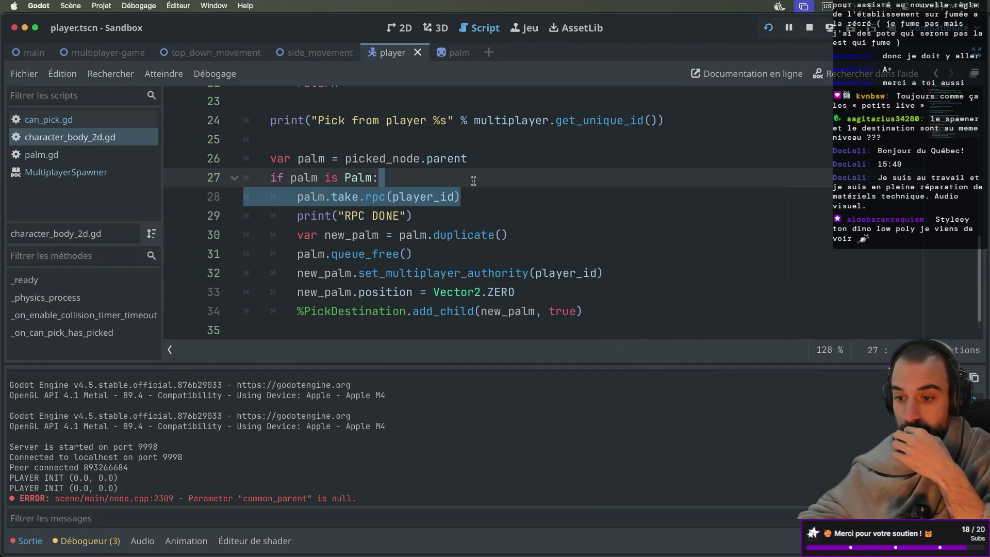
scroll(474, 180, "up", 3)
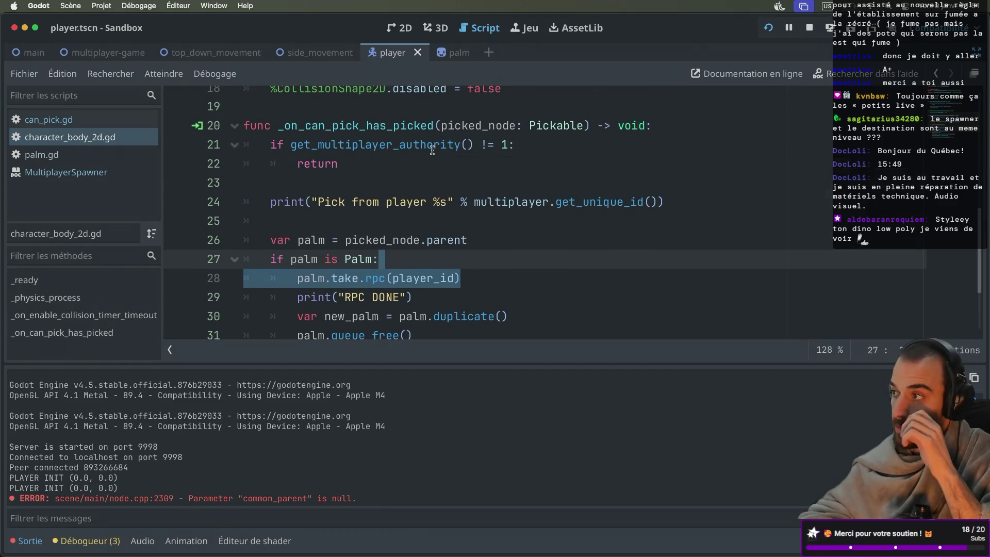
scroll(432, 150, "down", 2)
left_click(350, 155)
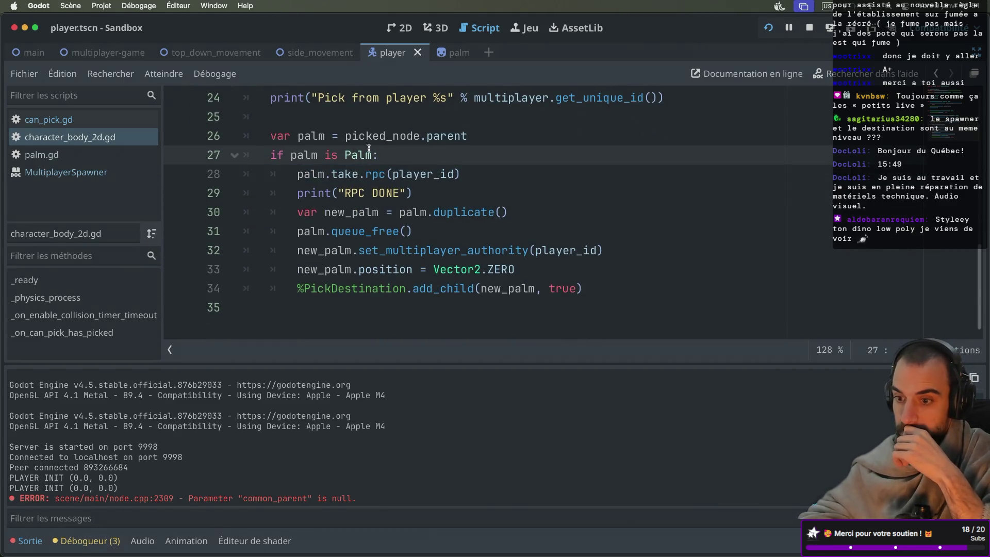
scroll(368, 148, "up", 2)
left_click(470, 230)
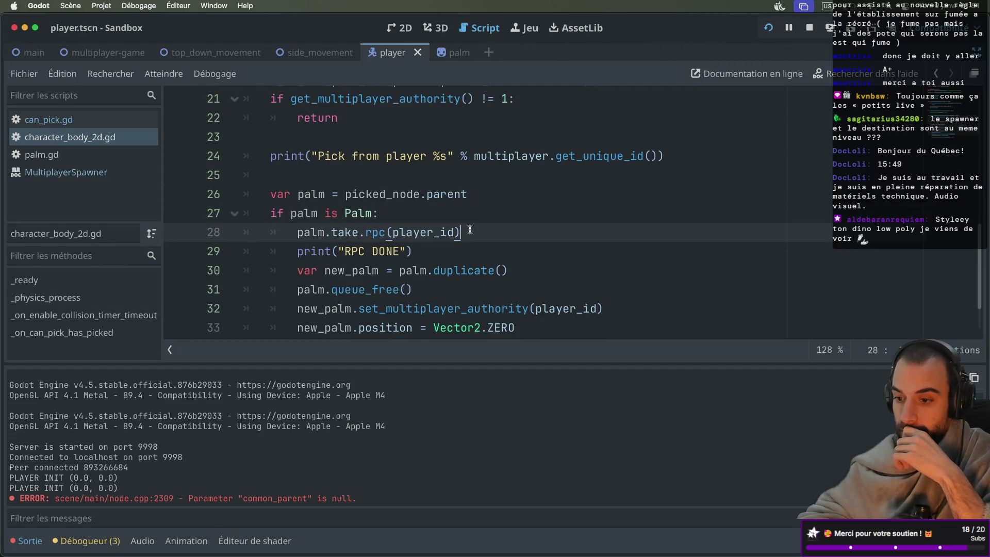
Delete the palm.take.rpc(player_id) line and review the new_palm duplicate line.
left_click_drag(470, 230, 469, 220)
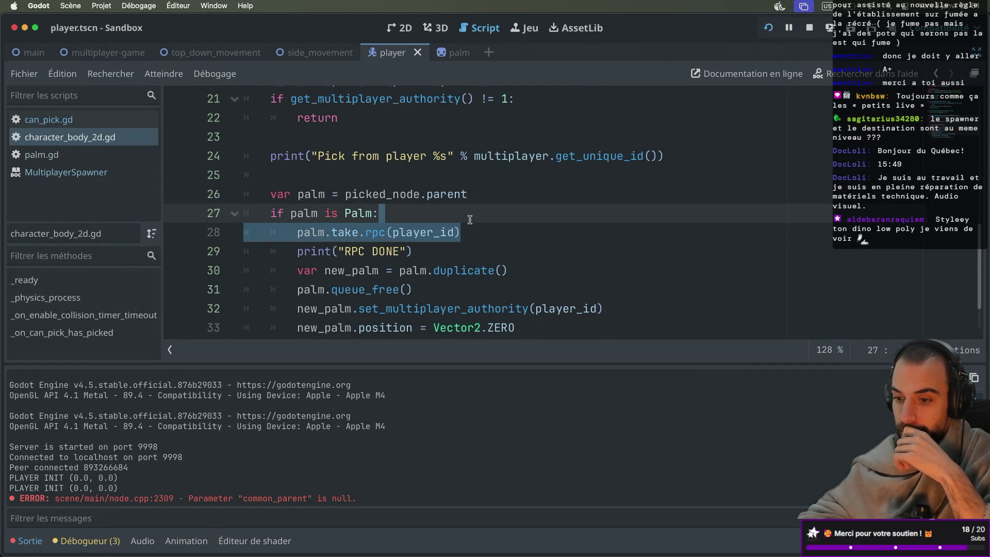
key("BackSpace")
scroll(469, 219, "down", 1)
left_click(347, 209)
double_click(348, 208)
double_click(426, 217)
double_click(463, 219)
left_click(343, 234)
Review the set_multiplayer_authority, position and PickDestination add_child lines, then save and run the game.
left_click(424, 212)
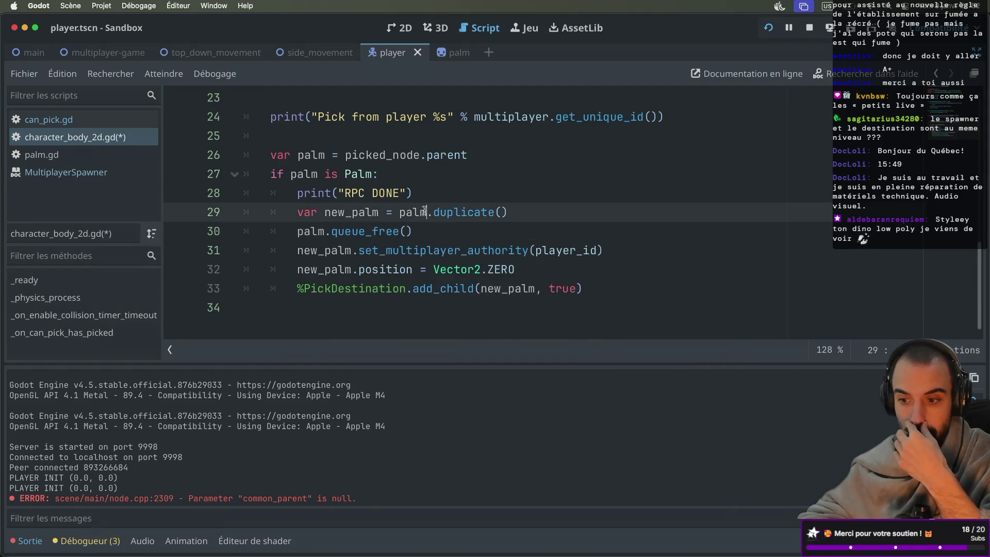
double_click(484, 253)
double_click(545, 252)
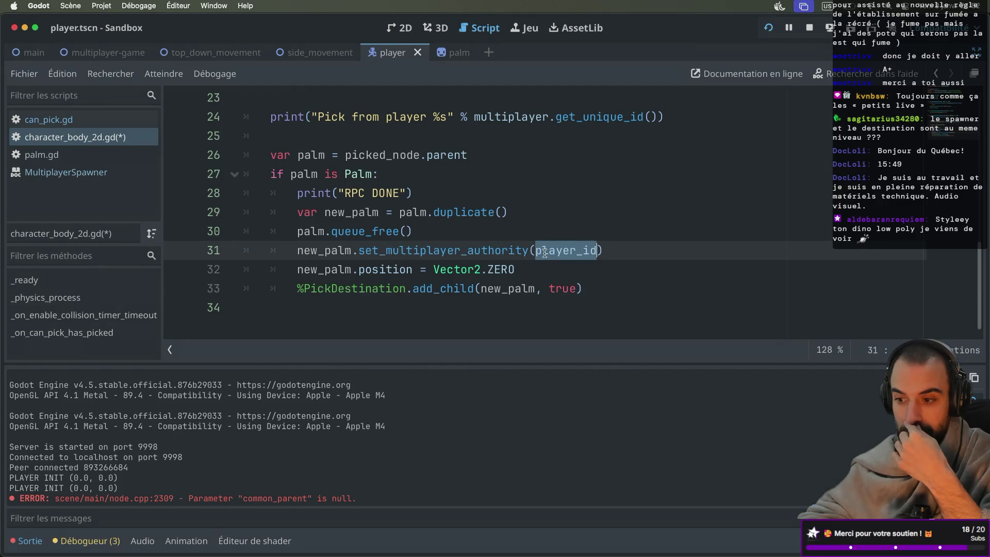
double_click(384, 271)
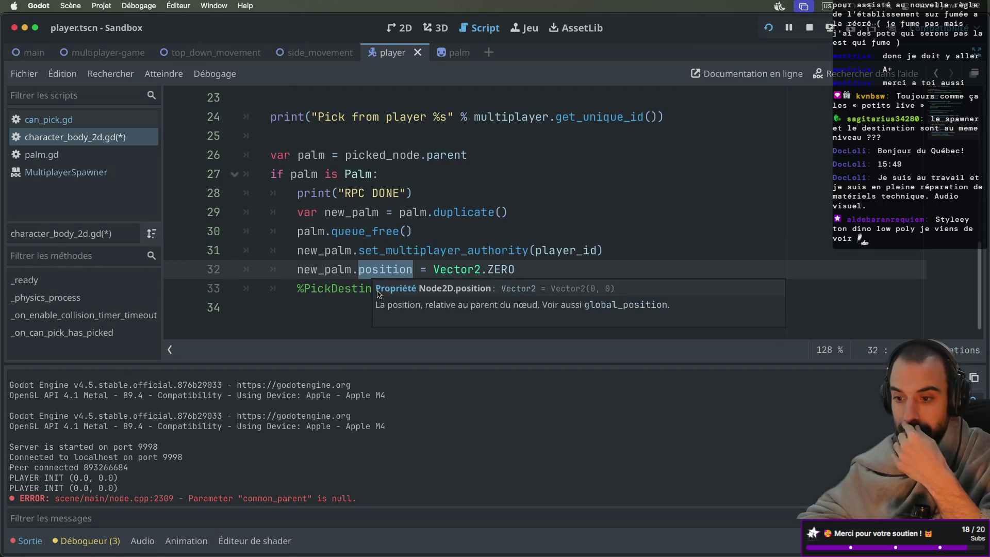
double_click(344, 291)
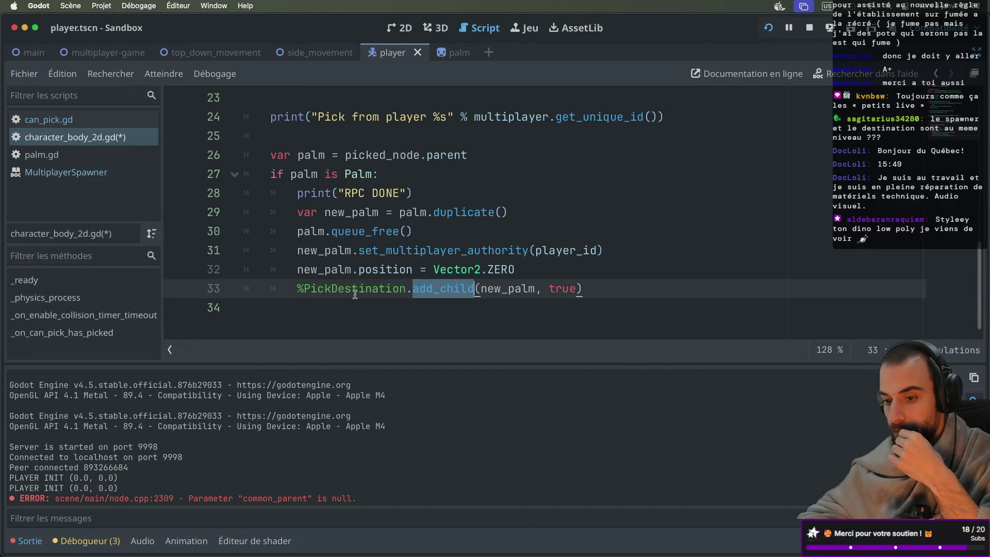
double_click(437, 289)
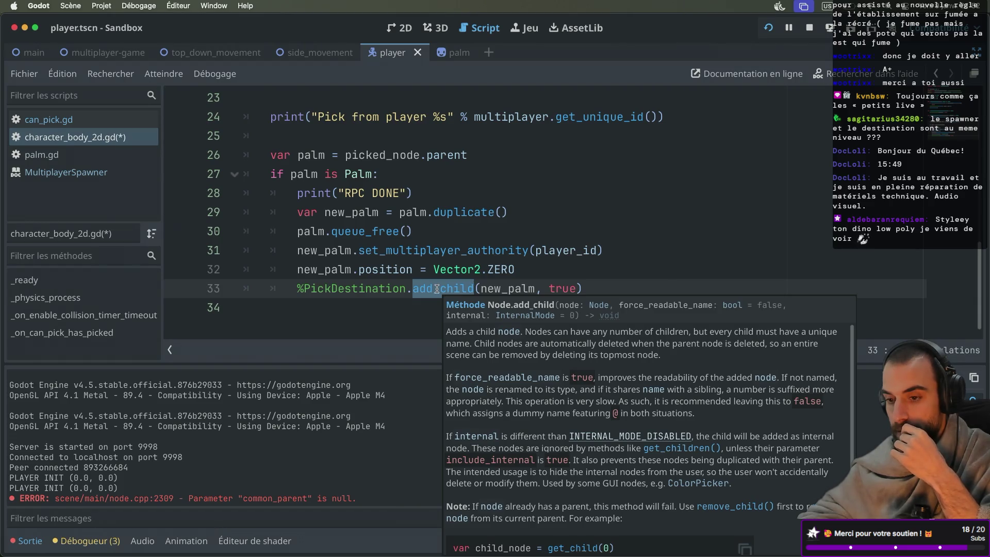
left_click(547, 269)
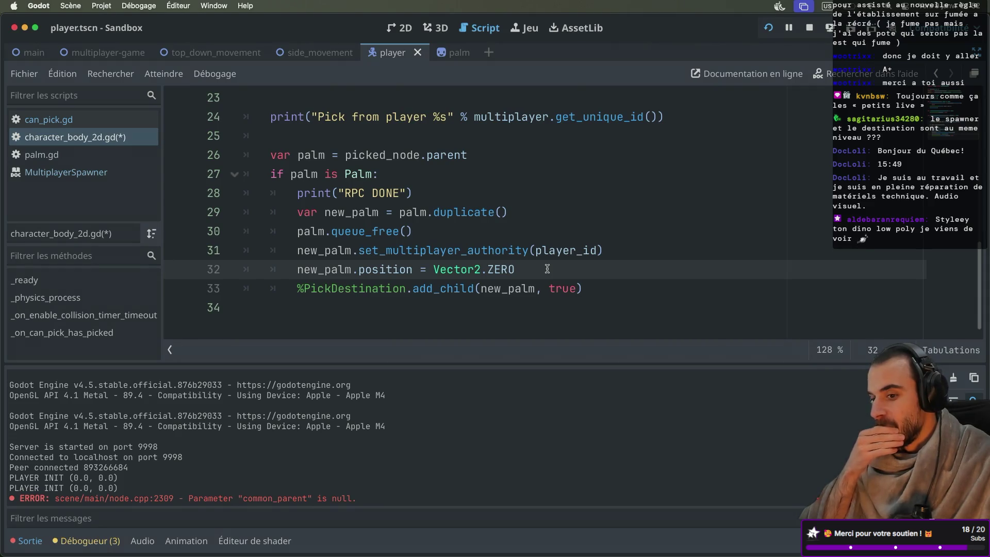
scroll(678, 186, "up", 2)
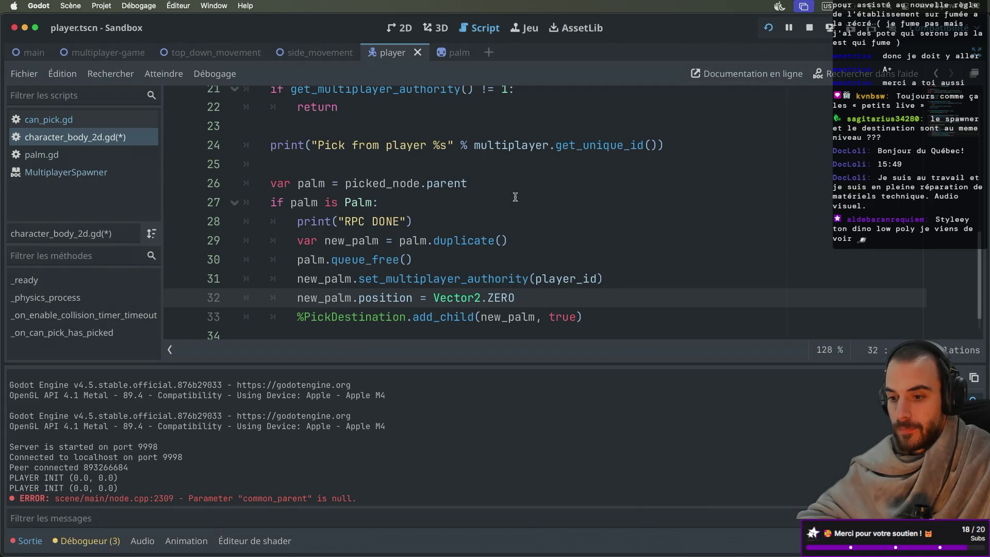
left_click(769, 30)
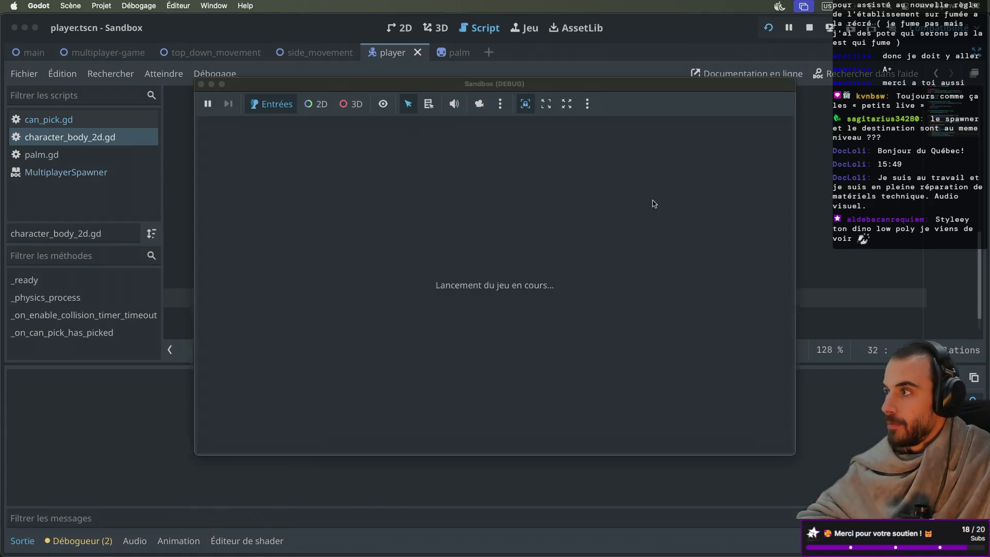
Start the server in the first game window and connect the second as a client.
left_click_drag(288, 112, 440, 132)
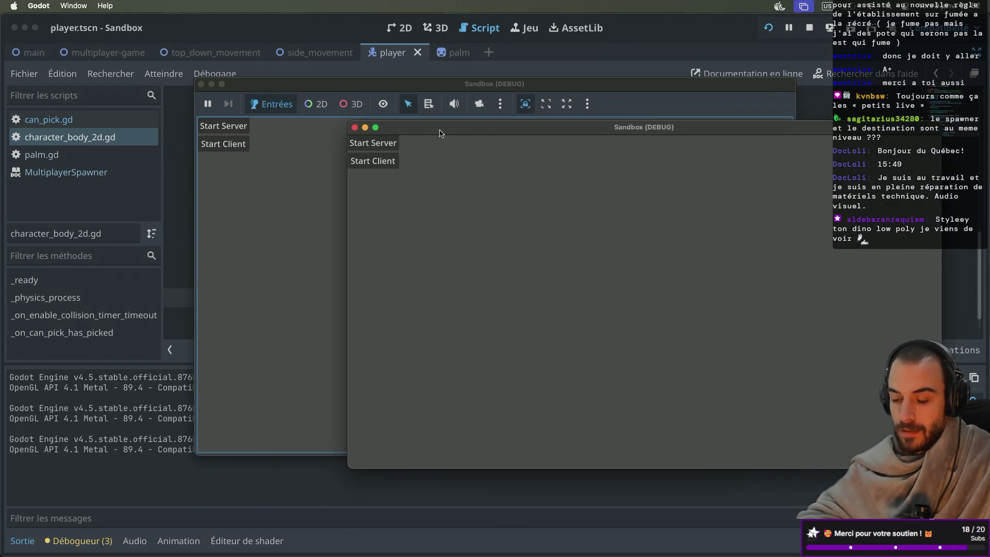
left_click(244, 127)
left_click(794, 242)
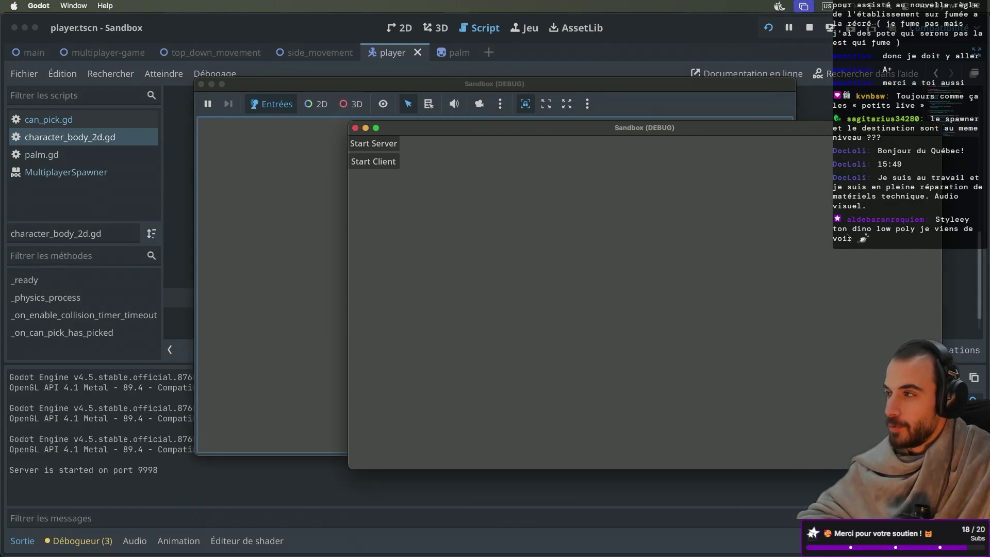
mouse_move(567, 121)
left_mouse_down()
mouse_move(626, 170)
mouse_move(640, 170)
left_mouse_up()
left_click(472, 210)
Walk the player onto a palm to pick it, then close both game windows.
key("Right")
key("Up")
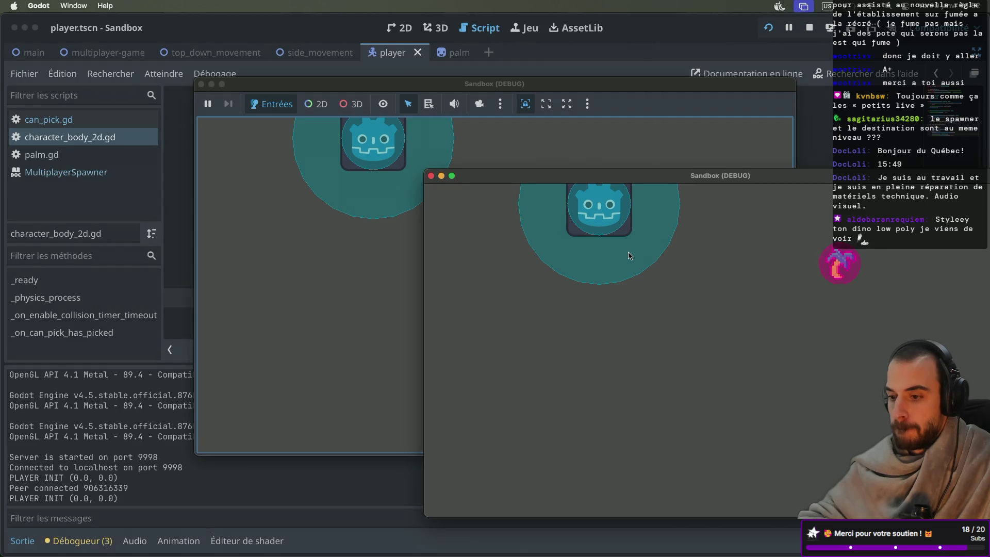
key("Right")
key("Down")
mouse_move(693, 182)
left_mouse_down()
mouse_move(559, 366)
mouse_move(610, 285)
mouse_move(681, 216)
left_mouse_up()
key("Right")
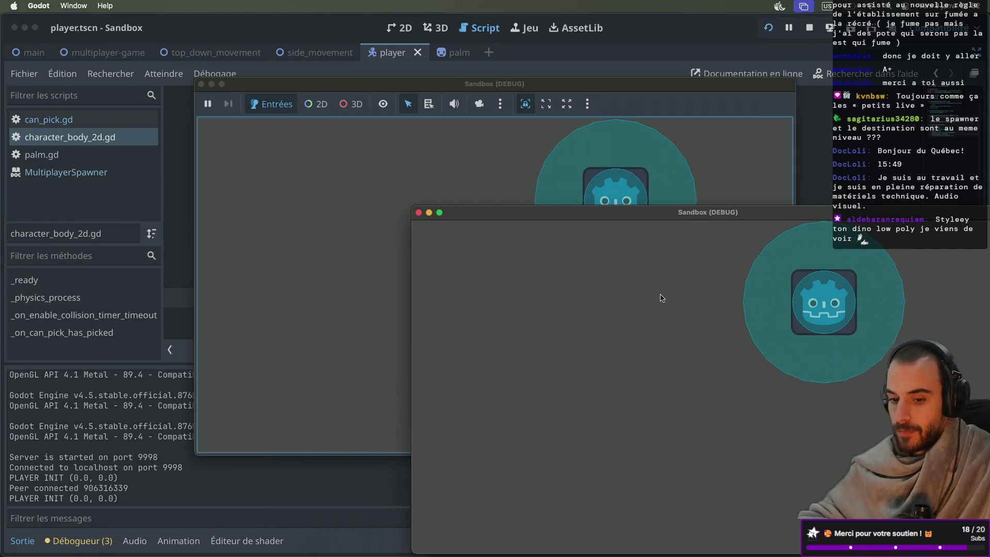
key("Left")
key("Left")
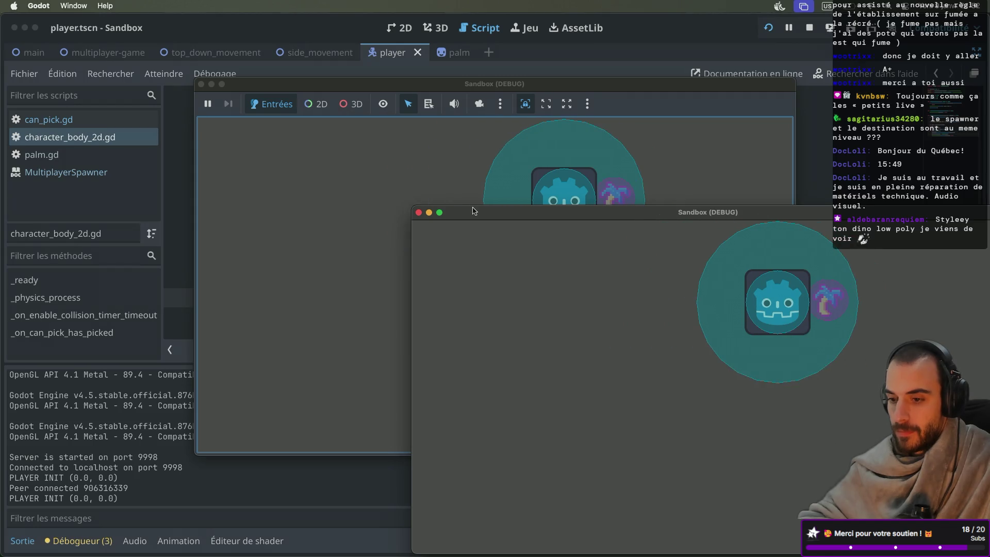
left_click(418, 213)
left_click(201, 84)
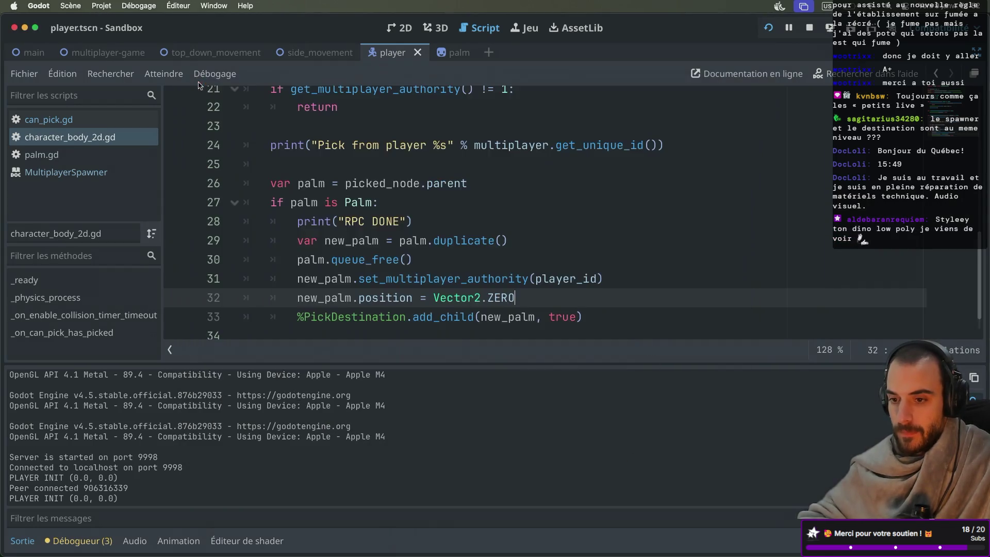
Try deleting the authority guard on lines 21–22, then undo the deletion.
scroll(357, 179, "up", 3)
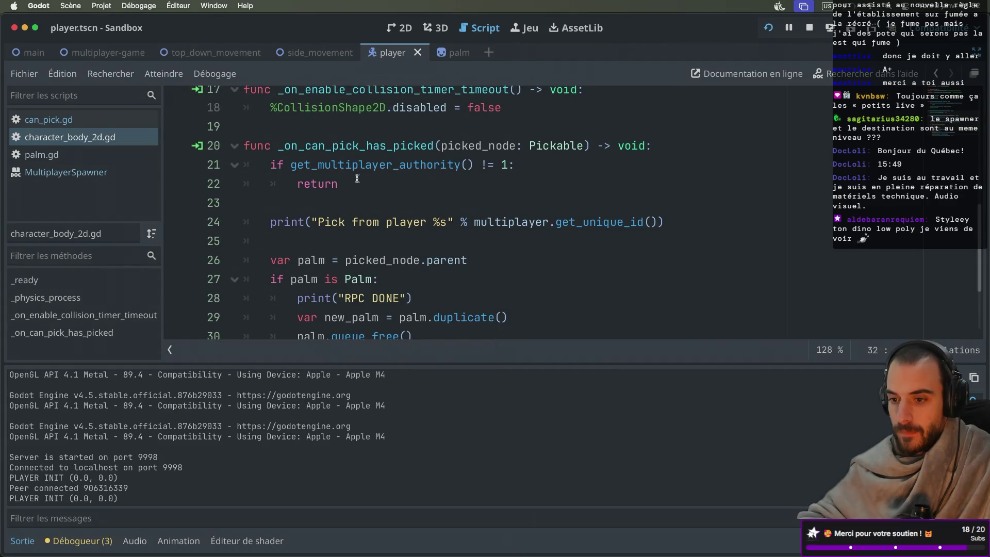
double_click(364, 165)
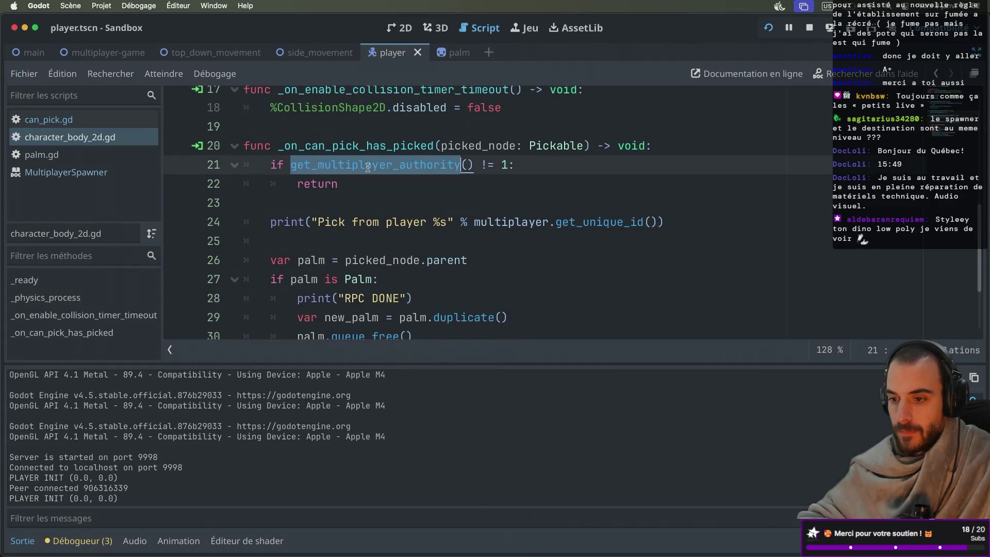
left_click(345, 209)
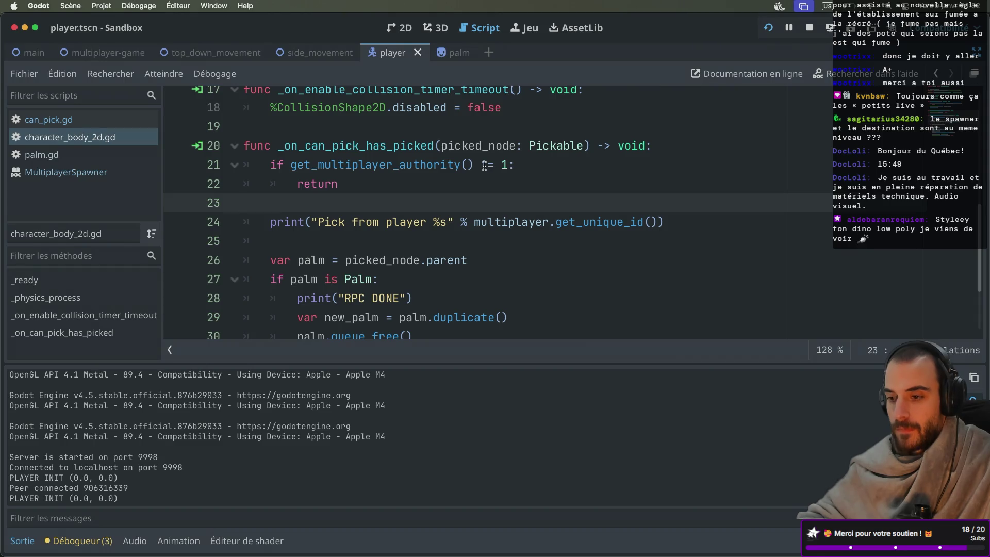
mouse_move(455, 175)
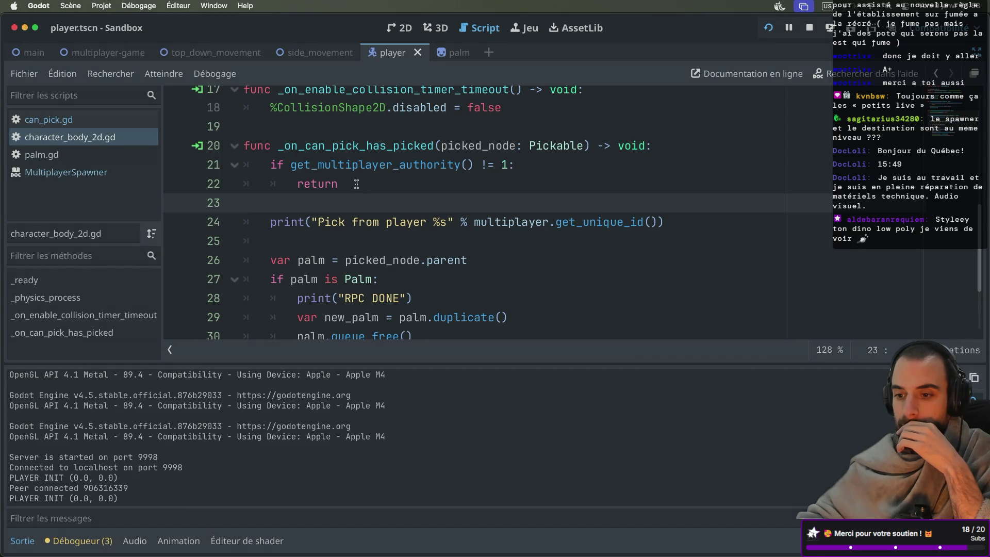
left_click_drag(266, 196, 244, 165)
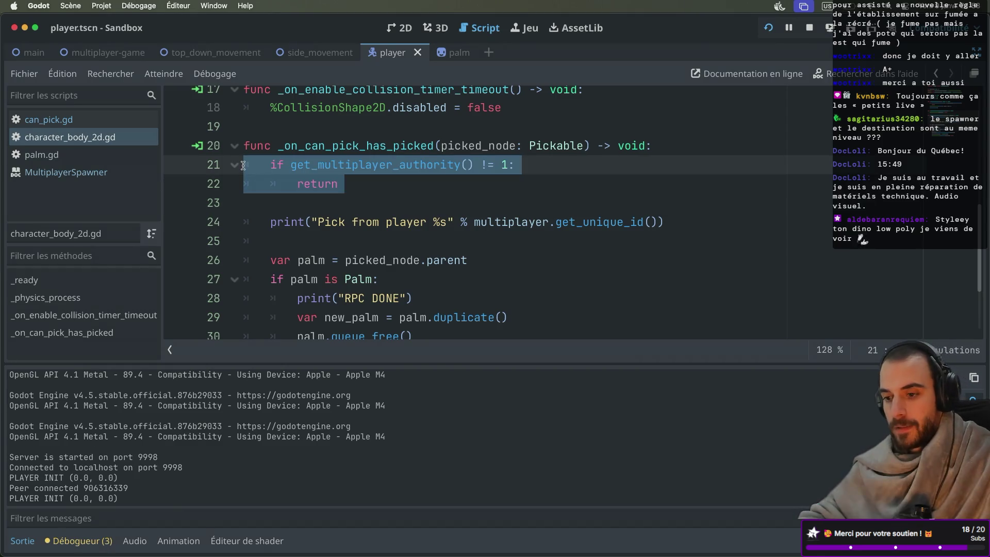
key("Delete")
key("Delete")
key("Down")
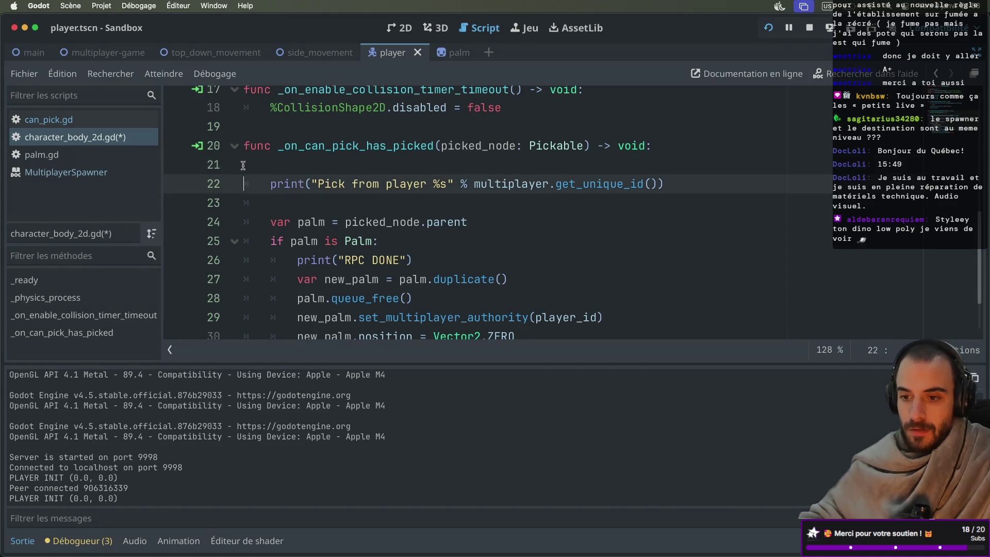
key("super+z")
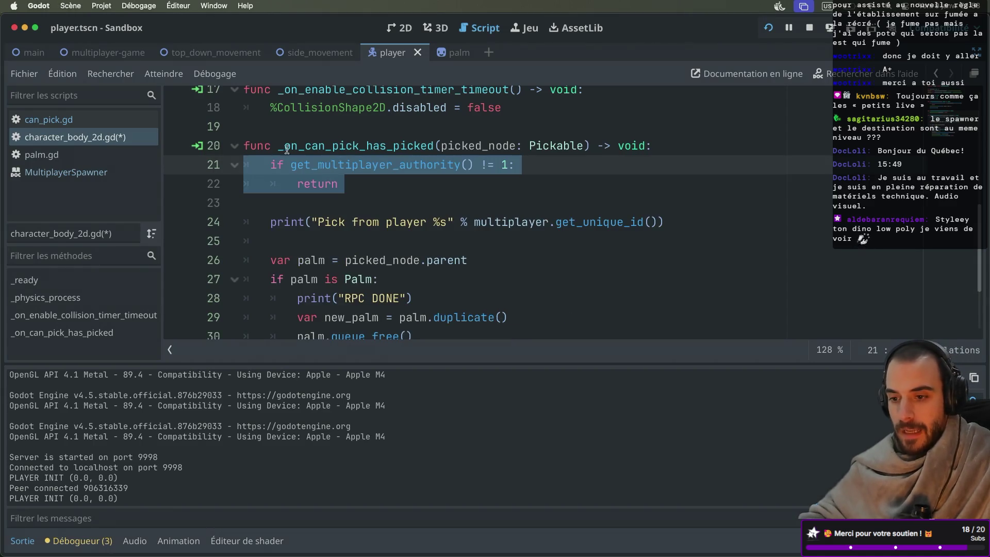
Replace get_multiplayer_authority() with multiplayer.get_unique_id() via autocomplete, save, and rerun the game.
double_click(392, 165)
type("mul")
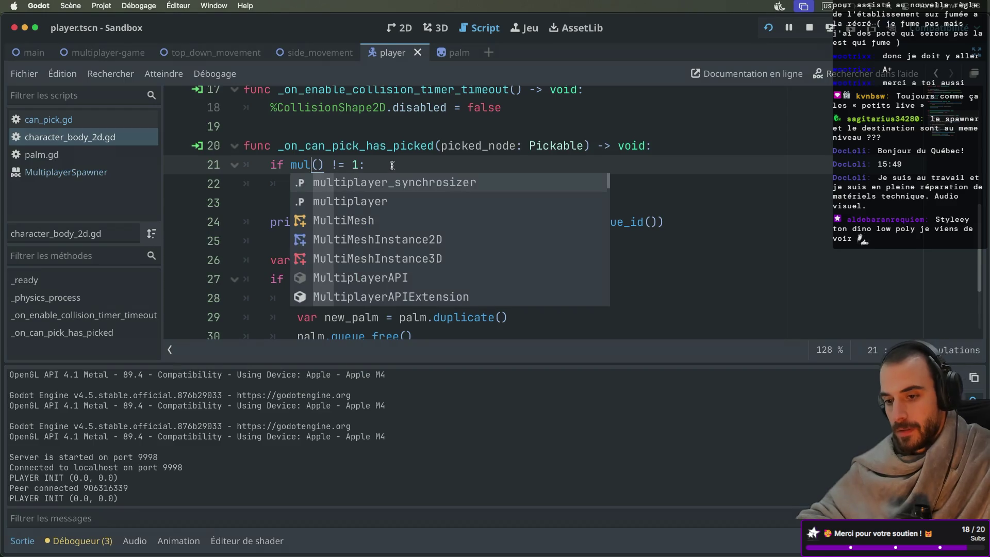
key("Down")
key("Return")
type(".get")
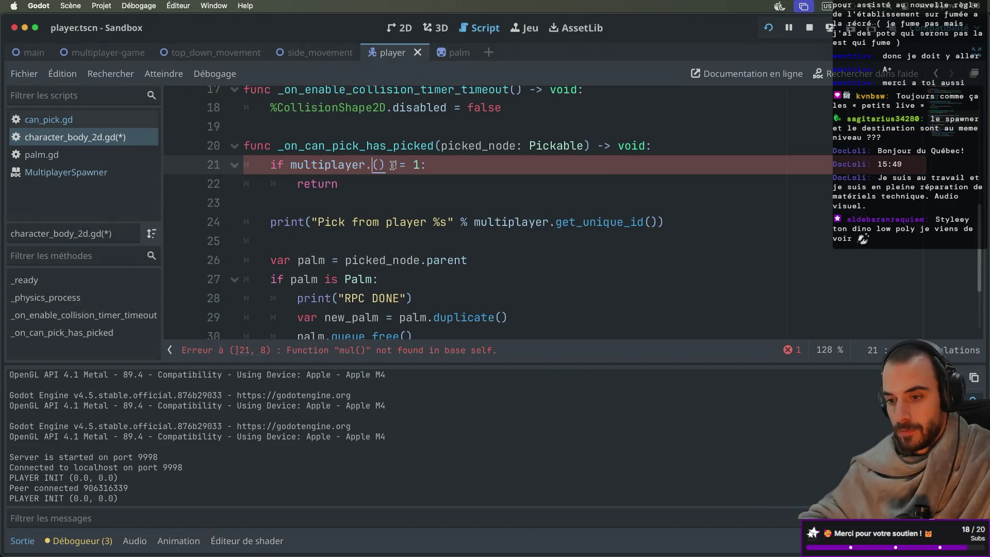
key("Down")
key("Down")
key("Down")
key("Return")
key("super+s")
left_click(309, 191)
left_click(767, 30)
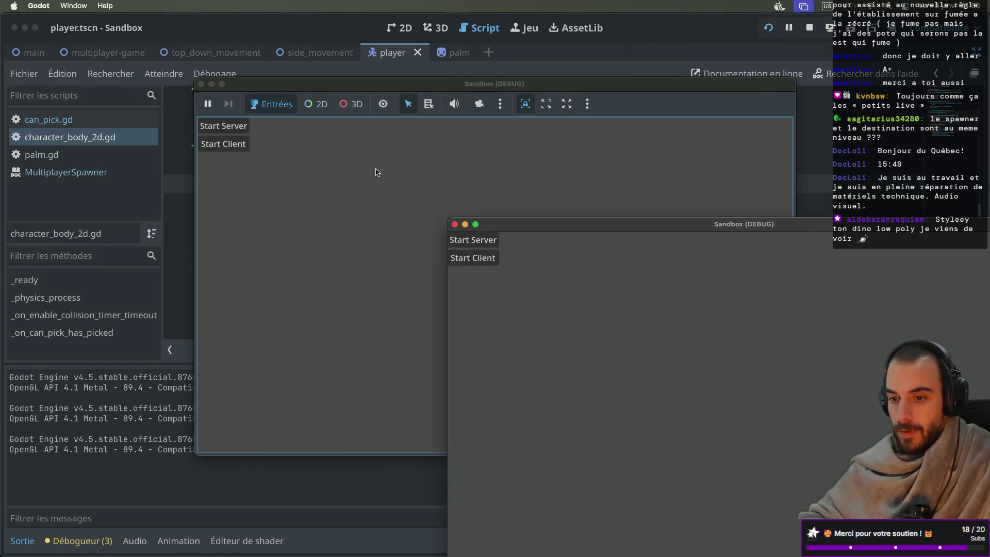
Start a server and connect a client, logging 'Pick from player 1' and 'RPC DONE', then return to the editor.
left_click(234, 130)
left_click(707, 269)
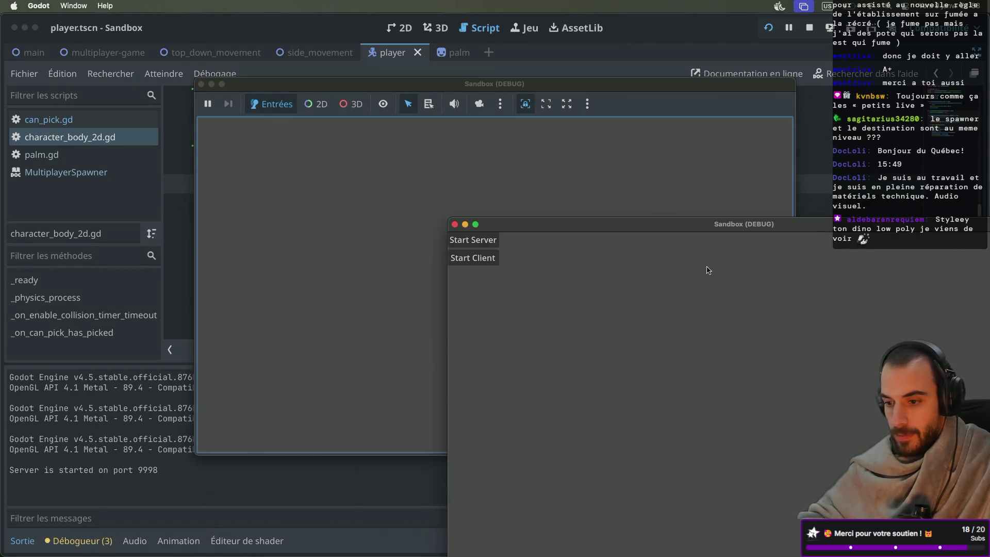
left_click(479, 261)
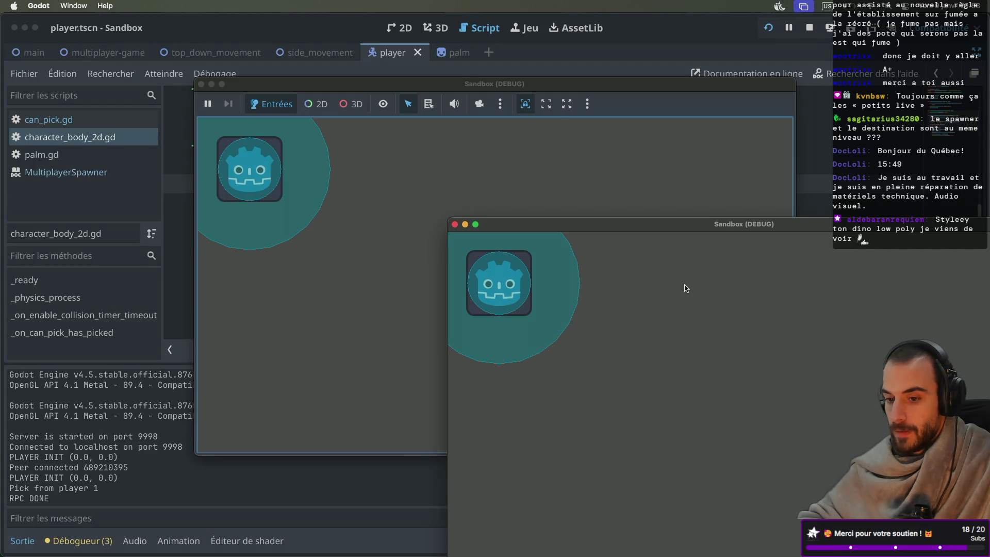
left_click(55, 518)
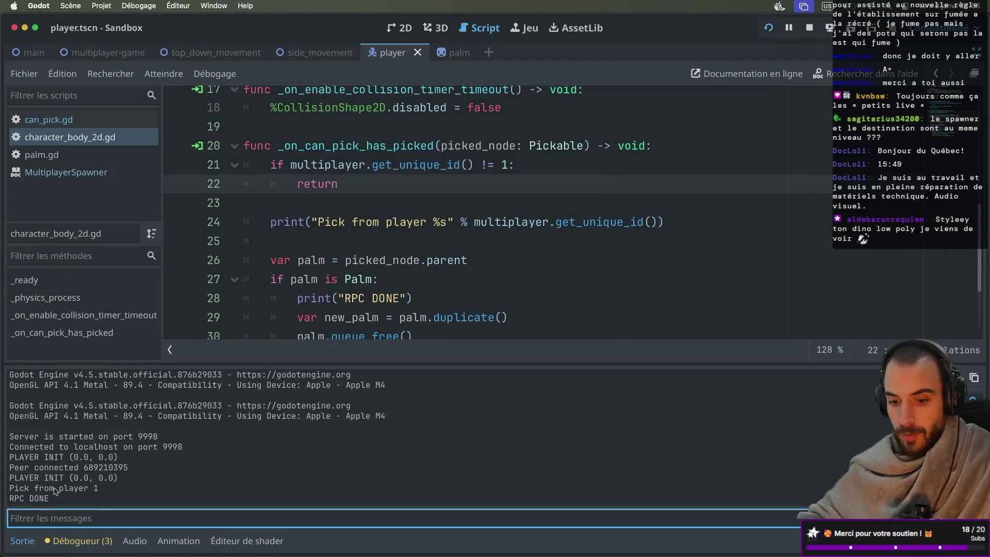
Delete the print("RPC DONE") line, restore the side docks, and show the Distant scene tree.
scroll(470, 237, "down", 2)
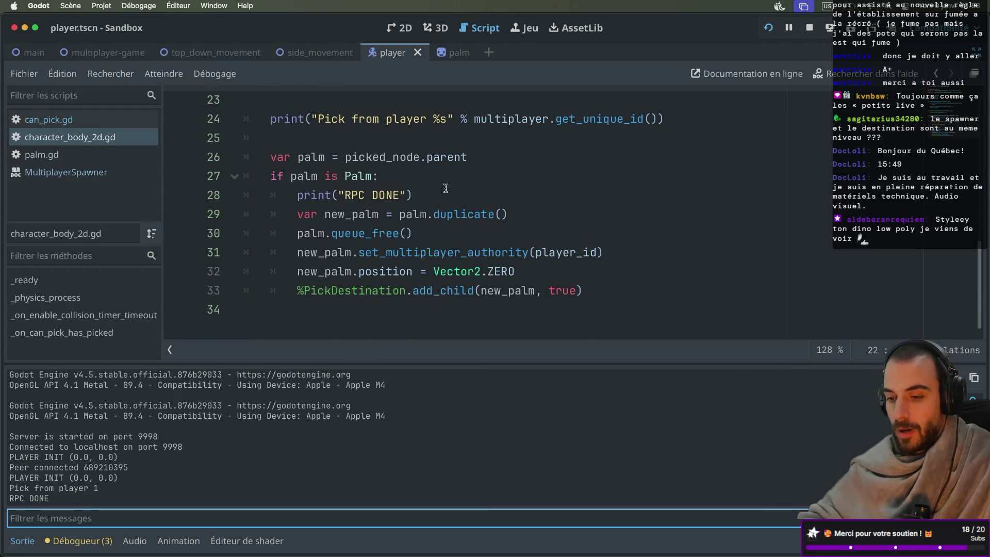
left_click_drag(430, 191, 482, 170)
key("BackSpace")
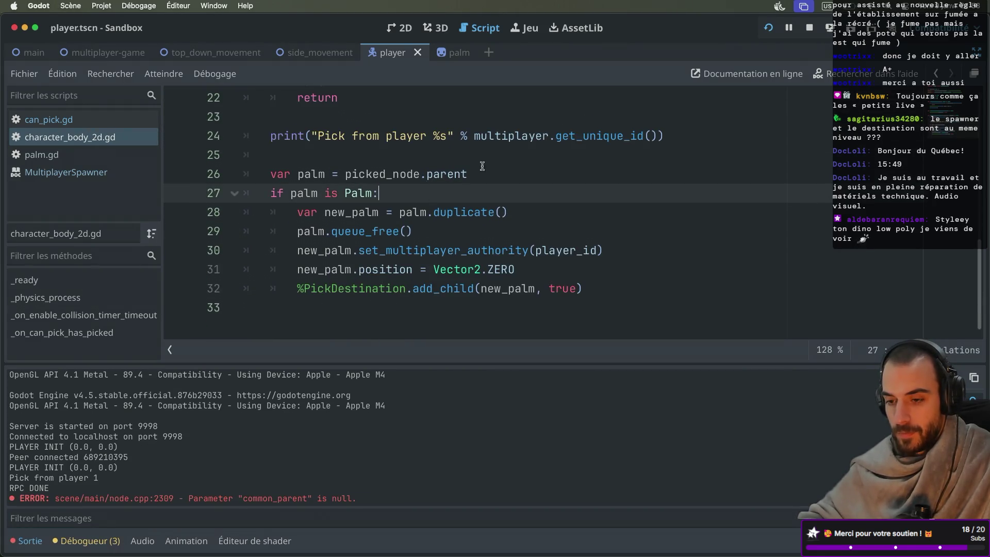
key("ctrl+shift+F11")
left_click(60, 98)
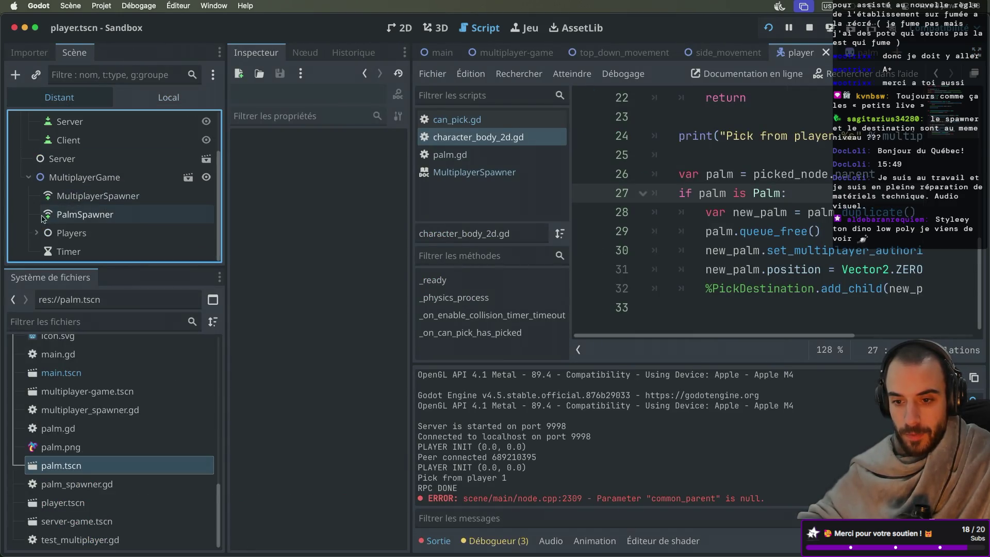
In the Remote tree, expand Players and PickDestination and select the Palm beneath it.
left_click(36, 232)
scroll(62, 234, "down", 1)
left_click(44, 234)
scroll(83, 227, "down", 1)
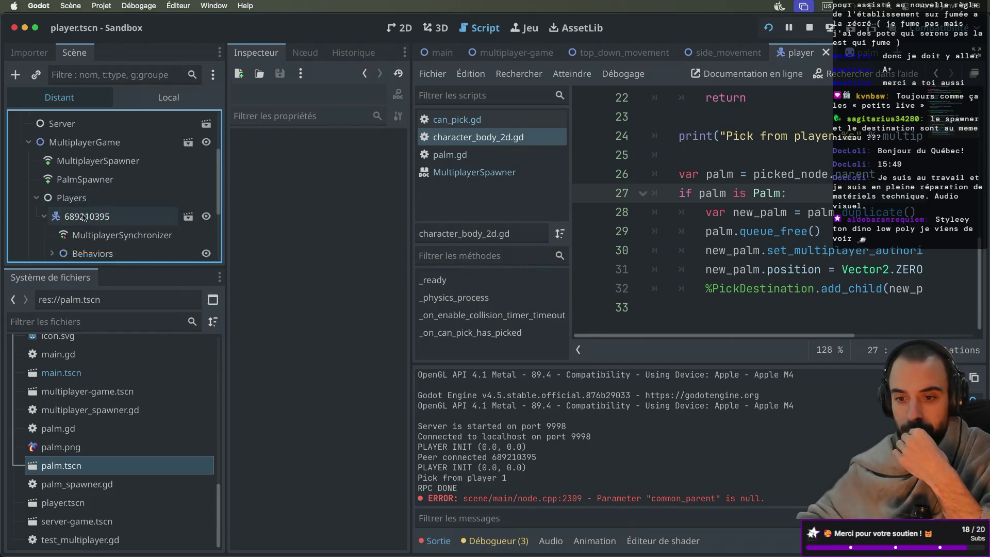
scroll(85, 206, "down", 4)
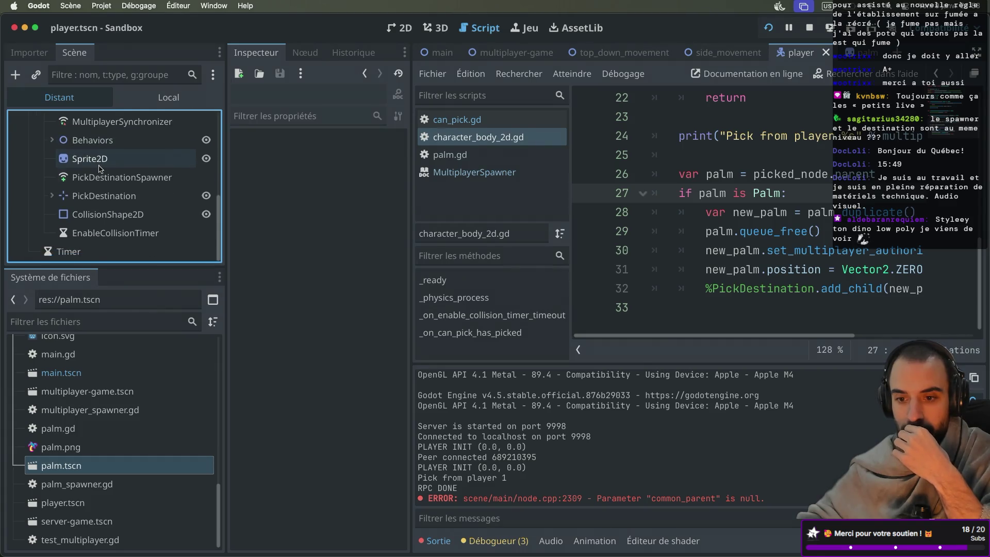
left_click(51, 195)
left_click(88, 213)
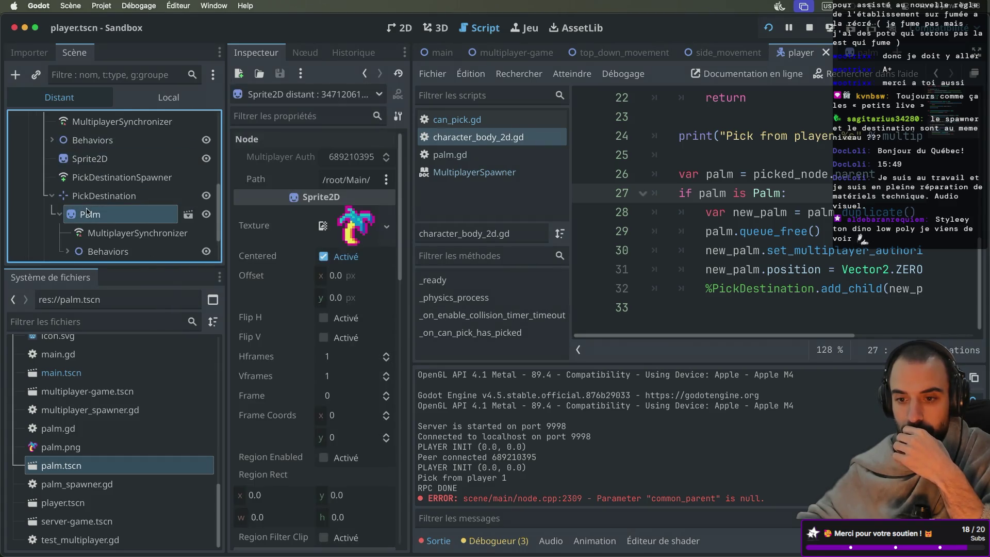
left_click(60, 214)
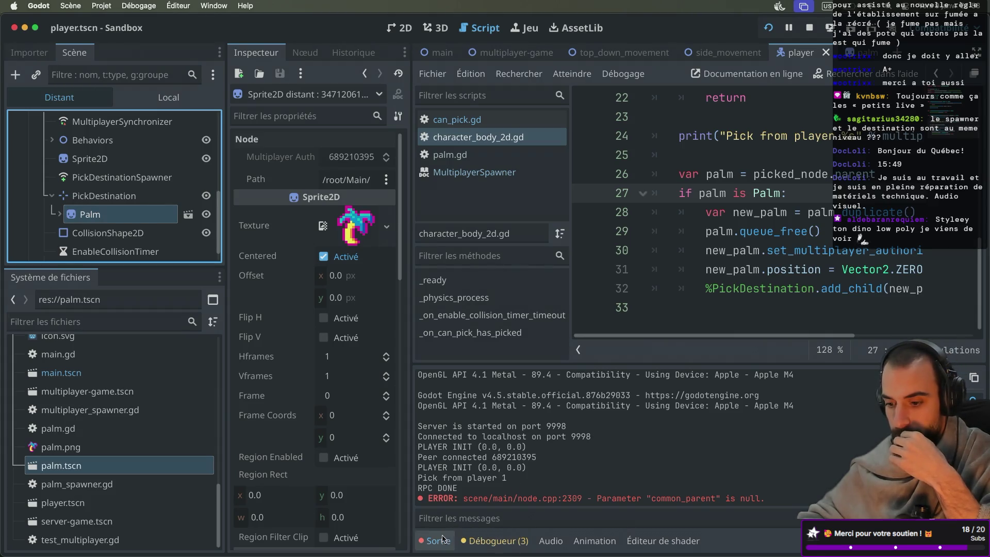
Check debugger Sessions 1, 2 and 3, then relaunch the game instances.
left_click(492, 541)
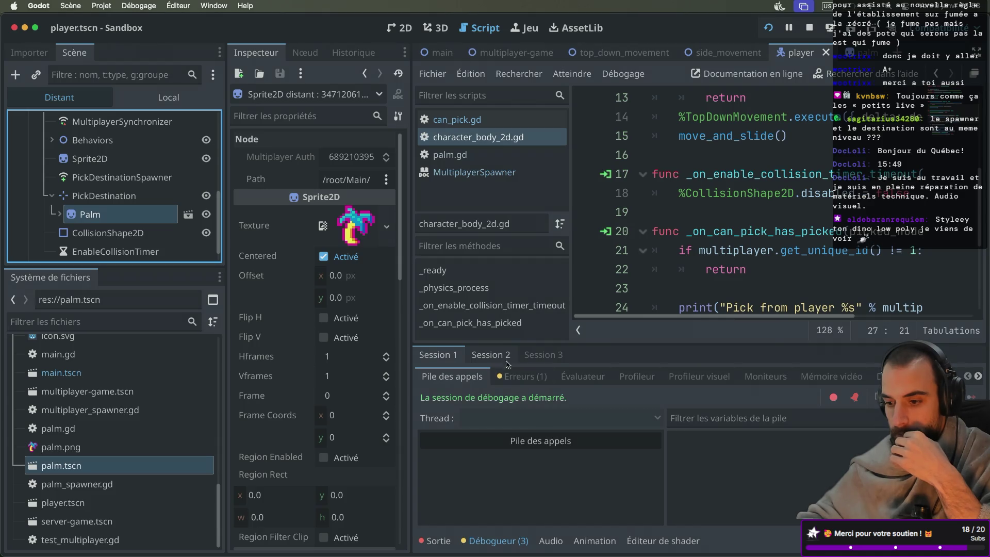
left_click(506, 356)
left_click(530, 356)
left_click(435, 356)
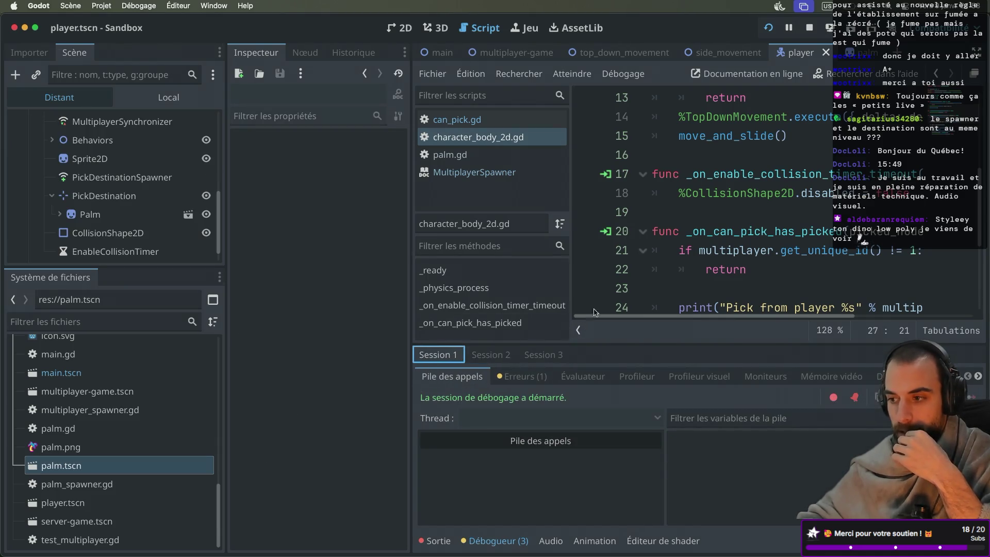
left_click(768, 28)
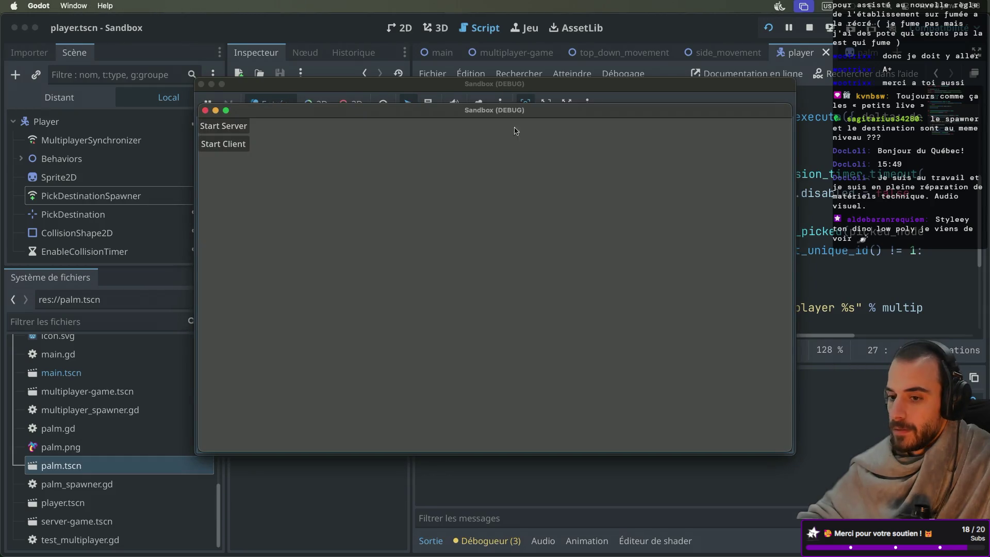
Arrange the two Sandbox windows and start the server in one and the client in the other.
mouse_move(410, 84)
left_mouse_down()
mouse_move(239, 57)
mouse_move(225, 31)
mouse_move(234, 31)
left_mouse_up()
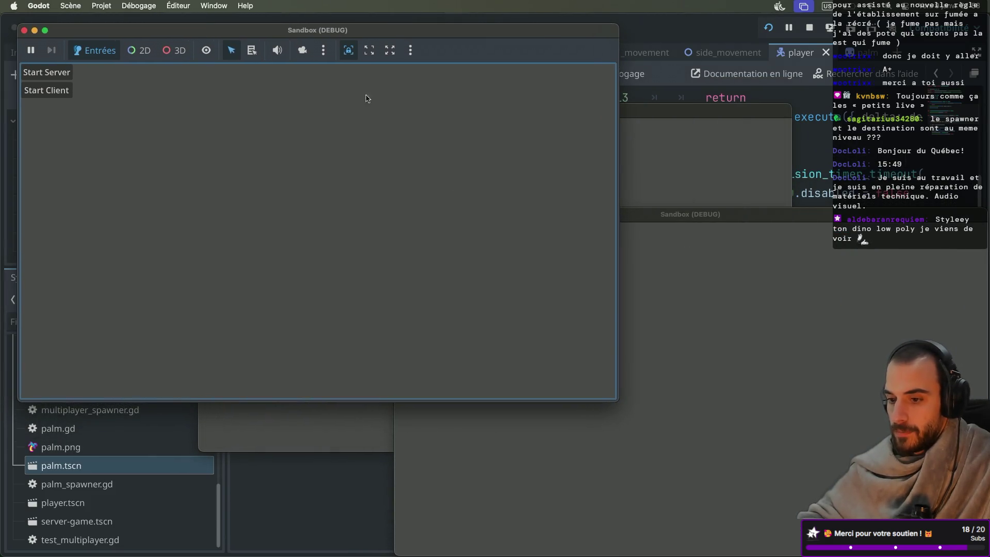
left_click(724, 316)
left_click(428, 231)
left_click(245, 205)
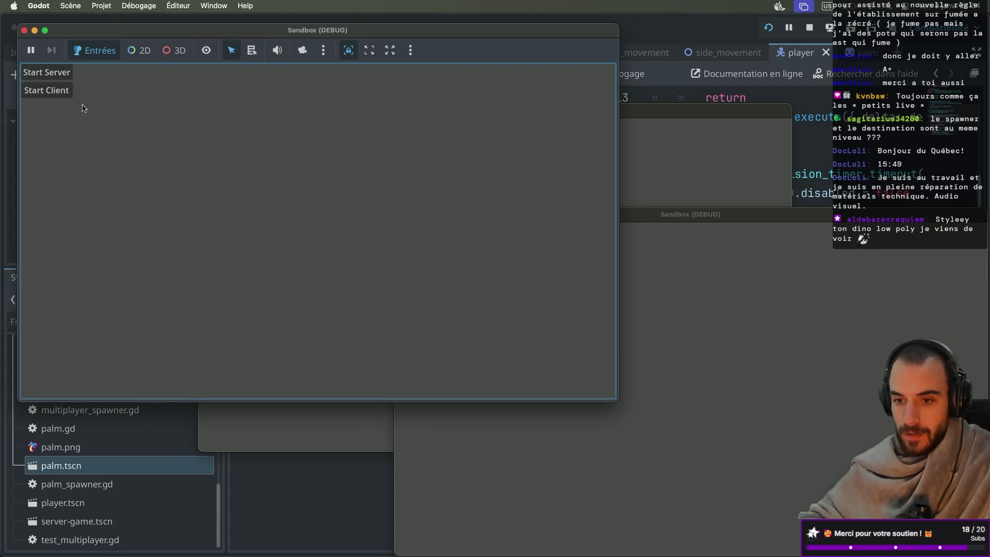
left_click(61, 92)
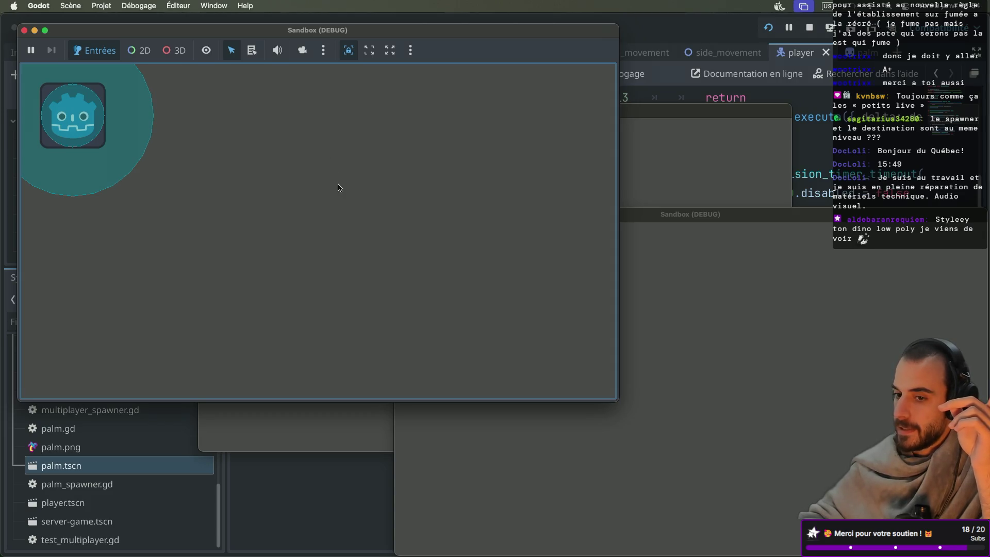
Move the player right to log a pick from player 1, then view the Remote scene tree.
left_click_drag(377, 33, 538, 42)
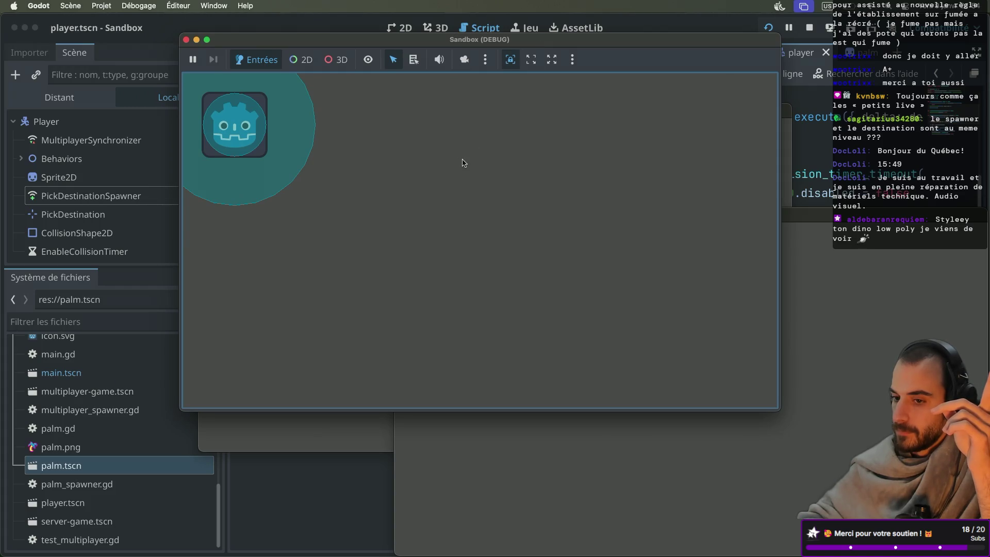
mouse_move(613, 46)
left_mouse_down()
mouse_move(493, 63)
mouse_move(502, 59)
left_mouse_up()
key("Right")
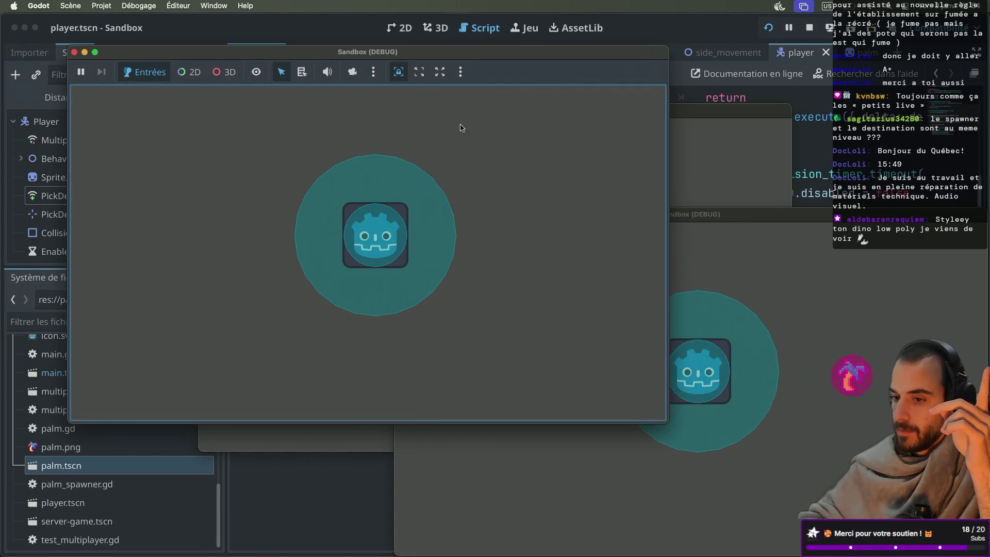
left_click_drag(414, 58, 506, 78)
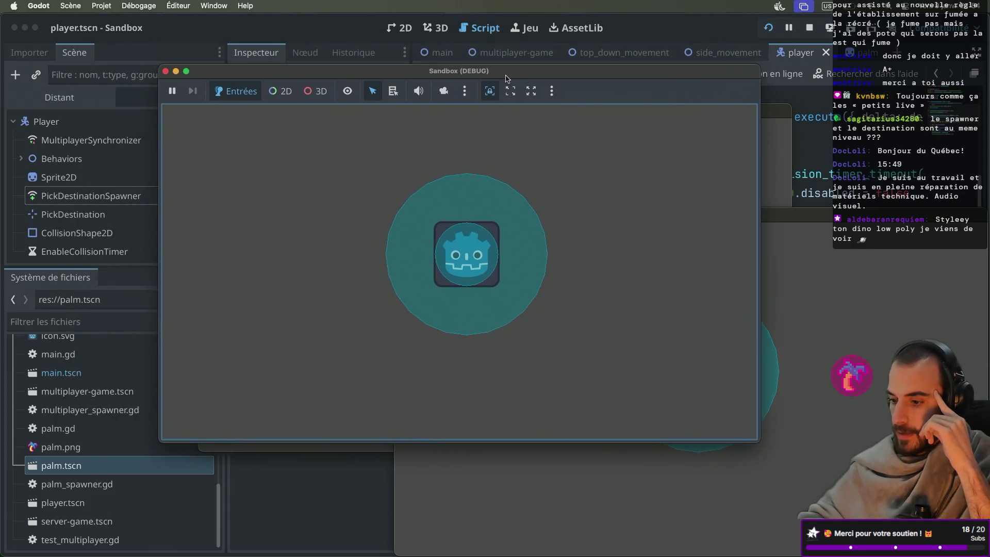
left_click(70, 103)
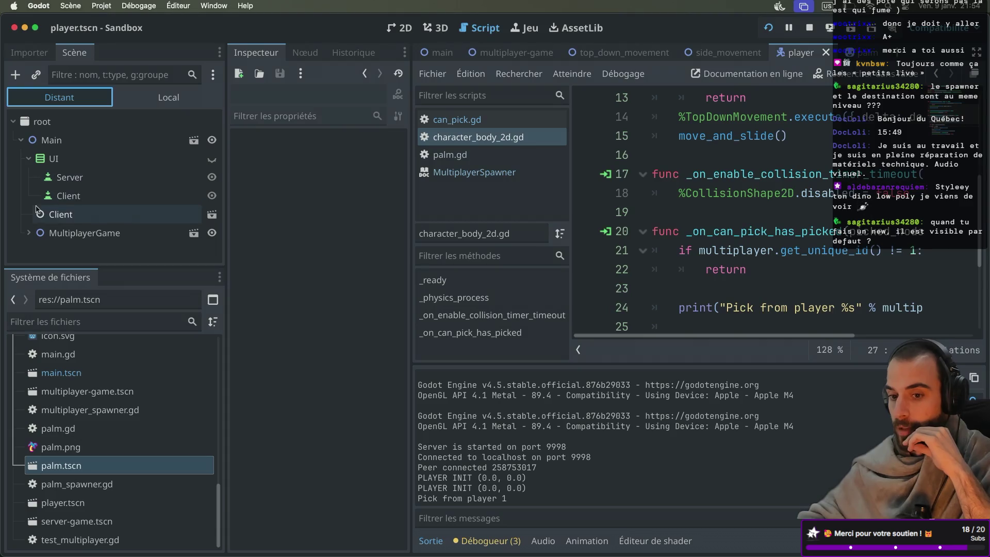
Inspect PalmSpawner under MultiplayerGame, then expand player 258753017 to list its PickDestination children.
left_click(29, 232)
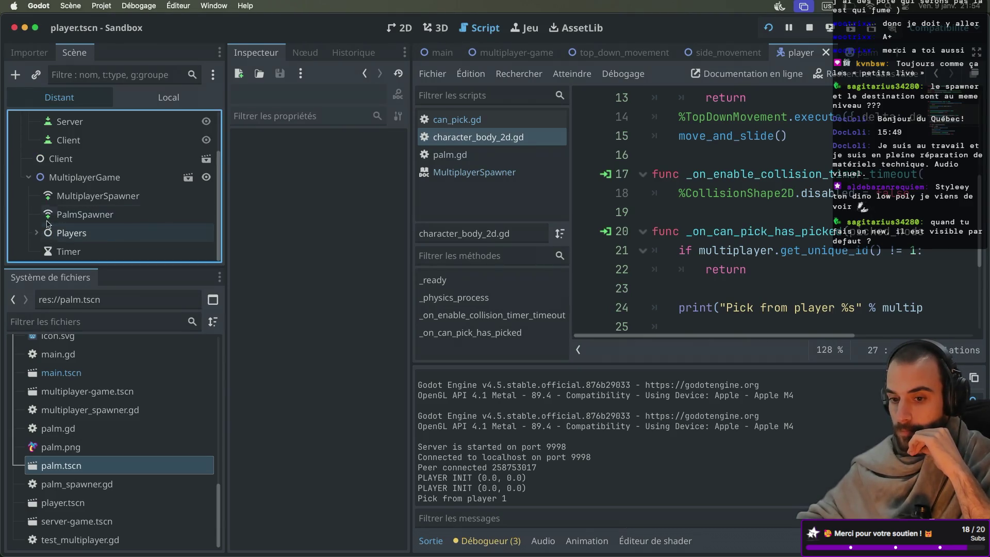
left_click(64, 219)
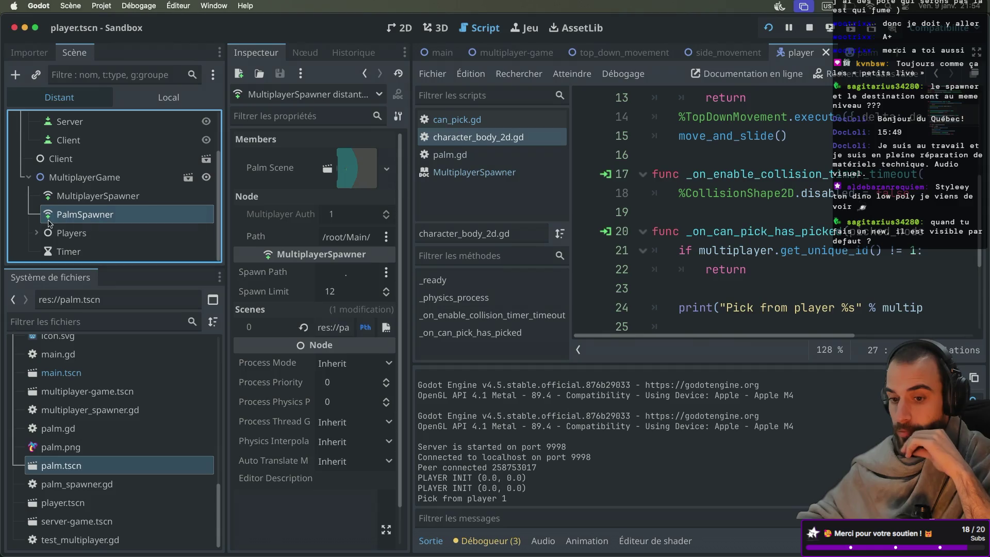
left_click(36, 233)
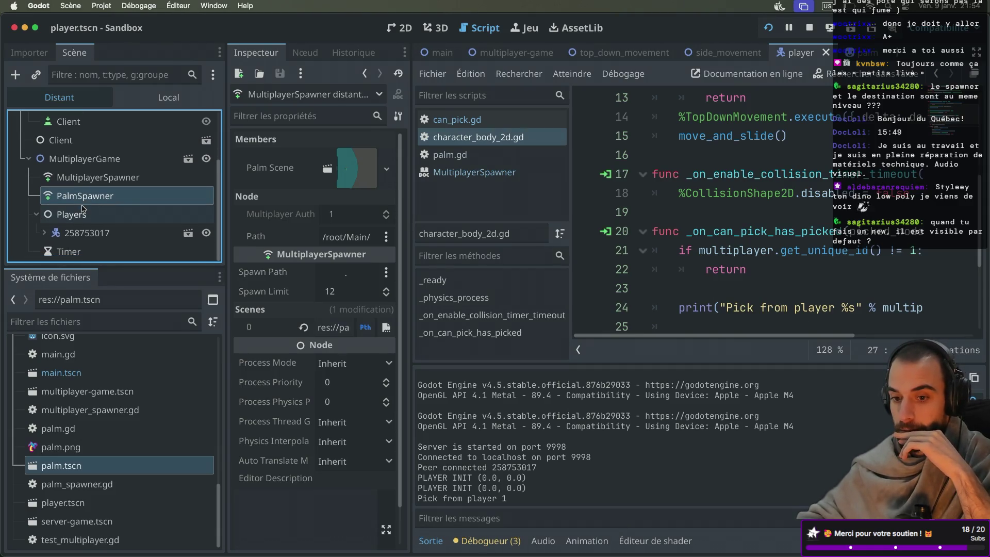
left_click(44, 233)
scroll(84, 212, "down", 5)
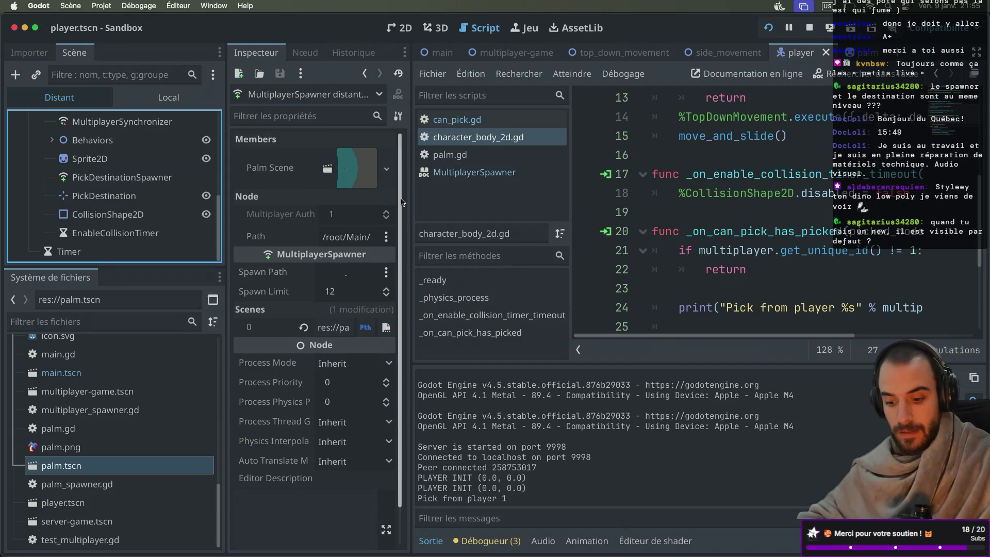
Switch the script editor to distraction-free mode and scroll to the palm pickup code.
key("super+ctrl+d")
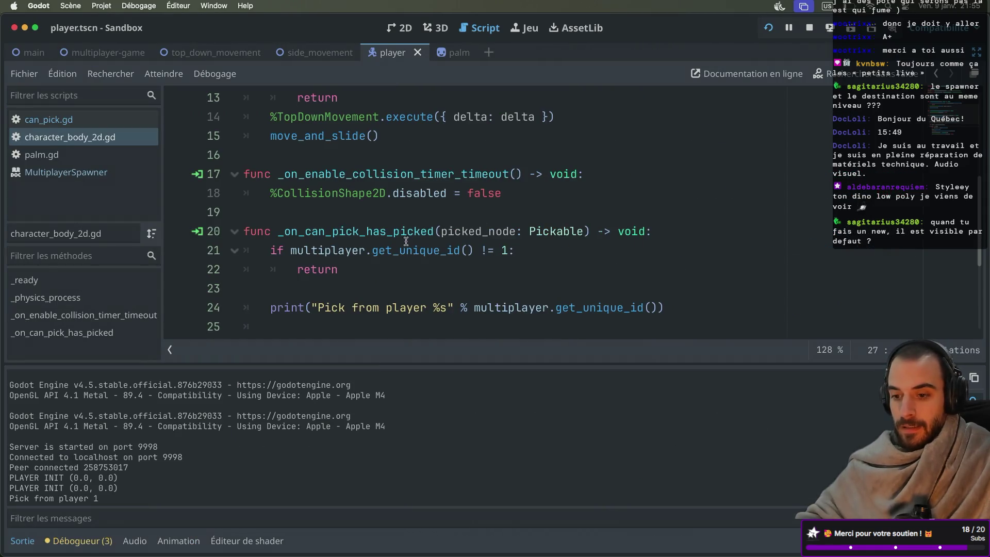
scroll(404, 244, "down", 2)
scroll(404, 244, "down", 2)
scroll(405, 244, "up", 1)
scroll(404, 245, "up", 3)
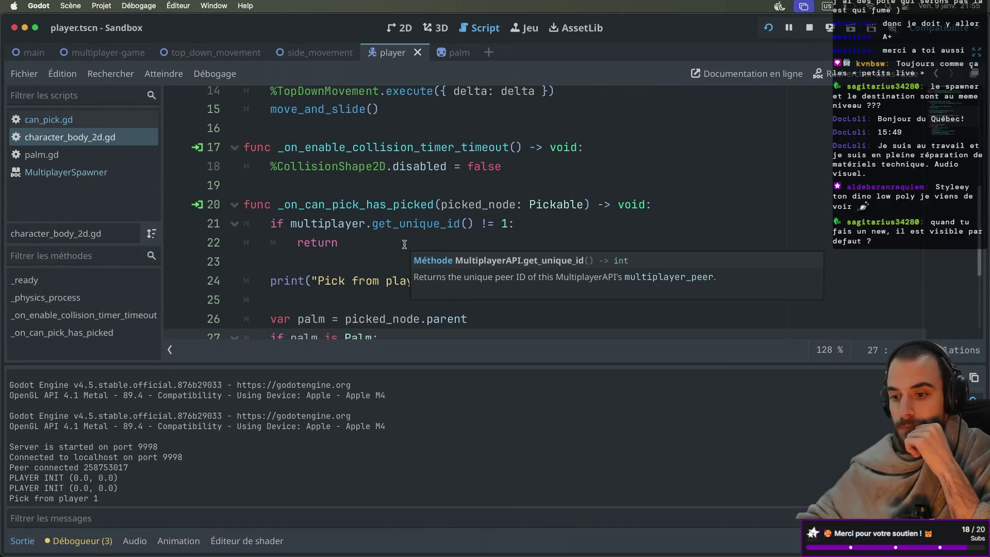
scroll(404, 244, "down", 3)
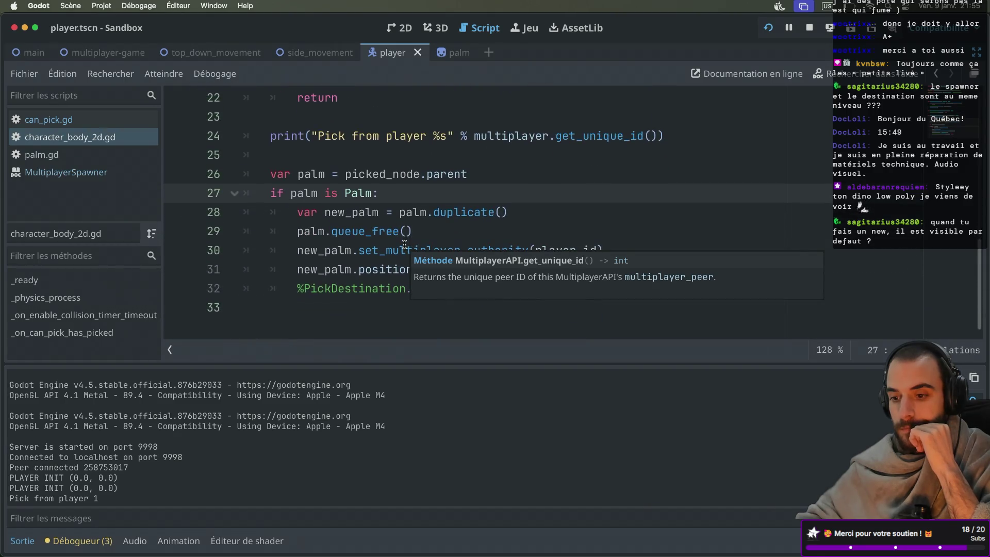
Read the docs for duplicate, queue_free and set_multiplayer_authority, then add empty line 34.
left_click(393, 238)
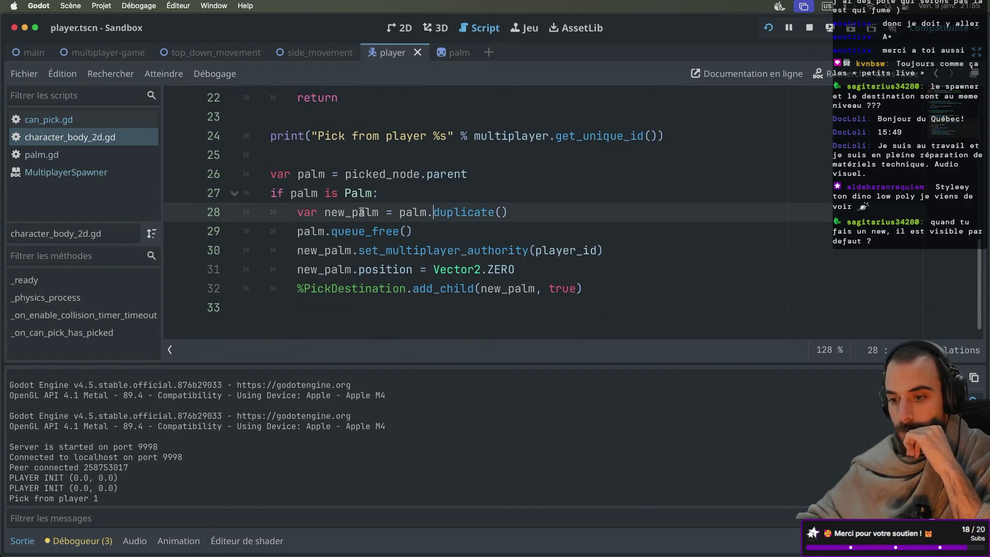
double_click(361, 212)
double_click(412, 212)
double_click(464, 212)
double_click(376, 231)
left_click(325, 252)
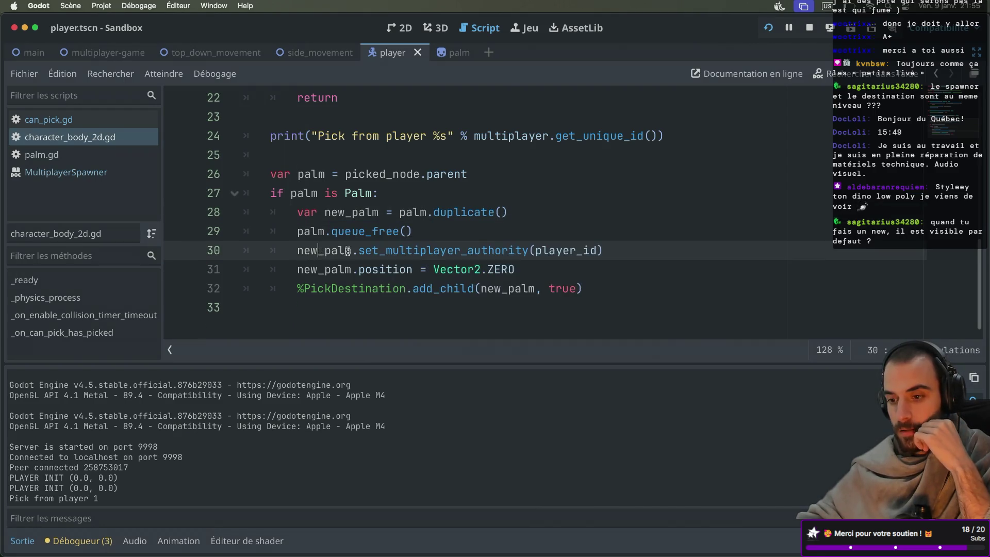
left_click(376, 261)
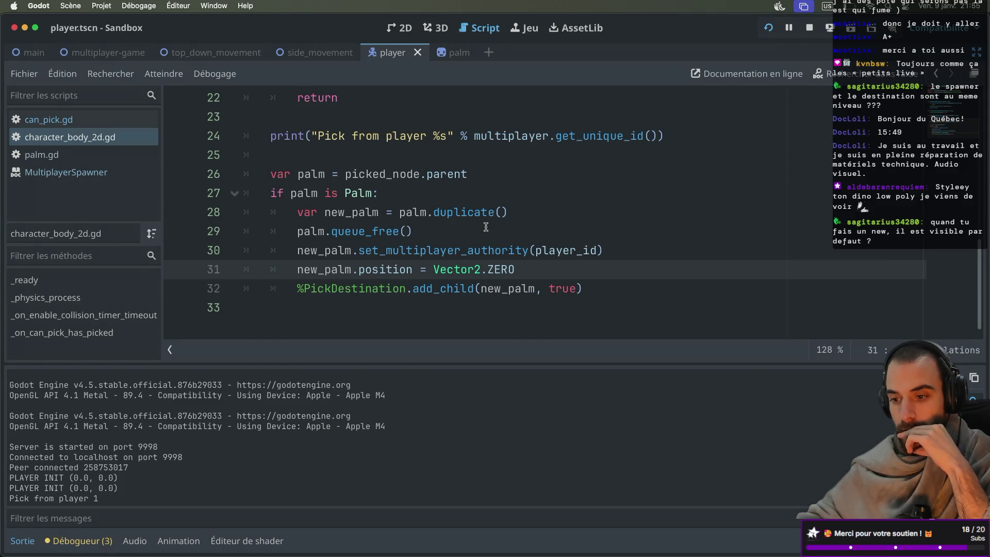
scroll(486, 227, "up", 2)
scroll(486, 227, "down", 2)
left_click(282, 301)
key("Return")
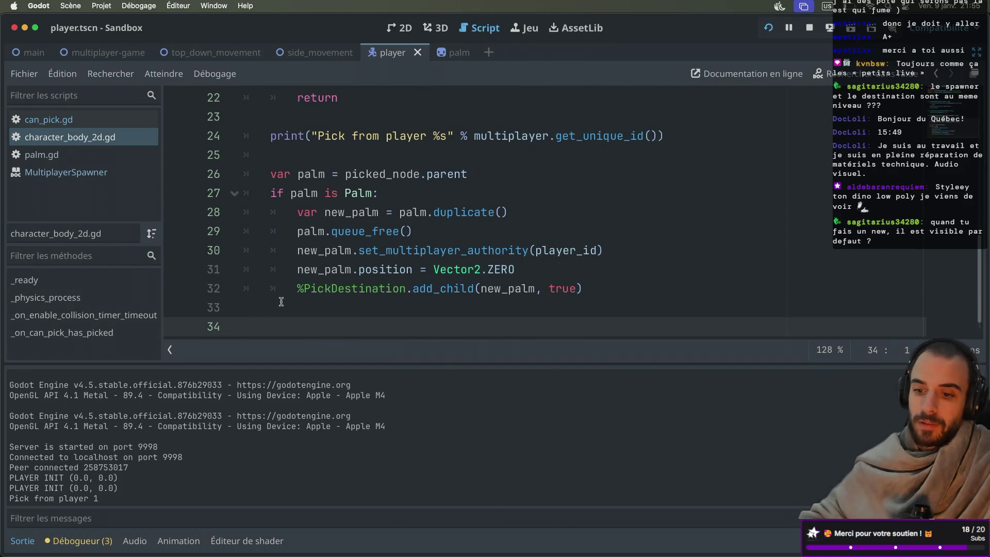
type("func ")
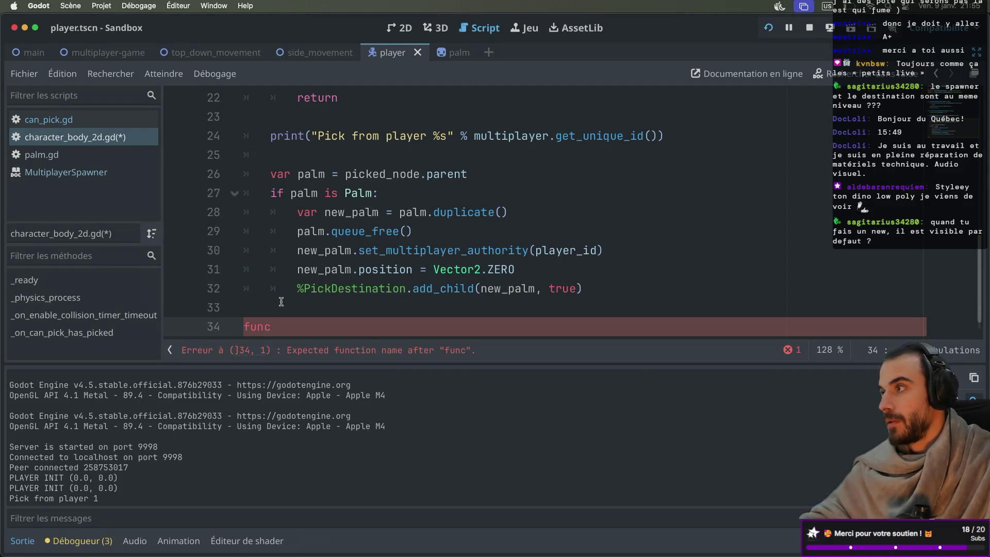
type("t()")
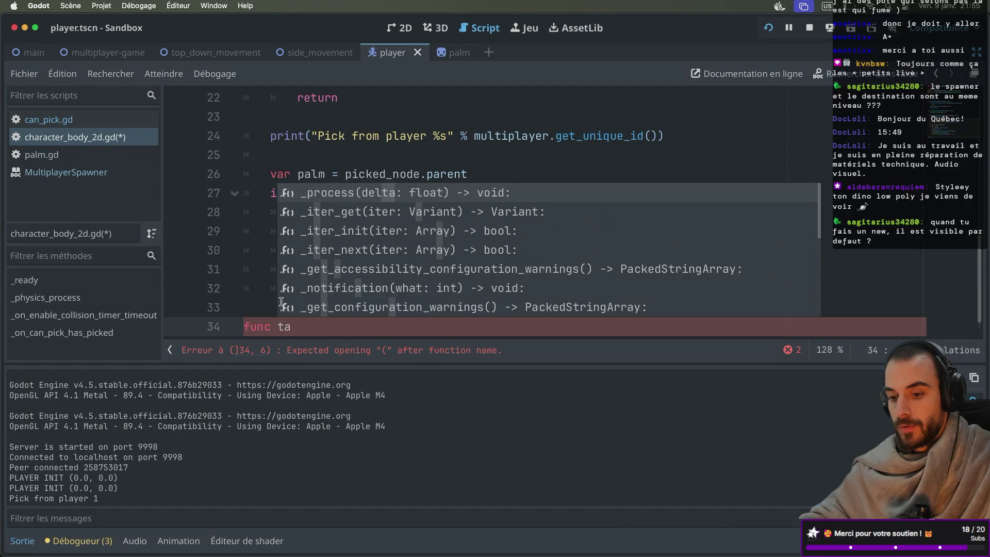
type(":")
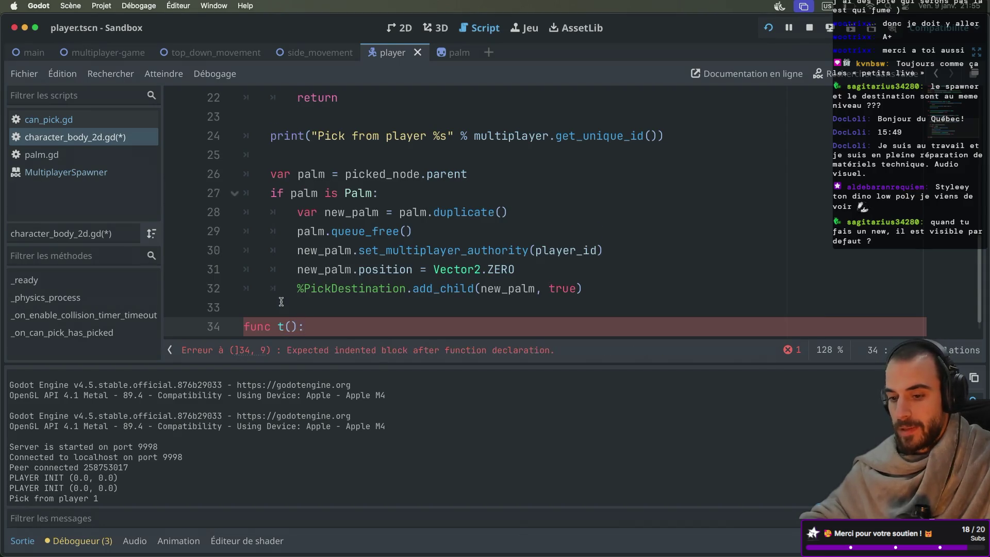
key("Return")
left_click(264, 290)
key("Return")
type("@rpc(")
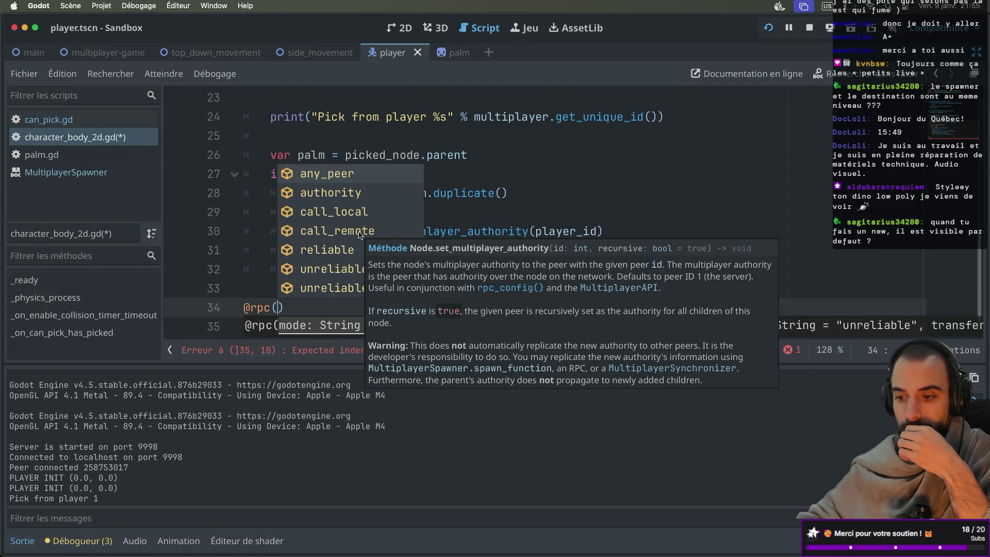
left_click(359, 232)
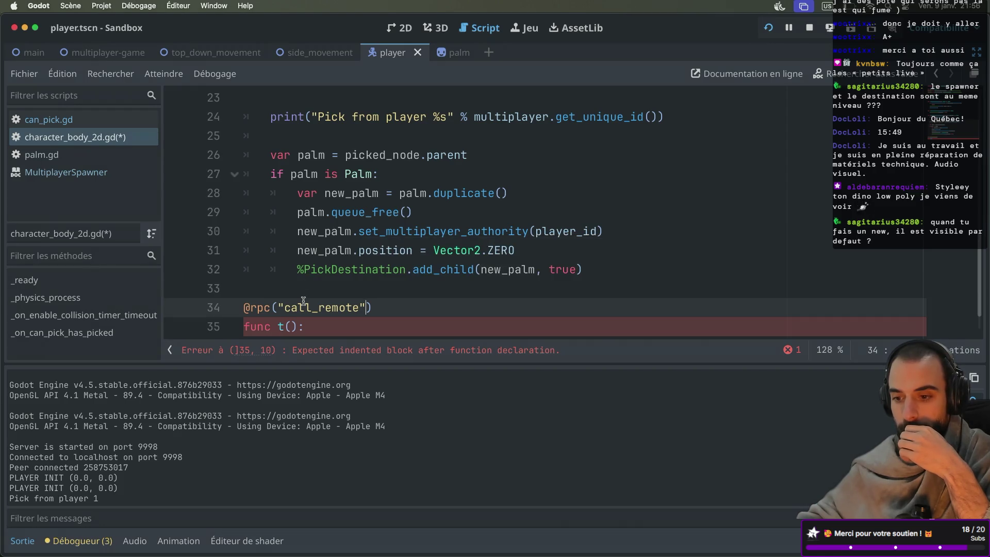
Review the call_remote annotation argument and put the caret in the function name t.
scroll(353, 273, "up", 3)
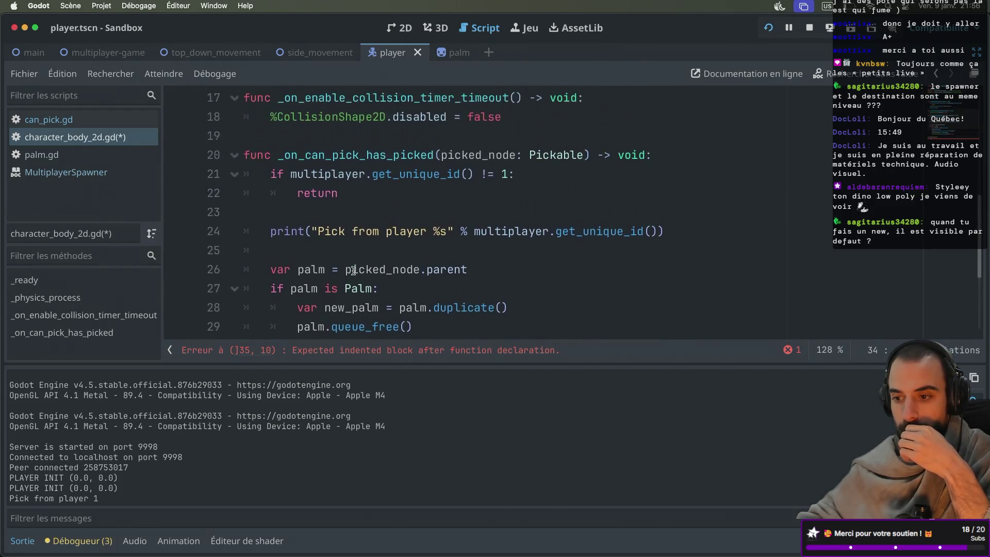
scroll(353, 270, "down", 3)
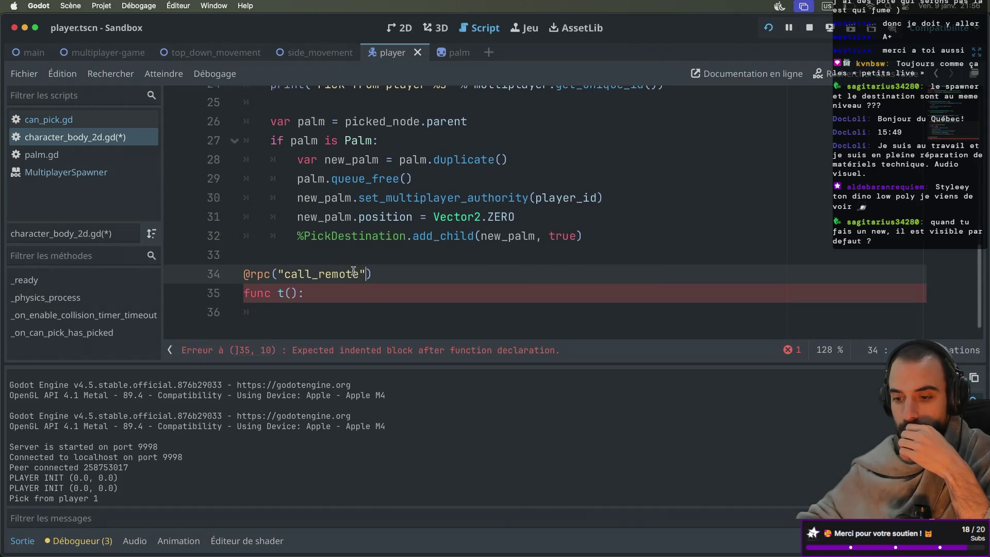
left_click_drag(365, 272, 278, 270)
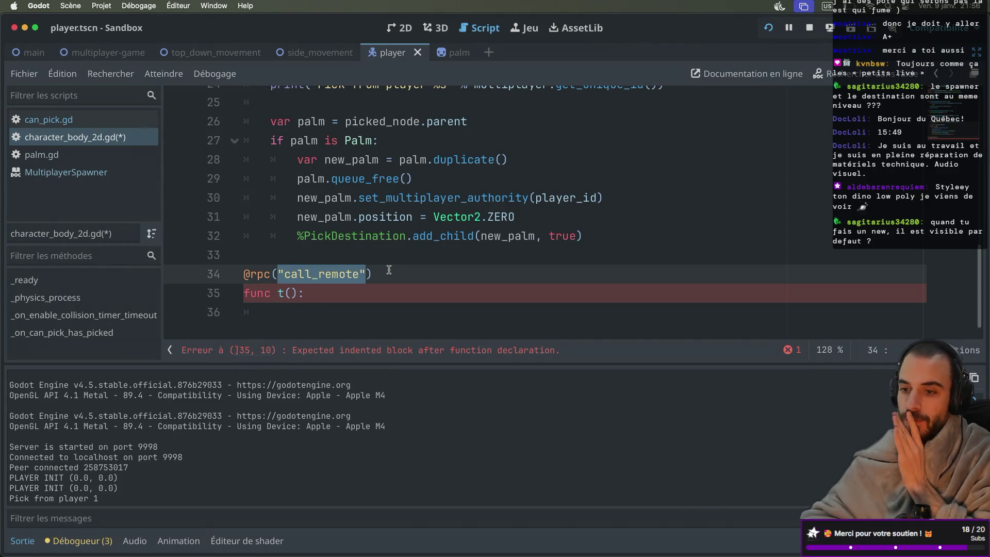
scroll(394, 222, "up", 1)
left_click(413, 195)
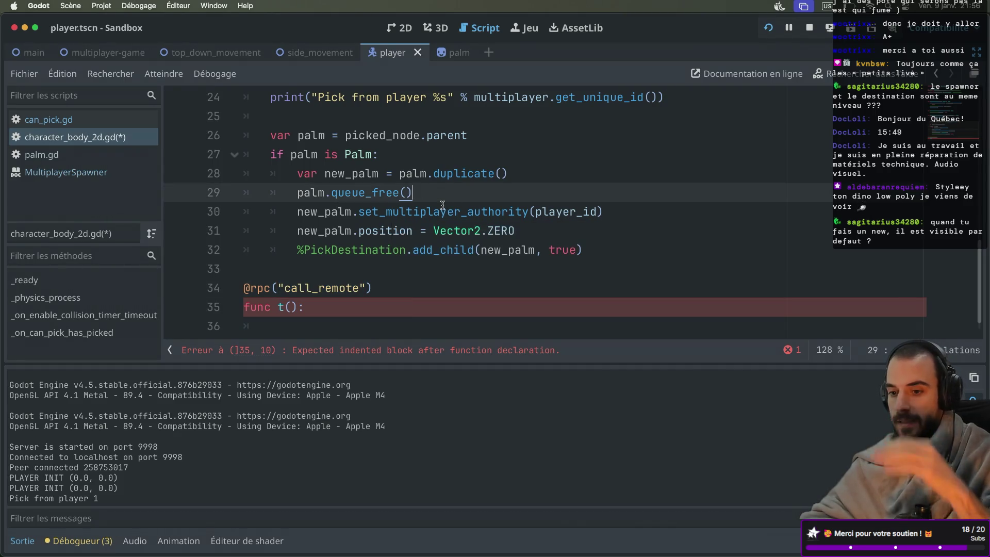
left_click(284, 306)
scroll(338, 225, "down", 1)
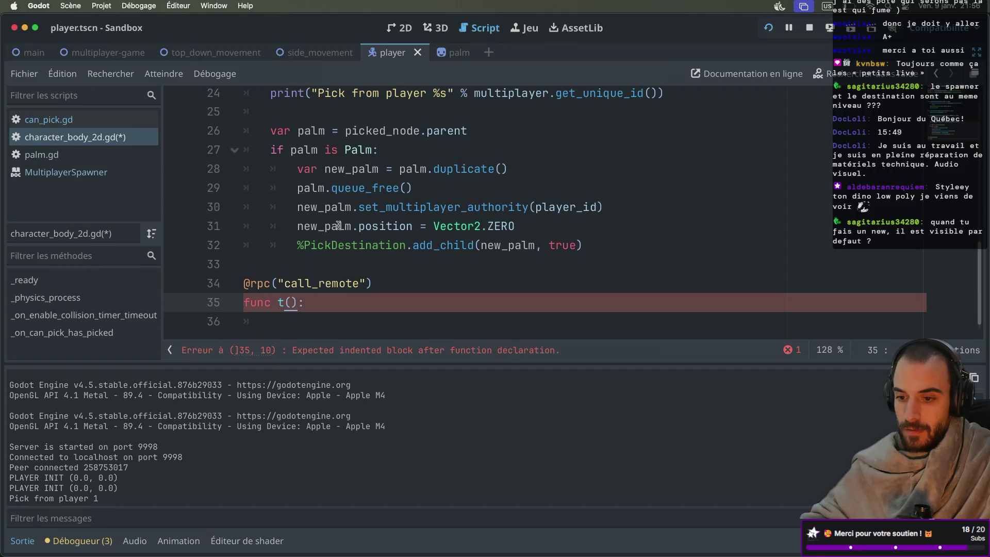
Rename function t to remote_take and open a body line inside it.
key("BackSpace")
type("remo")
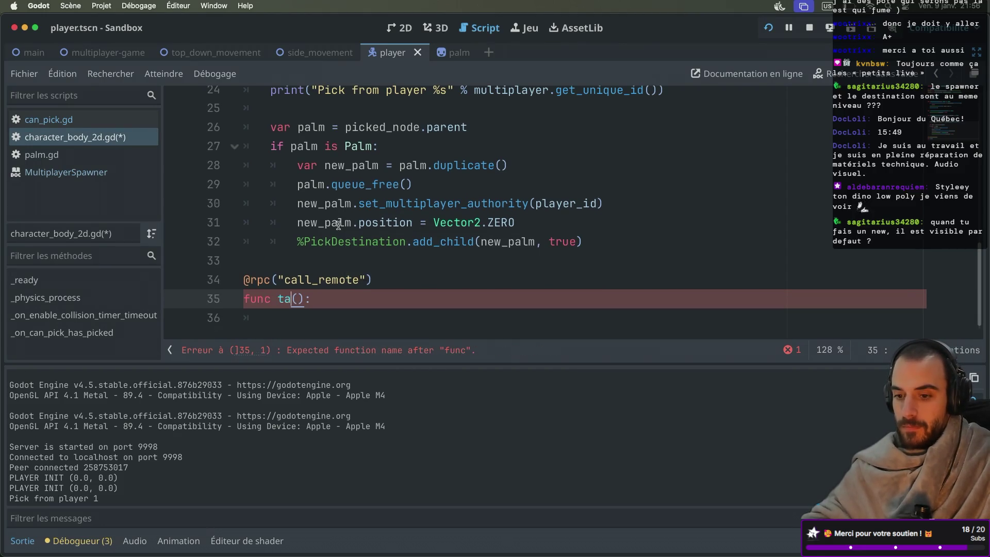
type("te_take")
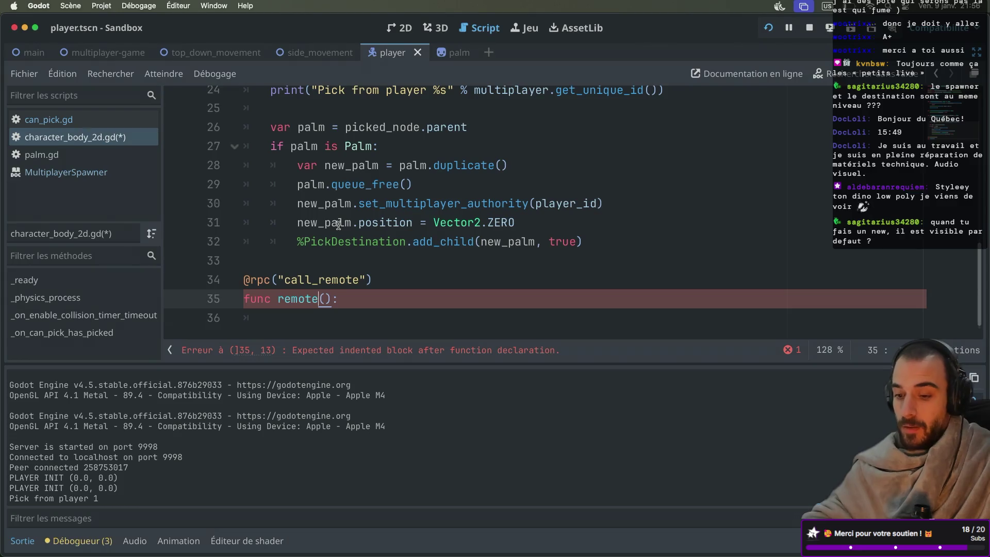
scroll(338, 224, "up", 5)
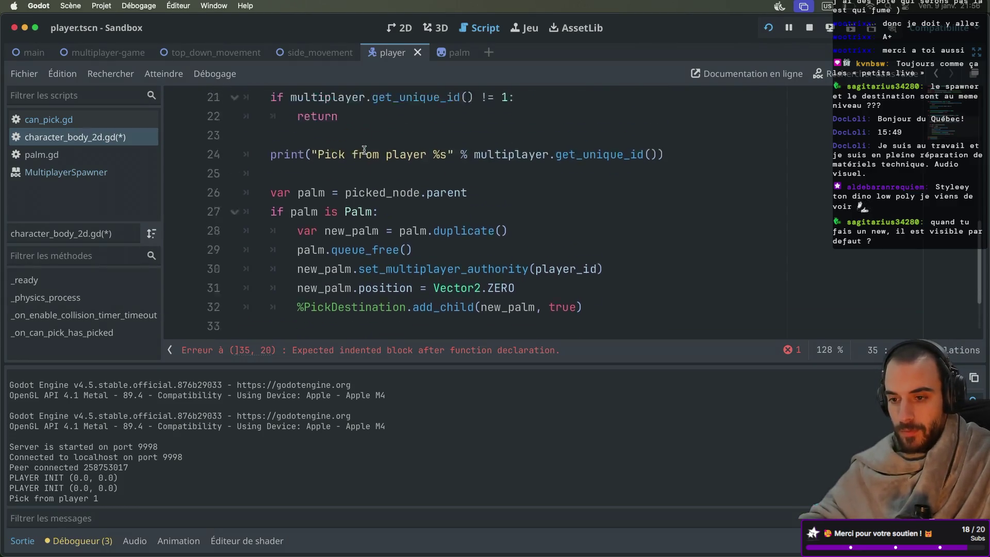
scroll(364, 150, "down", 3)
scroll(364, 150, "down", 1)
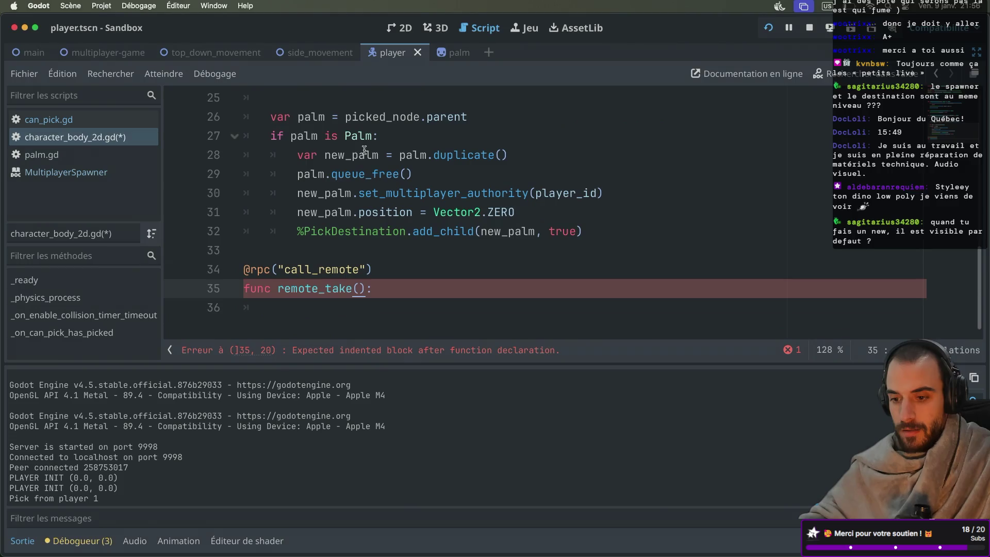
left_click(389, 287)
key("Return")
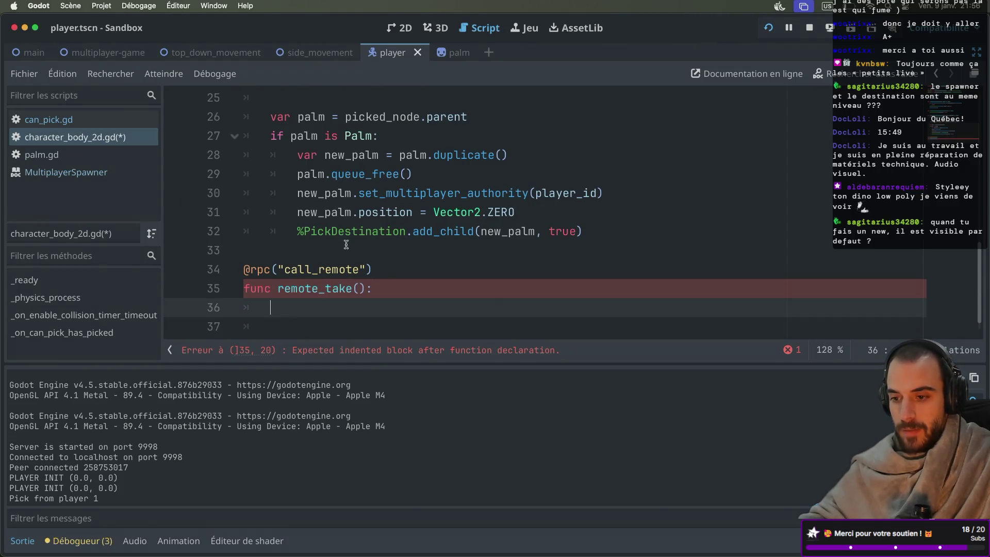
mouse_move(370, 189)
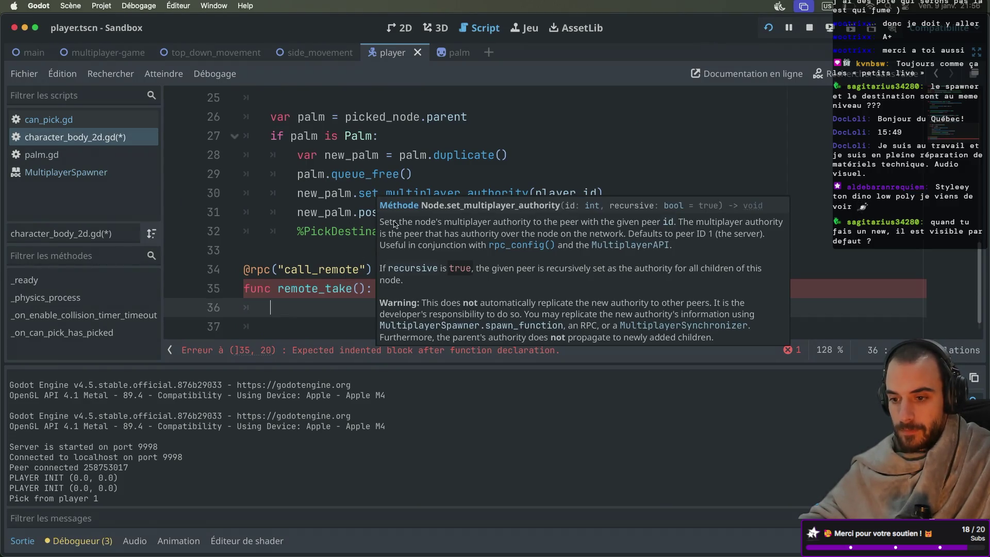
left_click(332, 231)
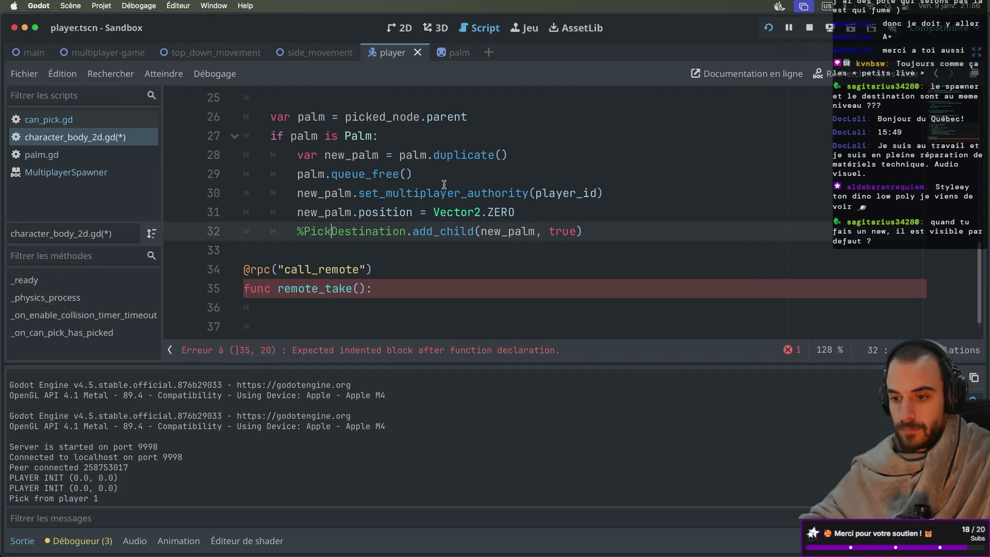
scroll(444, 185, "up", 8)
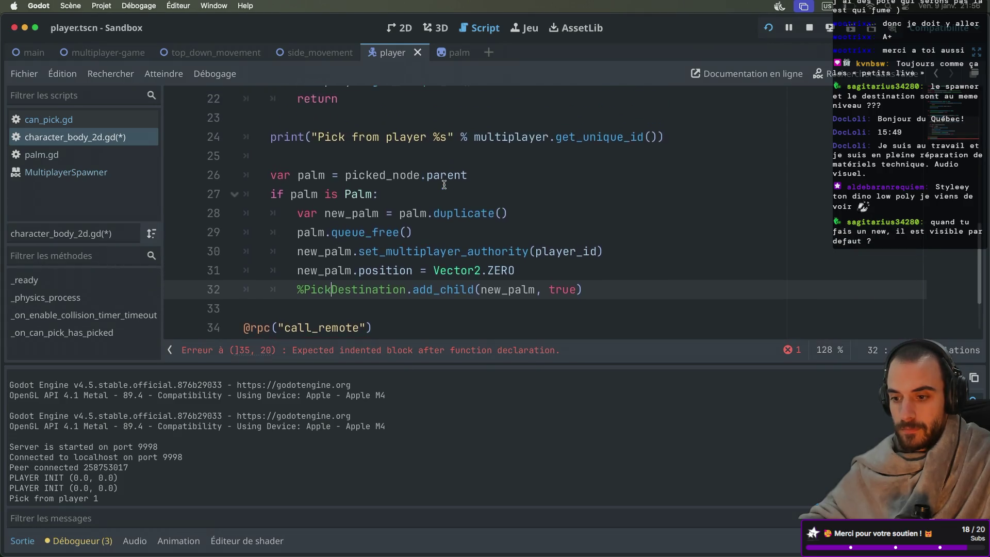
scroll(444, 184, "down", 8)
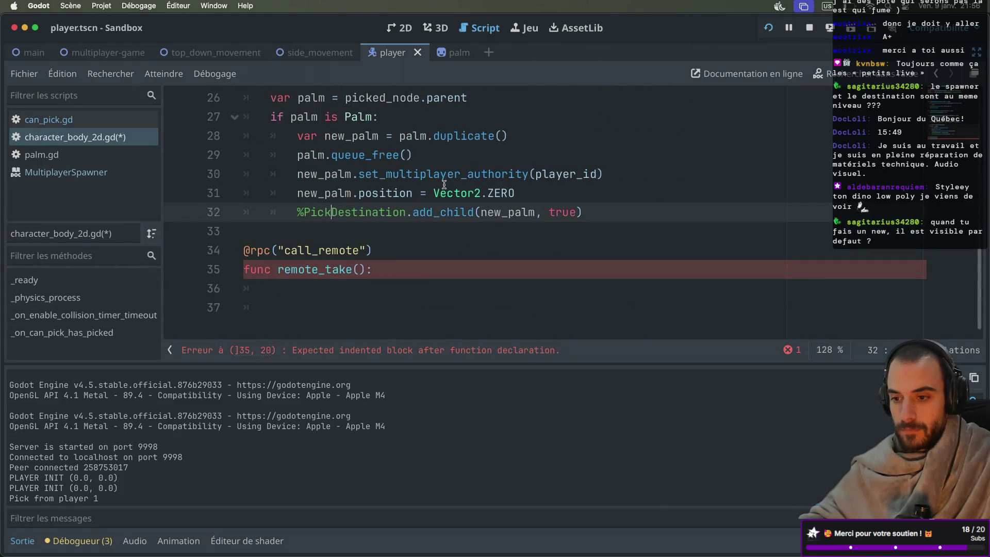
left_click(542, 194)
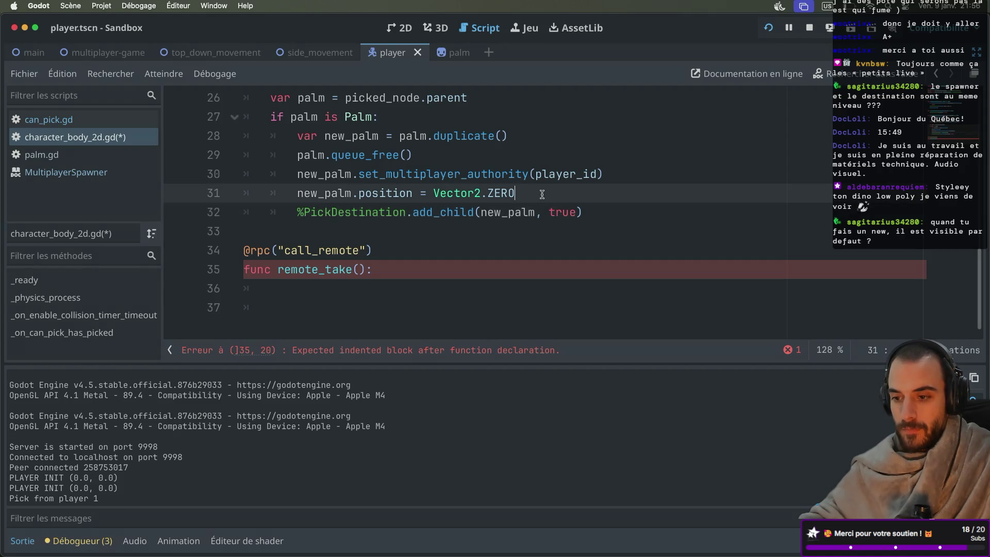
Give remote_take the parameter palm: Palm.
left_click(363, 269)
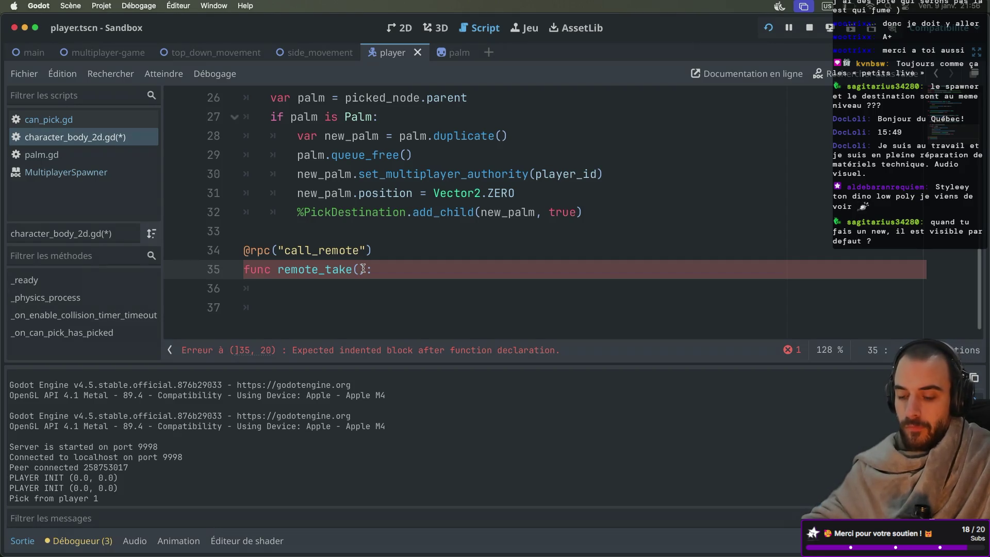
type("palm: Pal")
key("Return")
key("Down")
key("Down")
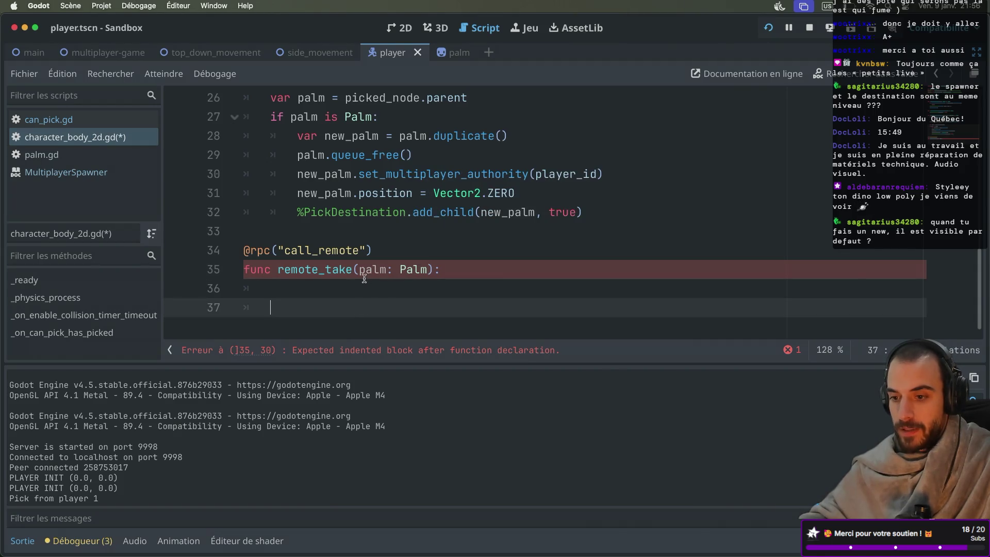
left_click(317, 286)
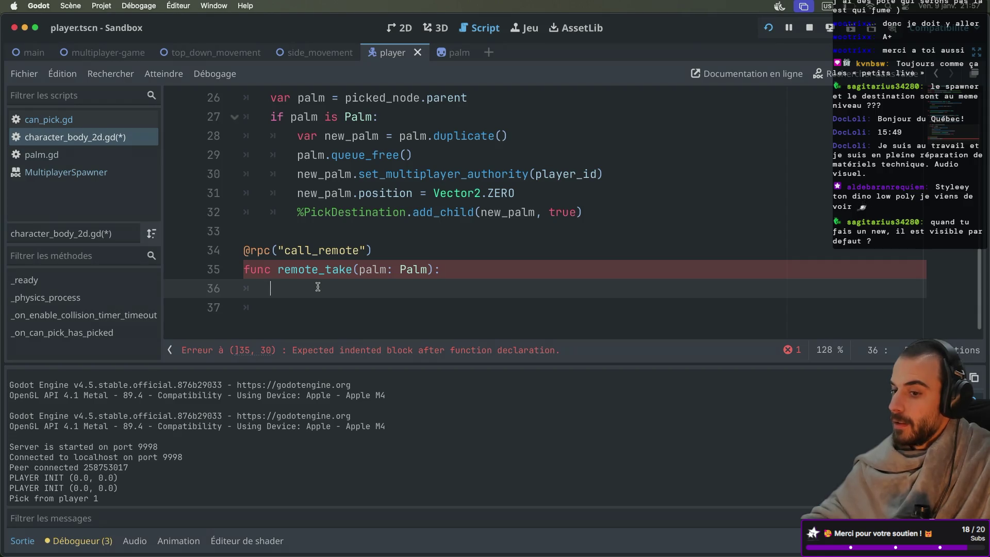
Move the %PickDestination.add_child statement from line 32 into remote_take.
left_click_drag(297, 214, 589, 216)
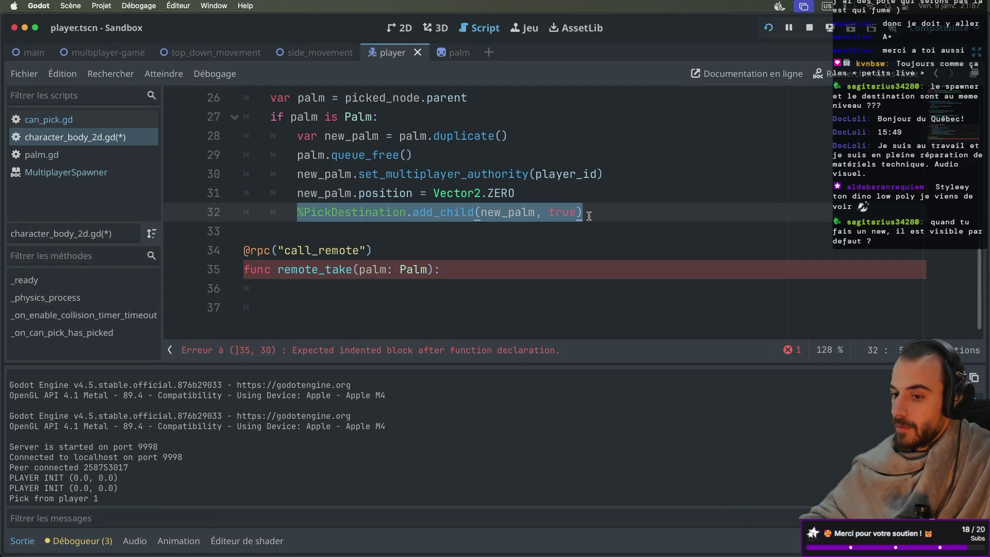
key("super+x")
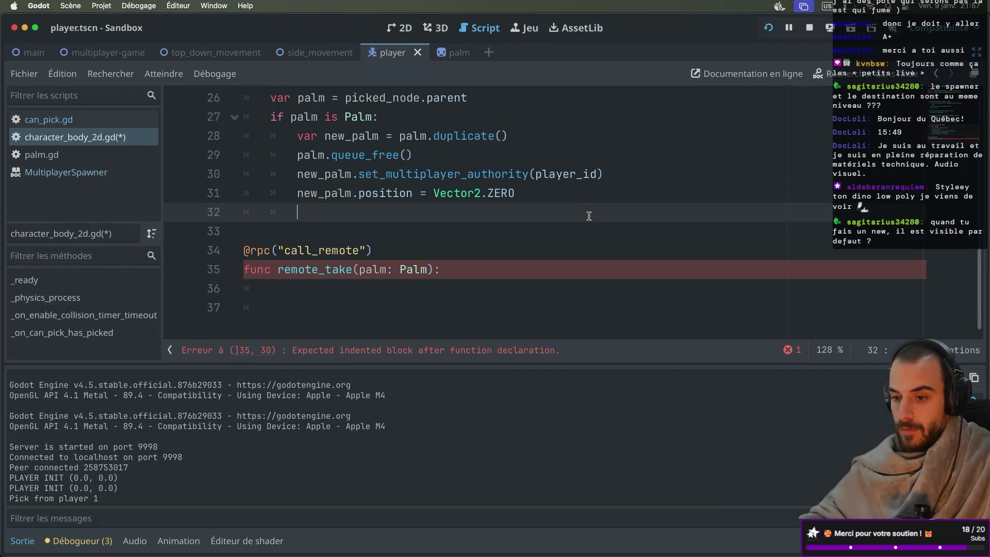
left_click(284, 288)
key("super+v")
Add the guard if multiplayer.get_unique_id() != player_id: above the add_child call.
left_click(467, 268)
key("Return")
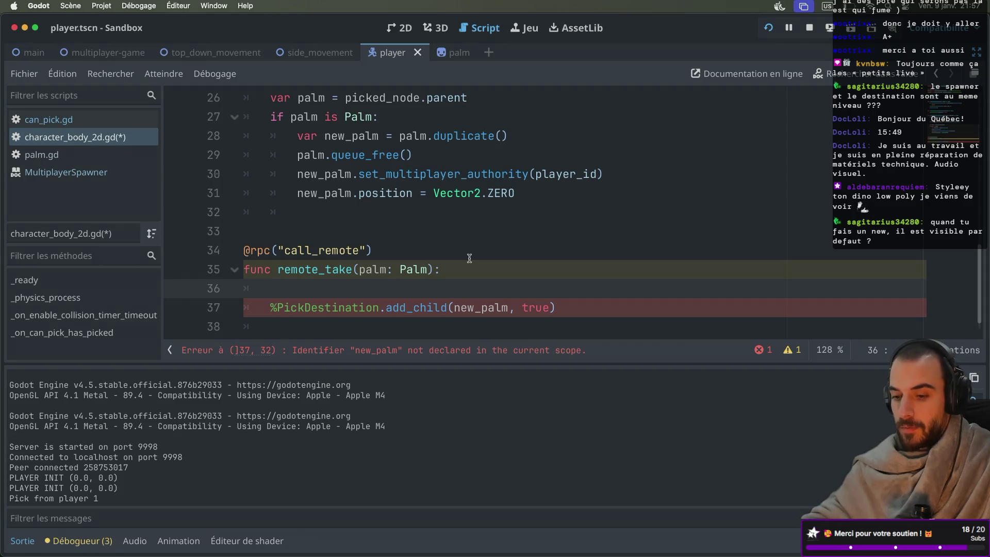
type("if ")
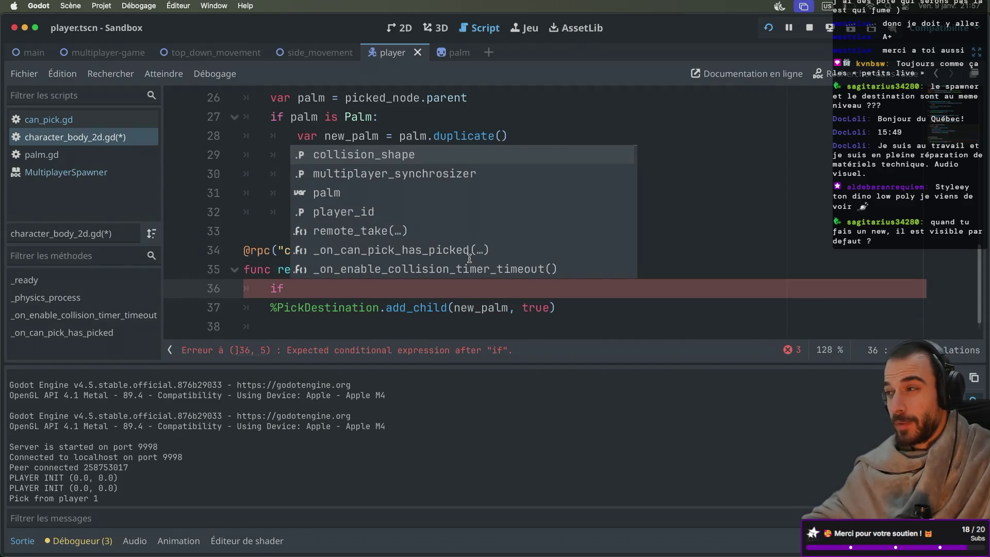
type("mul")
key("Down")
key("Return")
type(".get_")
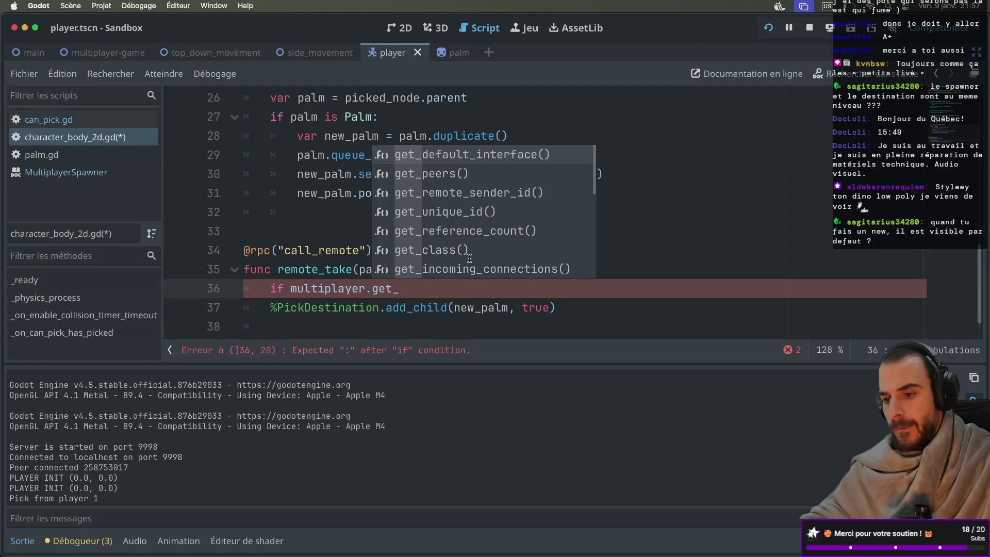
type("uni")
key("Return")
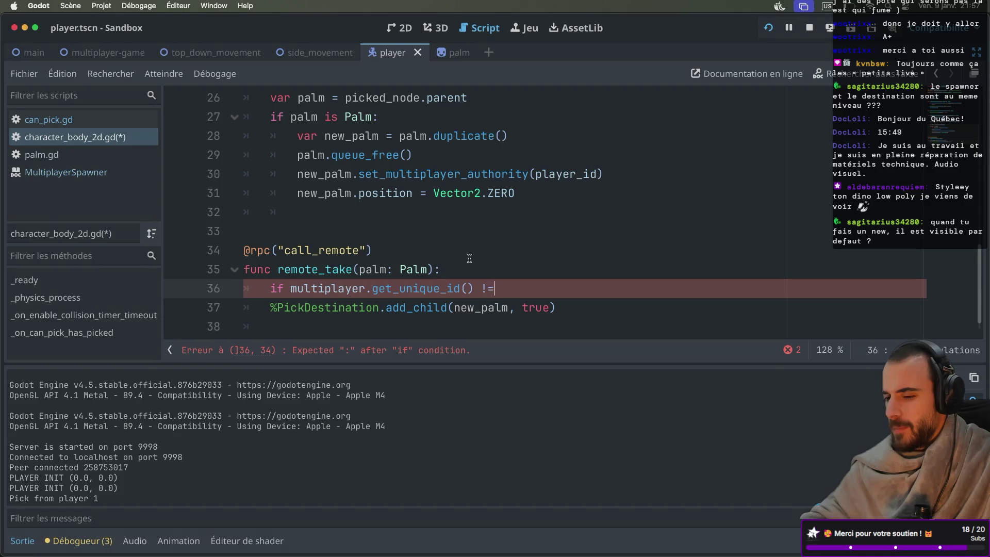
type("play")
key("Return")
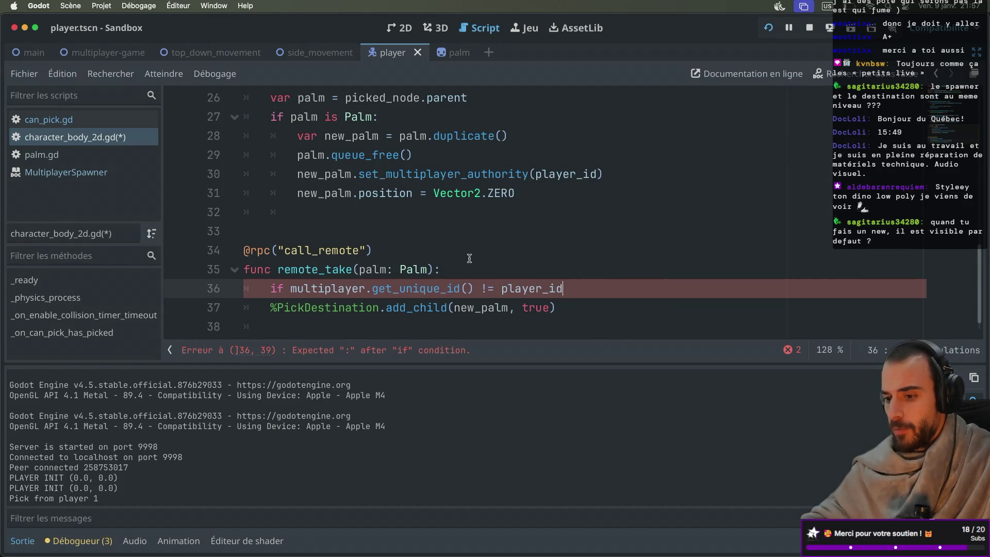
key("Return")
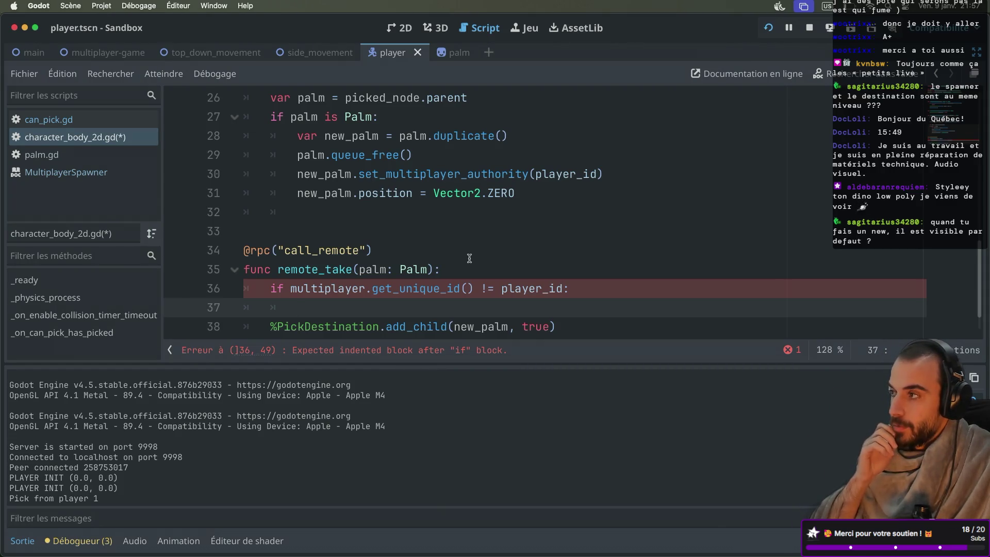
key("ctrl+Right")
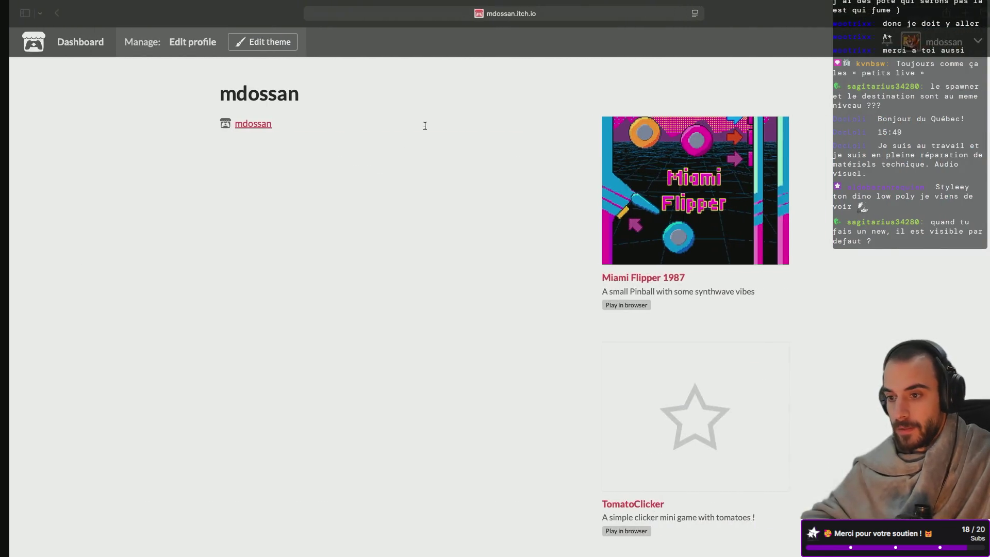
key("super+t")
type("godot rpc ca")
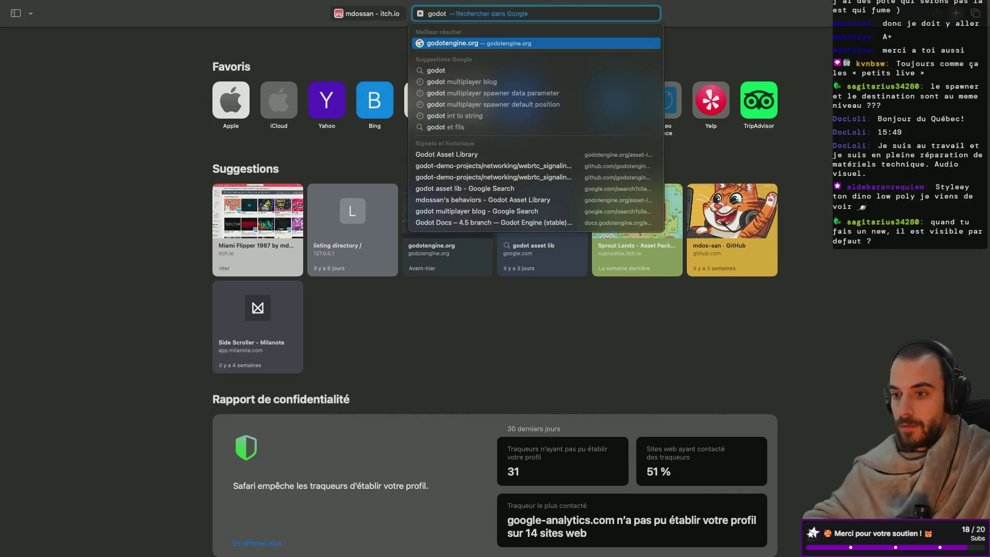
type("ll")
key("Return")
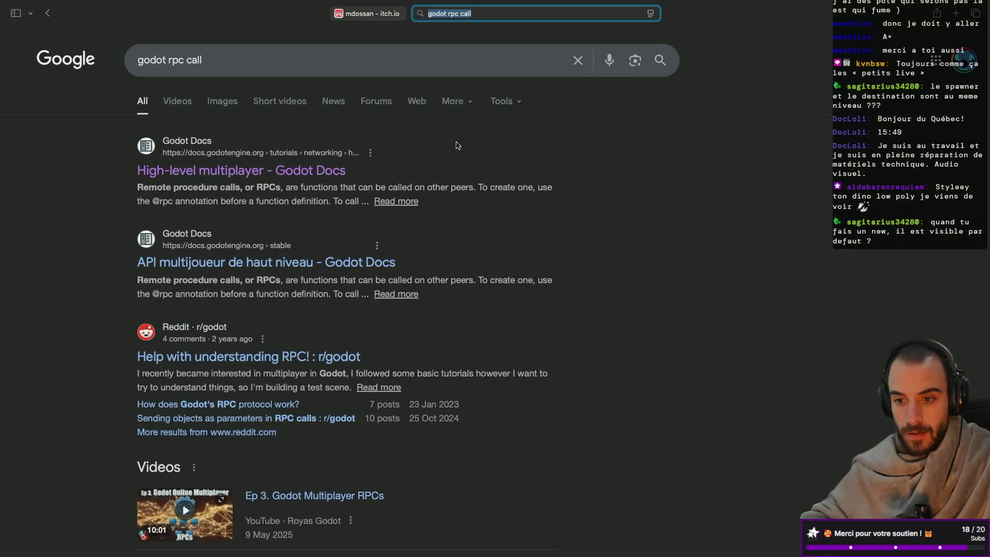
left_click(239, 171)
scroll(562, 257, "down", 15)
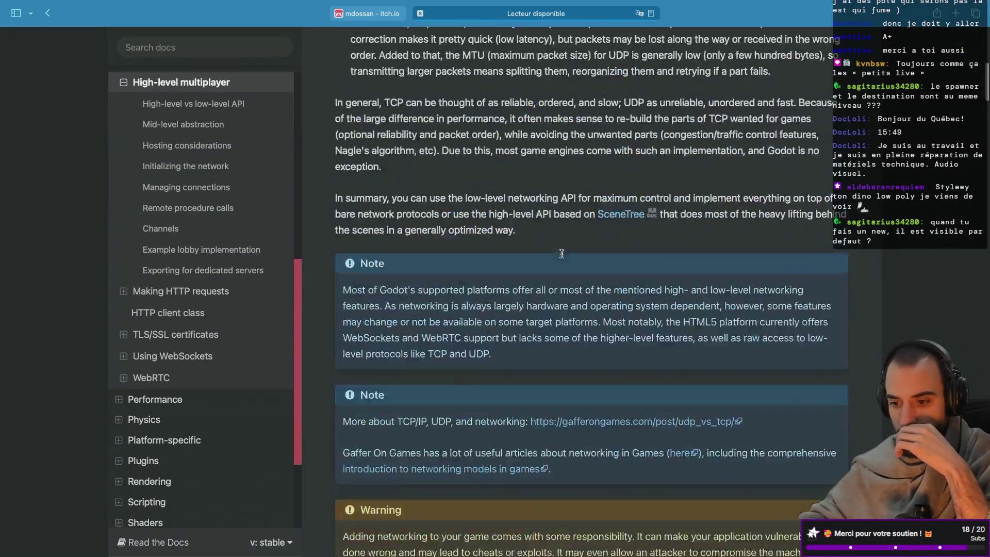
scroll(562, 257, "down", 20)
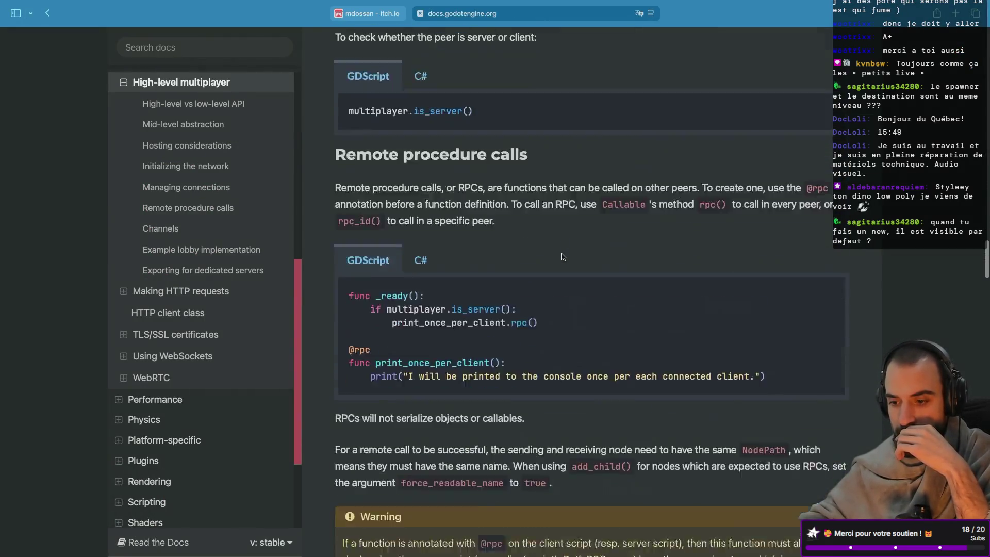
scroll(563, 257, "down", 6)
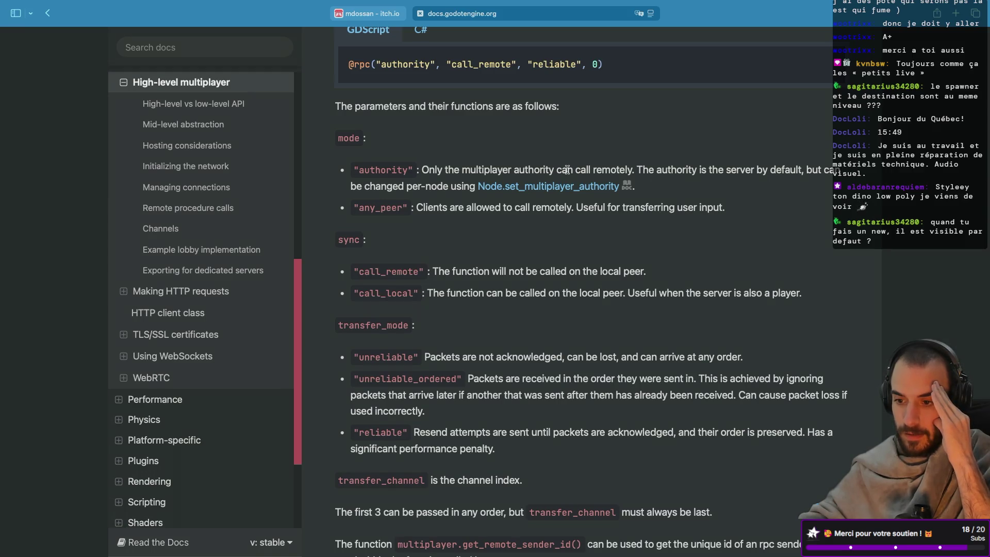
scroll(567, 169, "down", 1)
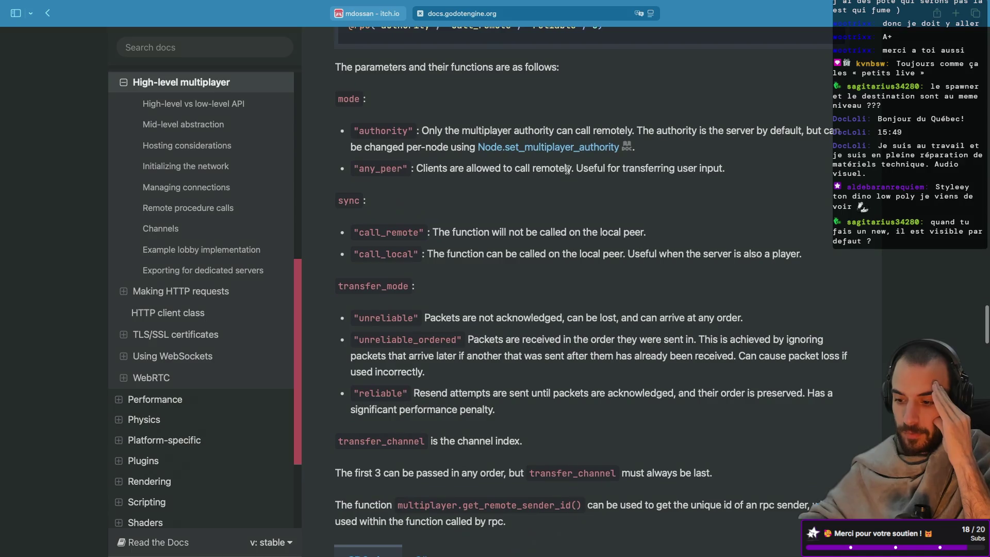
scroll(567, 169, "up", 1)
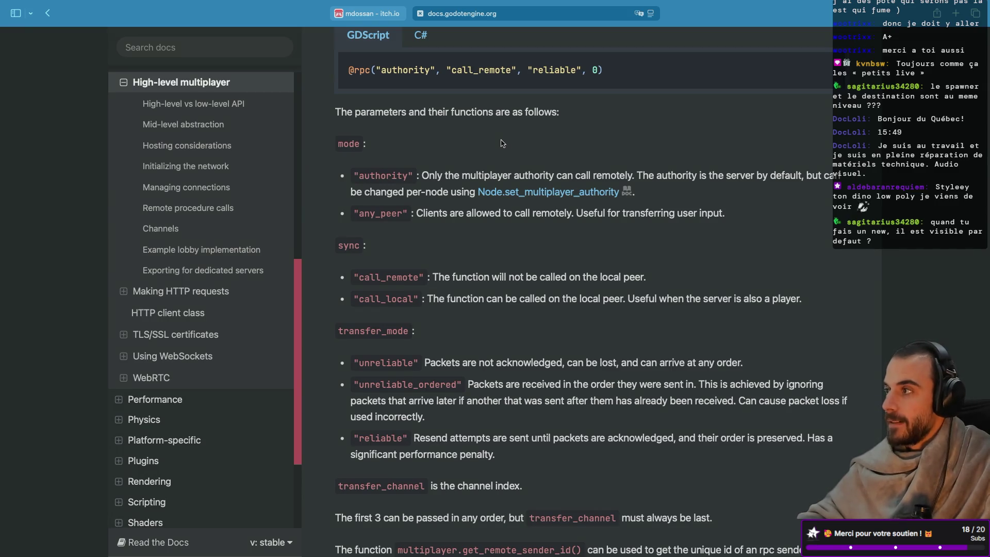
key("ctrl+Left")
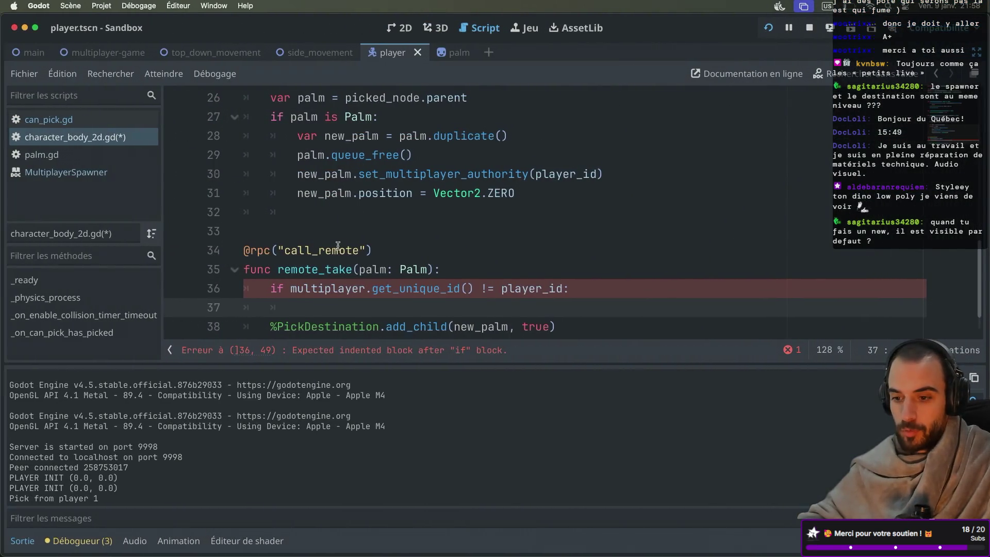
left_click(278, 212)
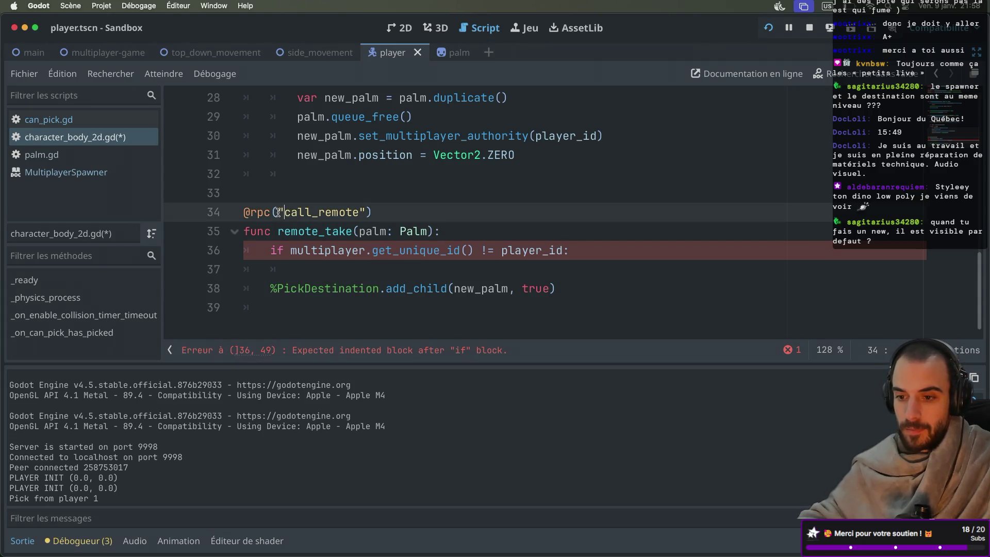
type("\"a\"")
type(",")
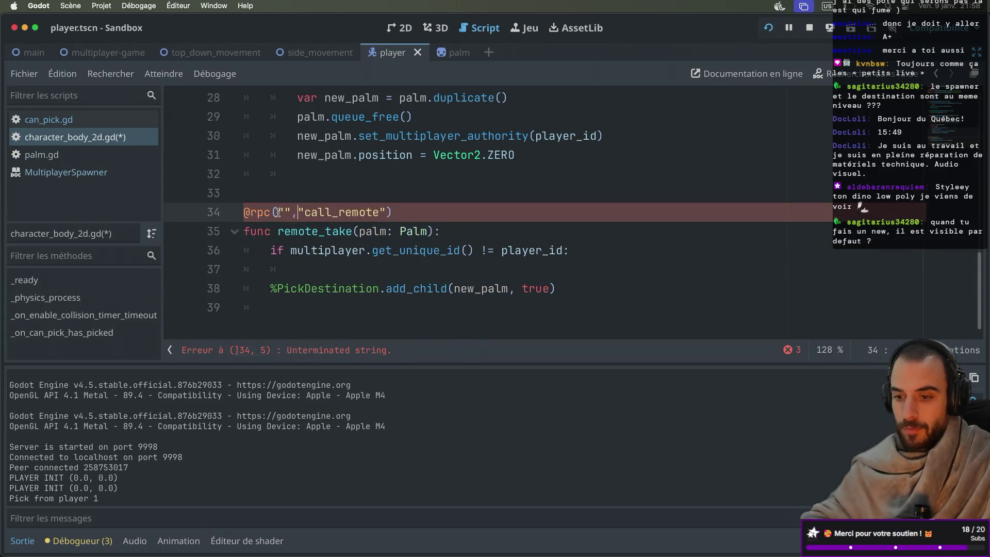
key("Left")
key("Left")
key("Left")
type("any")
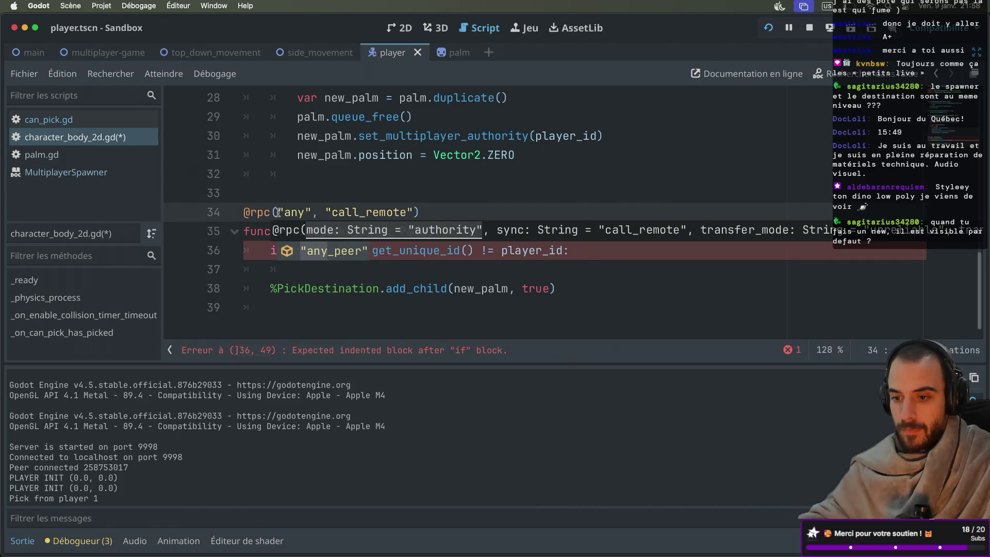
key("Return")
left_click(351, 196)
Select the call_remote argument and check it against the RPC documentation.
left_click(336, 214)
double_click(316, 213)
left_click(401, 212)
double_click(401, 212)
key("ctrl+Right")
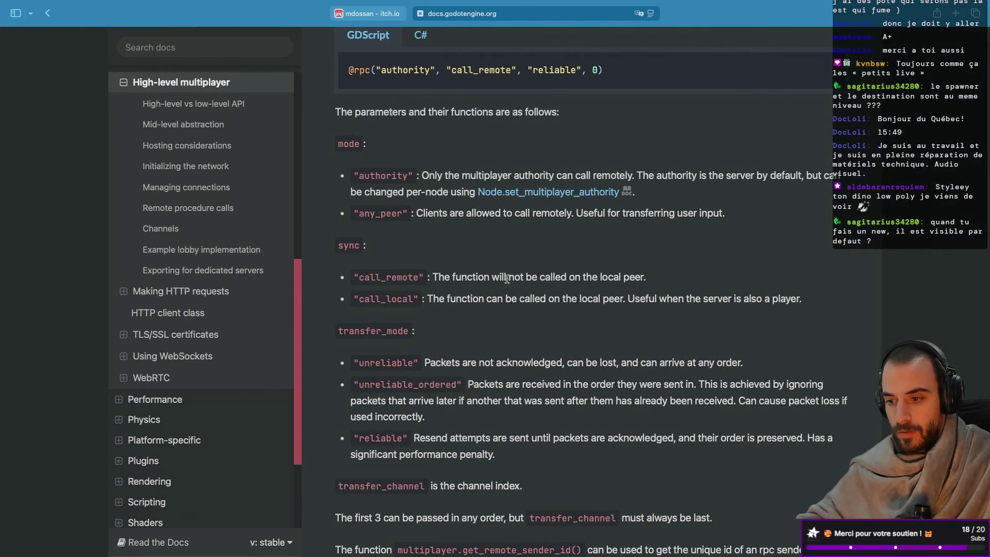
key("ctrl+Left")
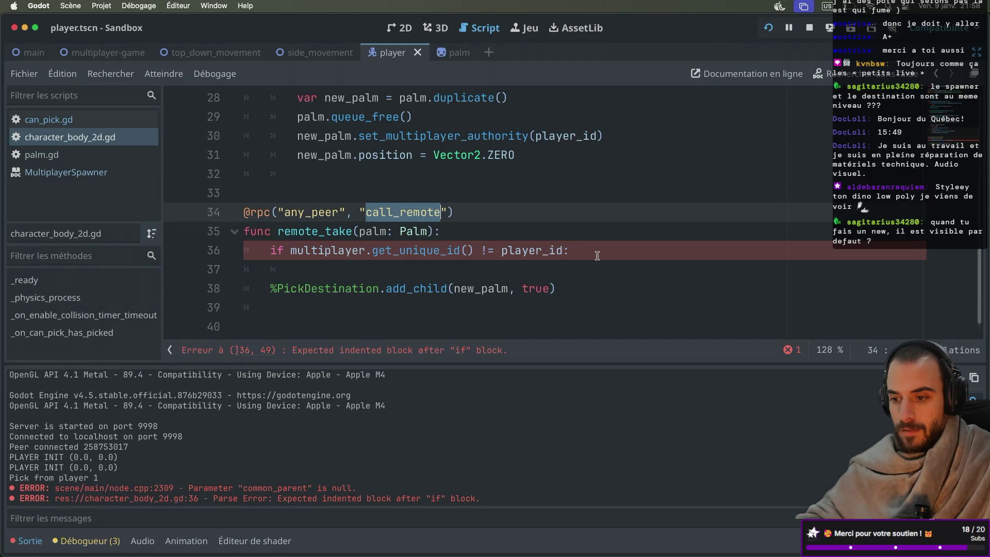
Add return; under the player_id check and remove the blank line before add_child.
left_click(597, 256)
key("Return")
type("return;")
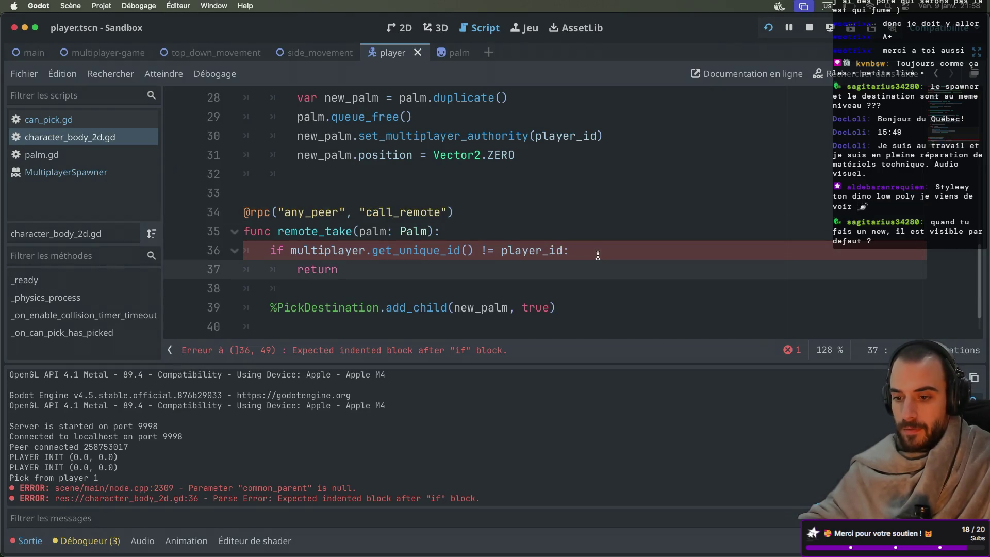
left_click(318, 283)
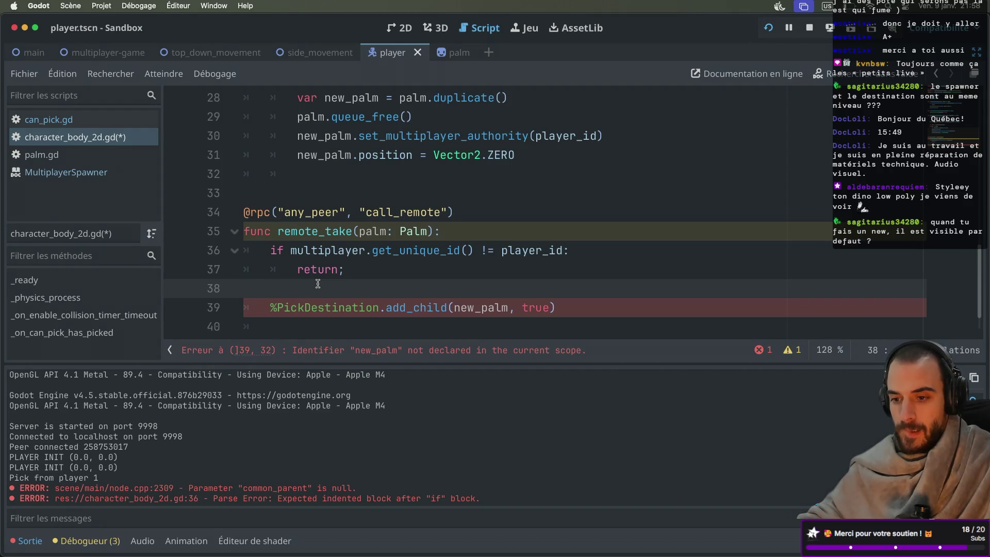
key("Delete")
Replace new_palm with palm in the PickDestination add_child call.
double_click(473, 288)
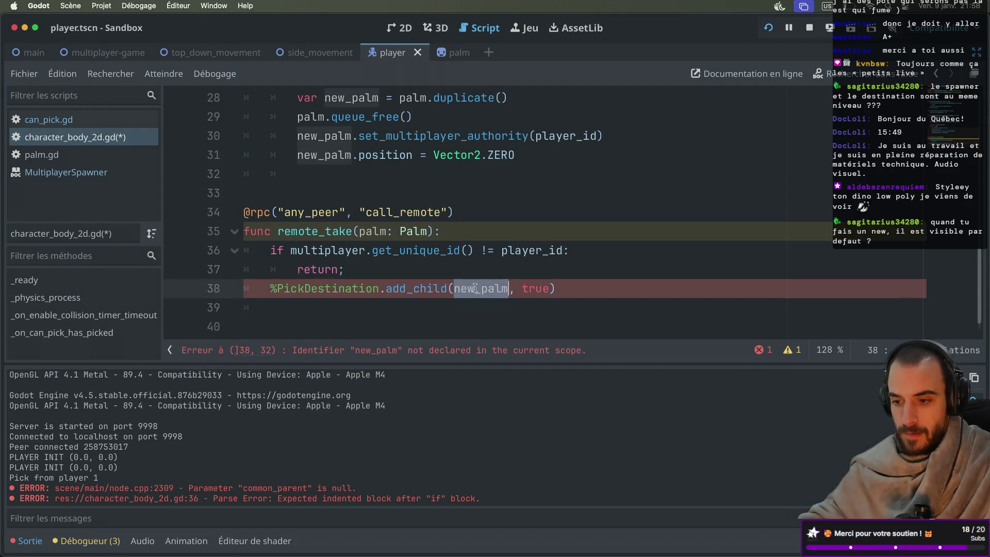
type("pal")
key("Return")
key("Up")
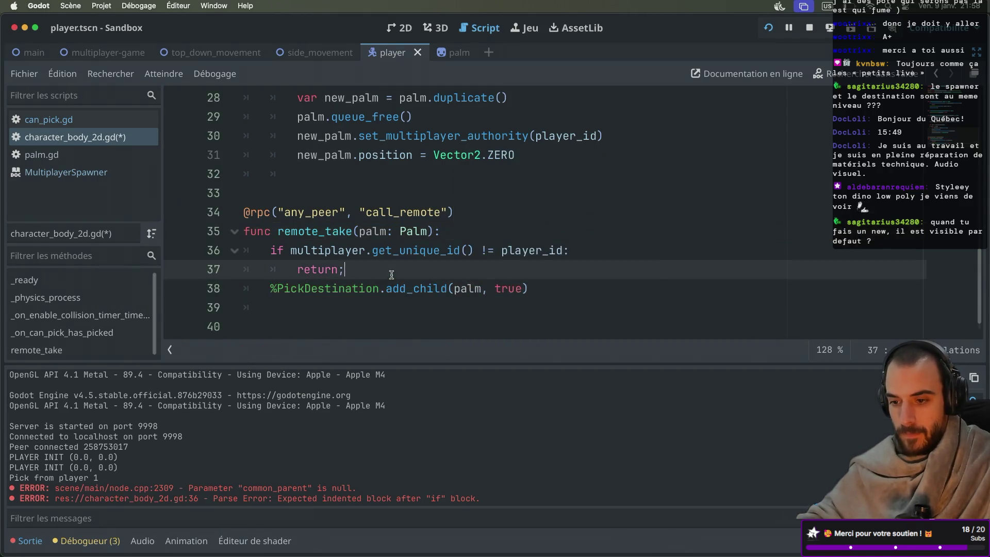
left_click(405, 221)
Tidy the blank lines and start a new line after add_child for the print.
left_click(364, 273)
key("Return")
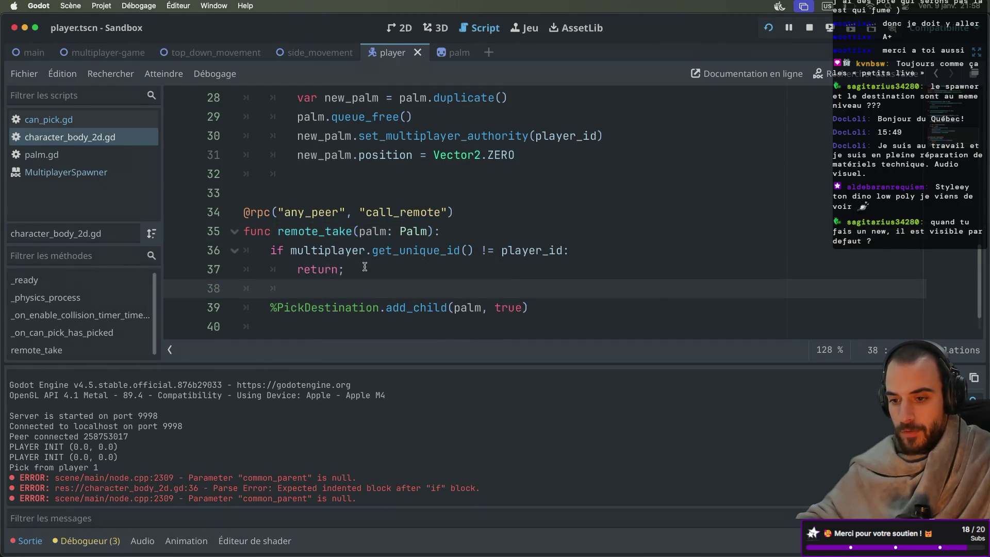
key("BackSpace")
left_click(508, 291)
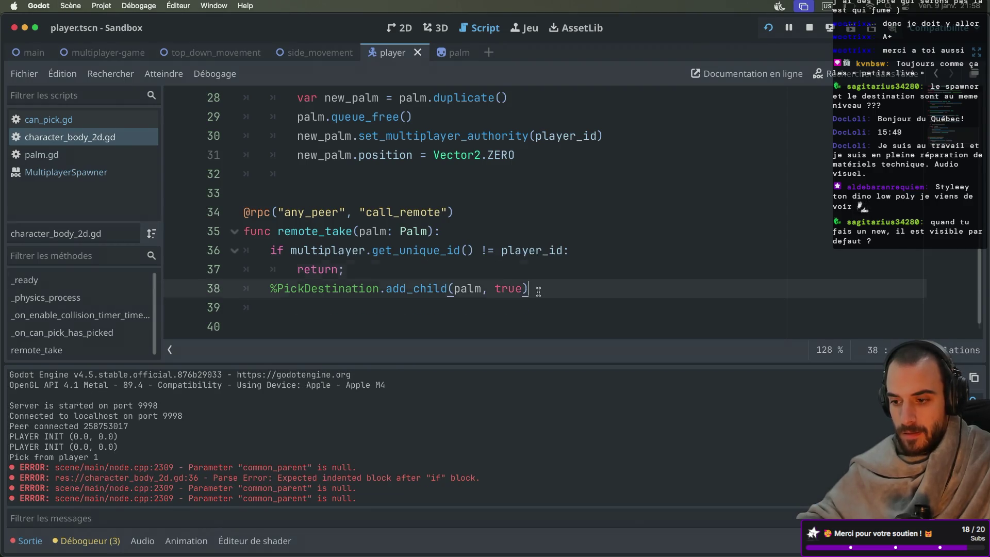
key("Return")
Complete line 39 in remote_take as print("Palm spawned from player %s" % player_id).
type("print)")
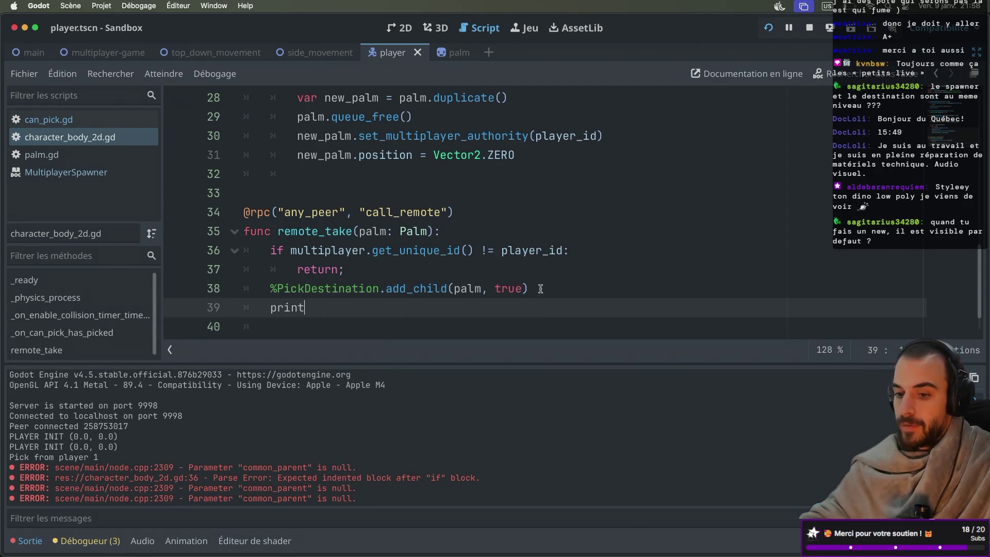
key("BackSpace")
type("(\"Pa")
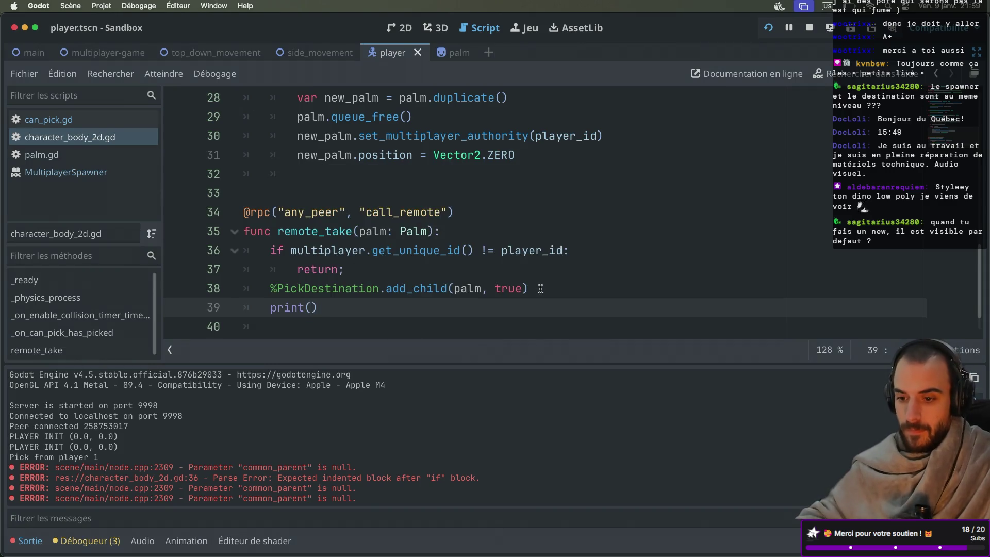
type("lm spawned")
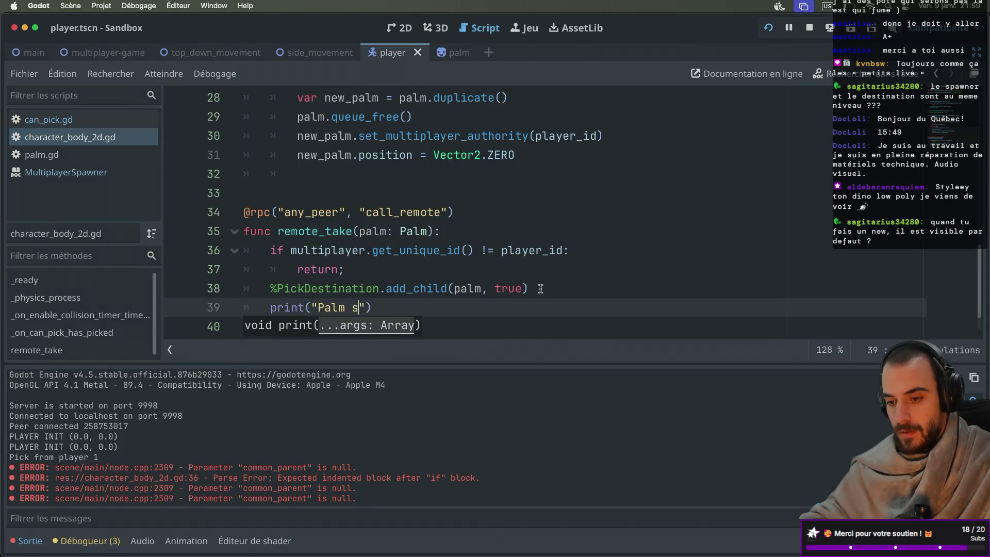
type(" from pla")
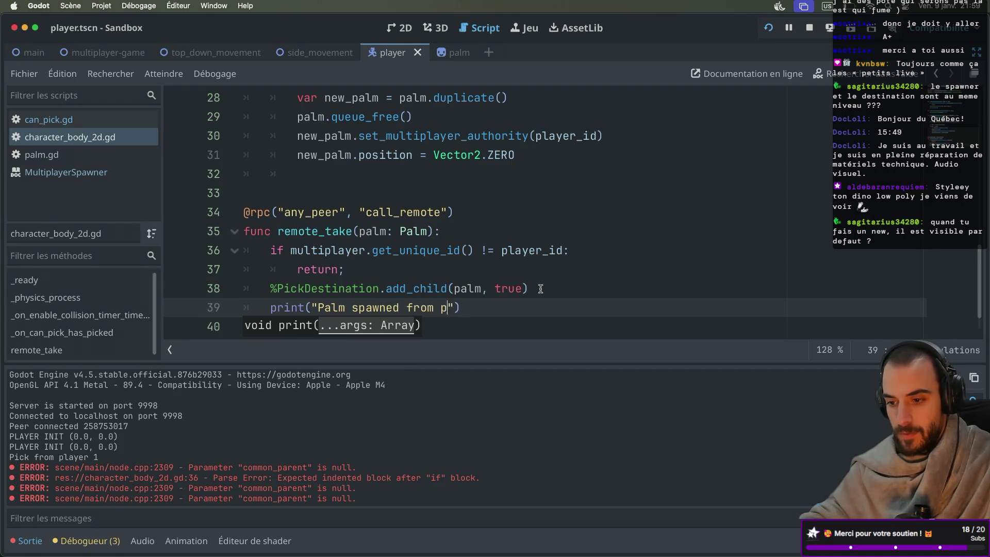
type("yer %s\"")
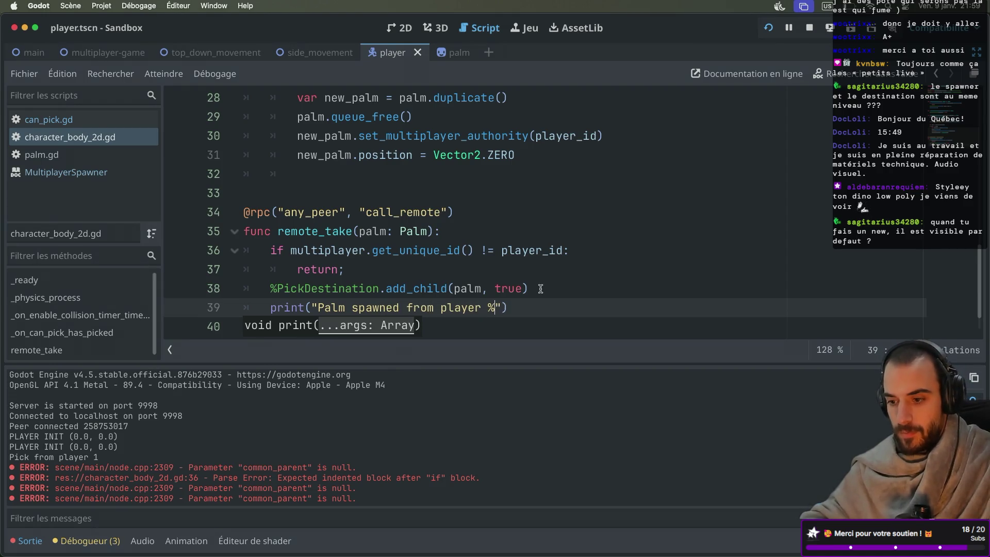
type(" %")
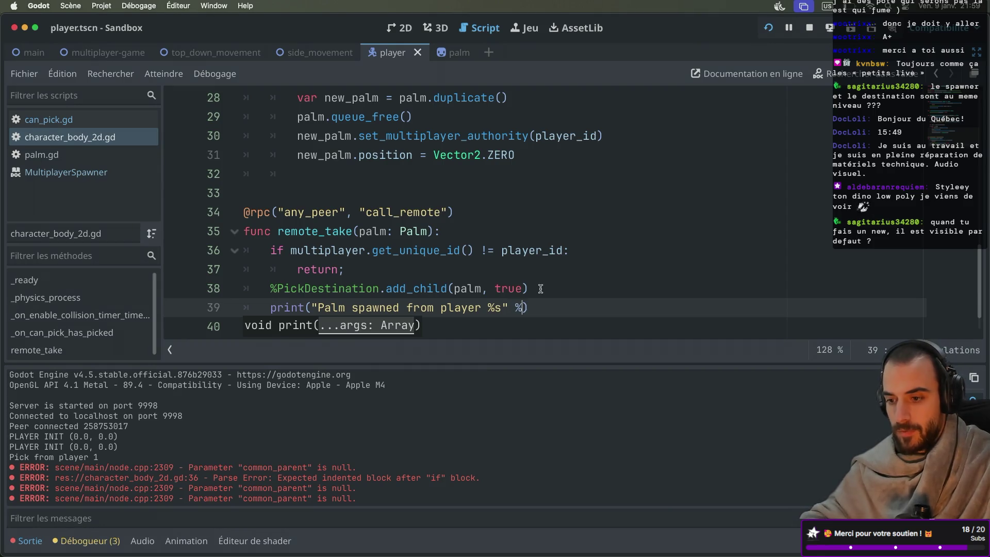
type(" play")
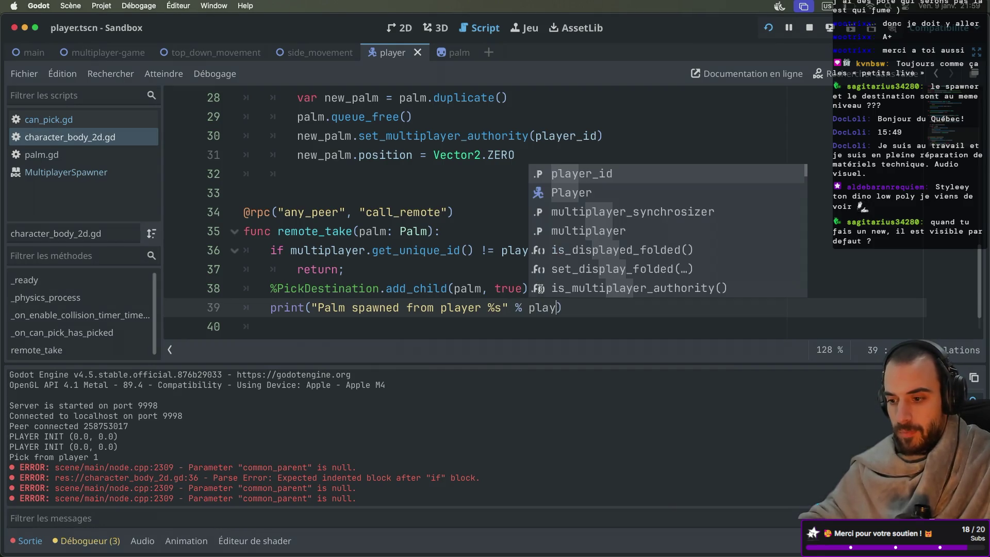
key("Return")
On line 24, change the pick message from "player" to "server" so it reads "Pick from server".
scroll(583, 181, "up", 5)
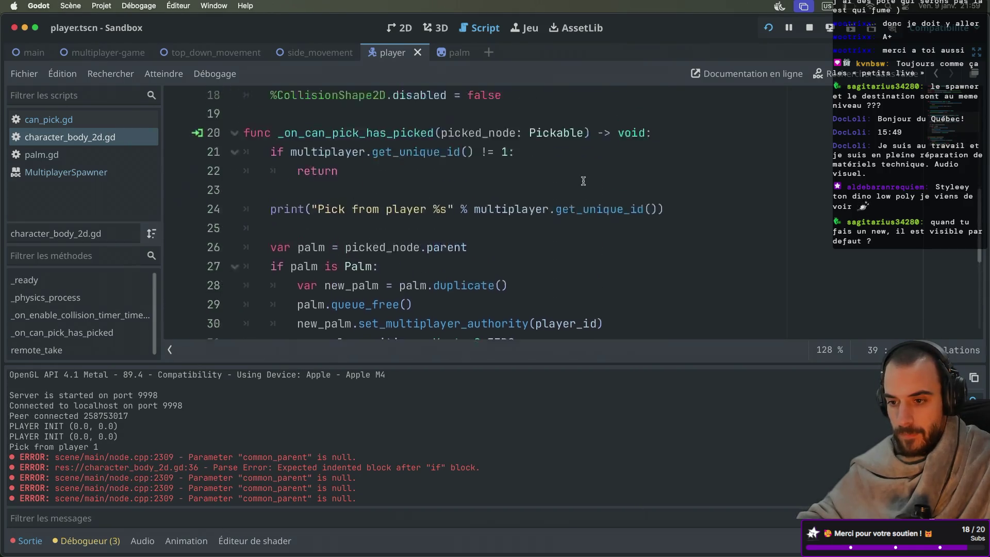
scroll(583, 181, "down", 2)
scroll(427, 165, "up", 2)
left_click(422, 205)
key("BackSpace")
key("BackSpace")
key("BackSpace")
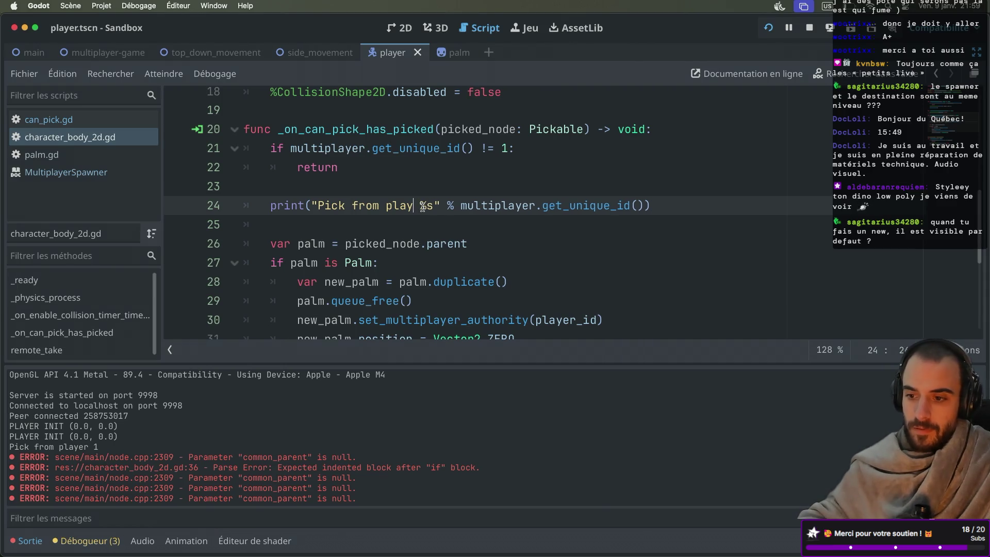
type("server")
left_click(454, 149)
left_click(441, 205)
scroll(436, 204, "down", 3)
scroll(436, 204, "down", 1)
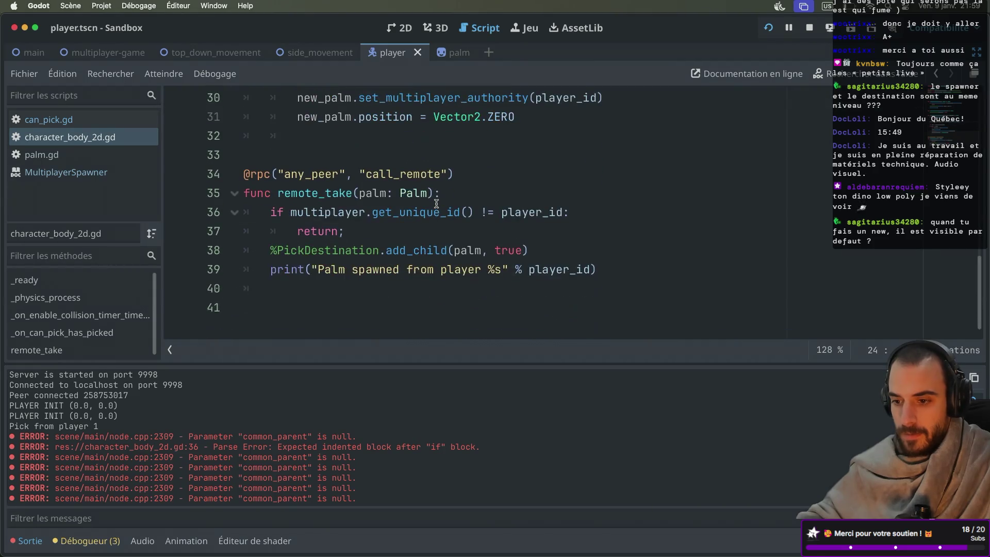
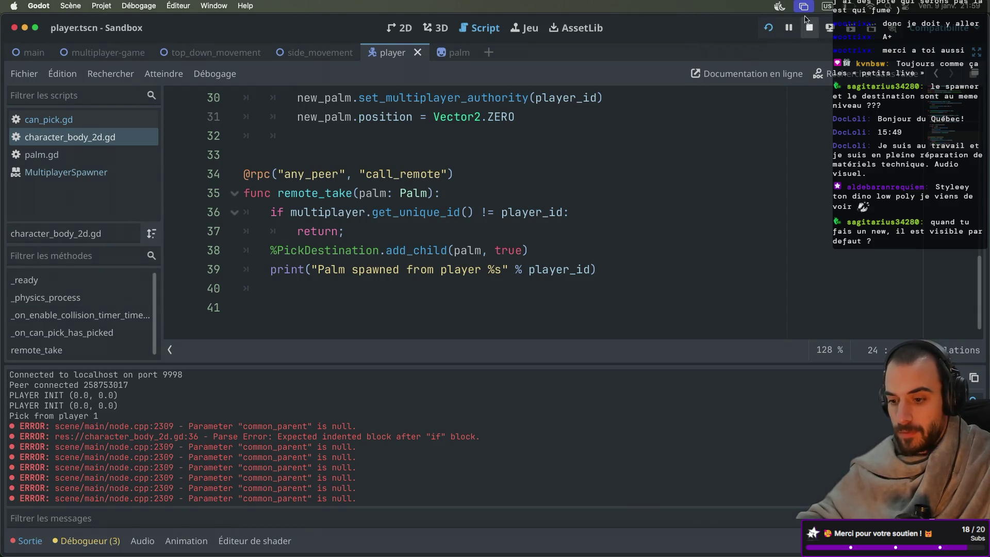
Relaunch the sandbox, starting one instance as the server and the other as a client.
left_click(768, 29)
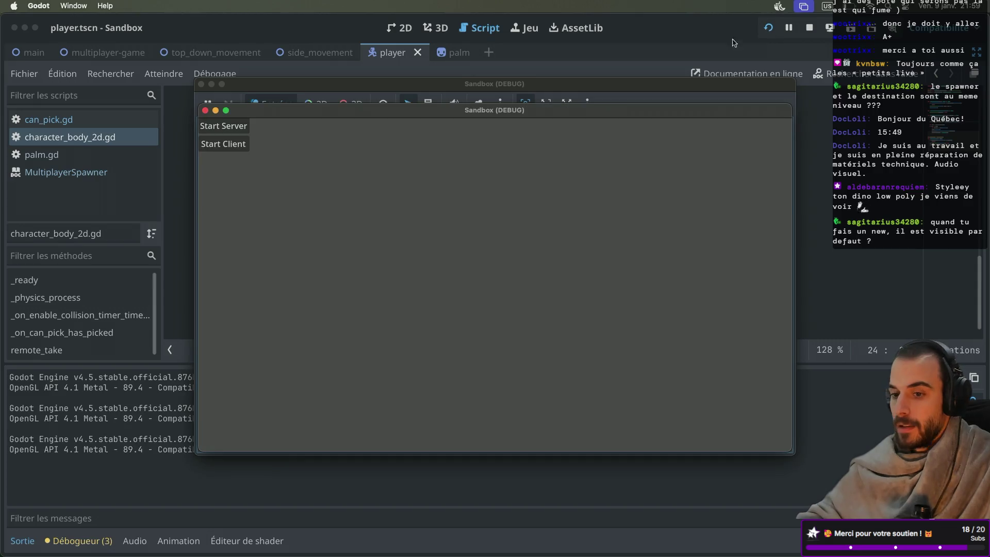
left_click(240, 127)
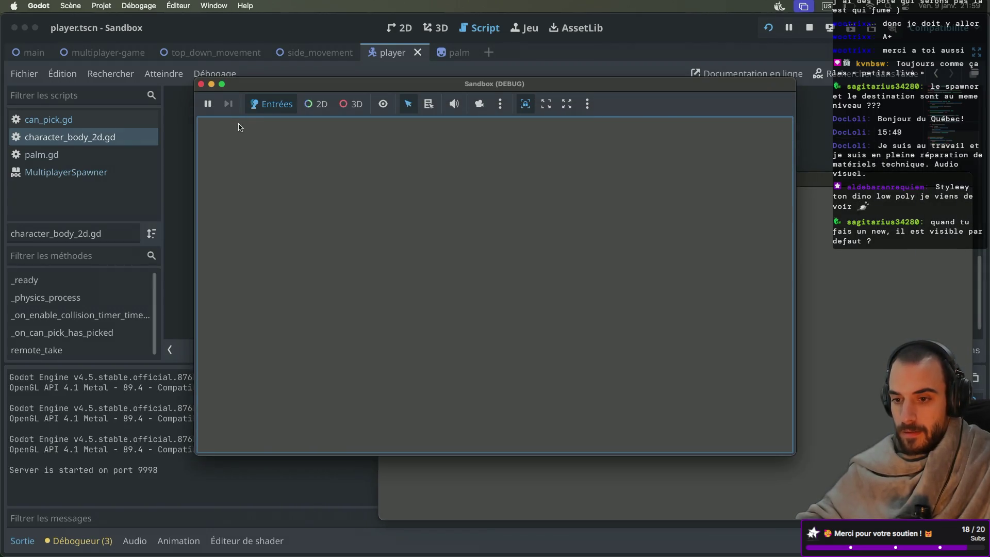
left_click(746, 229)
left_click(412, 214)
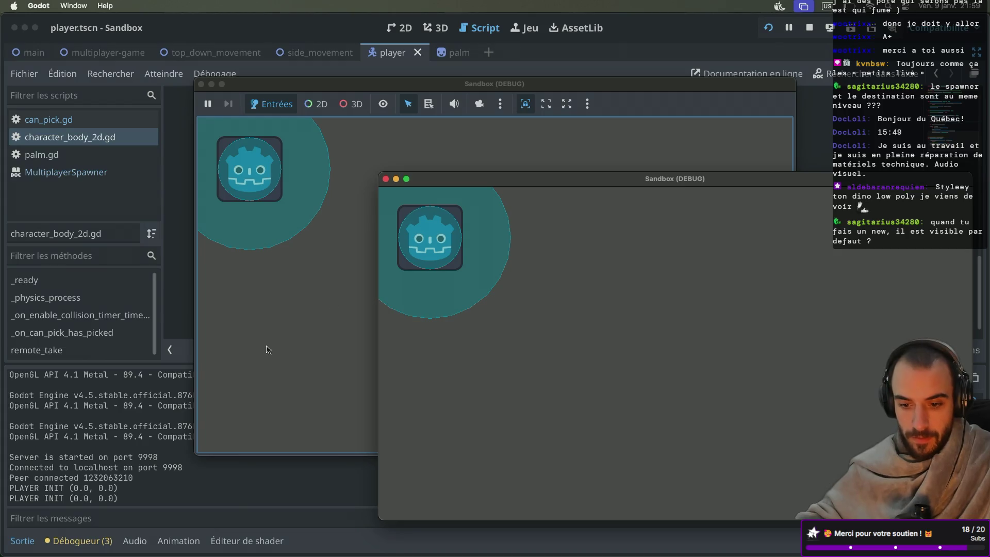
Walk the player onto the palm to pick it up, then return to character_body_2d.gd.
key("Left")
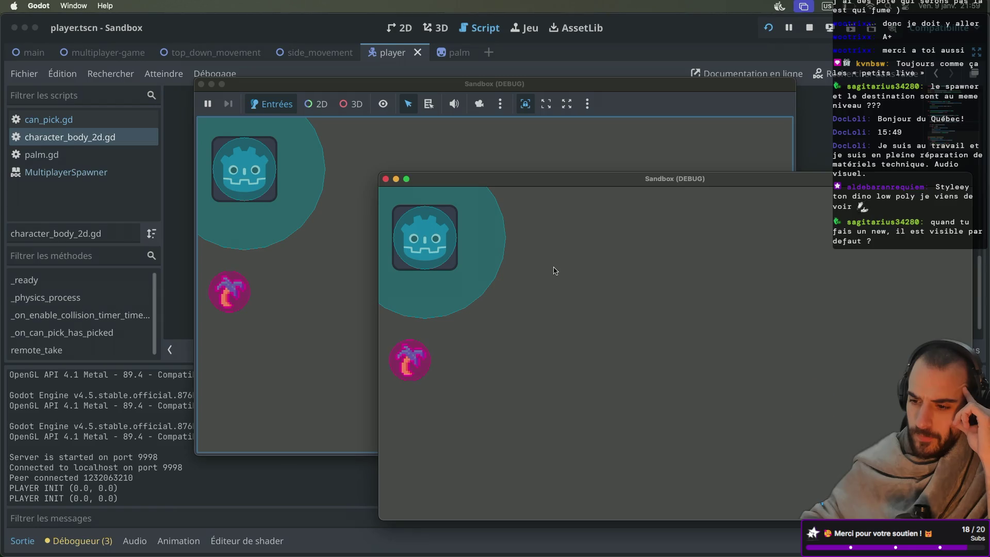
key("Down")
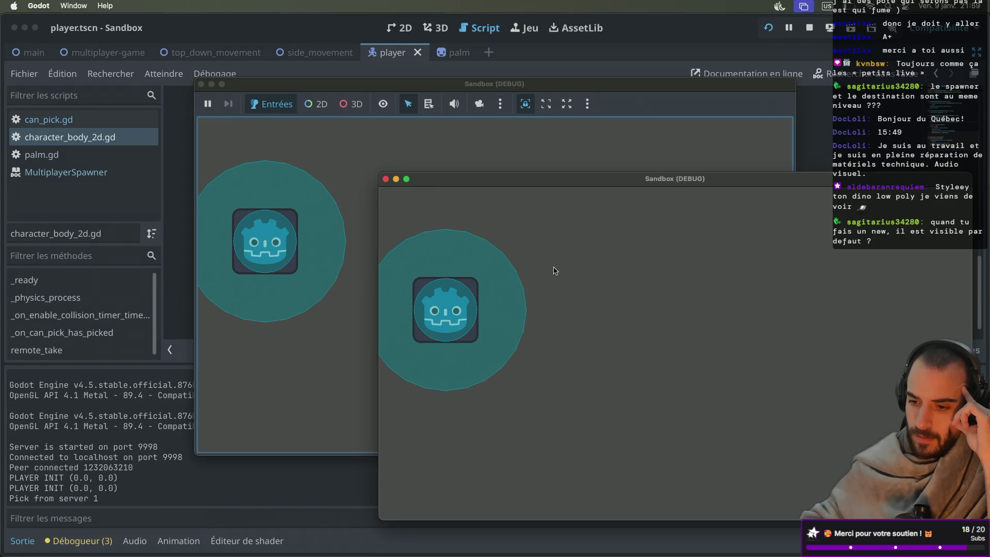
key("Down")
key("Right")
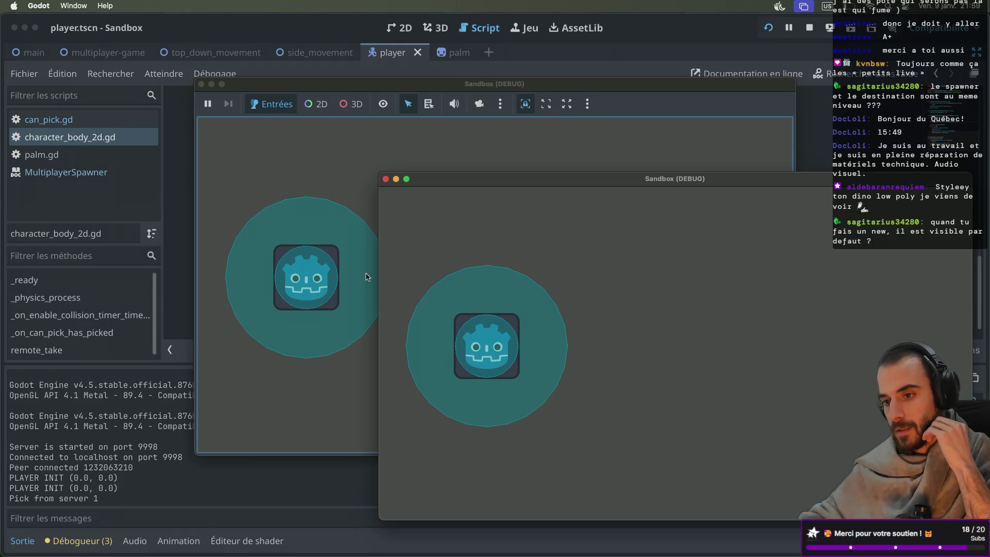
left_click(334, 27)
scroll(505, 221, "up", 5)
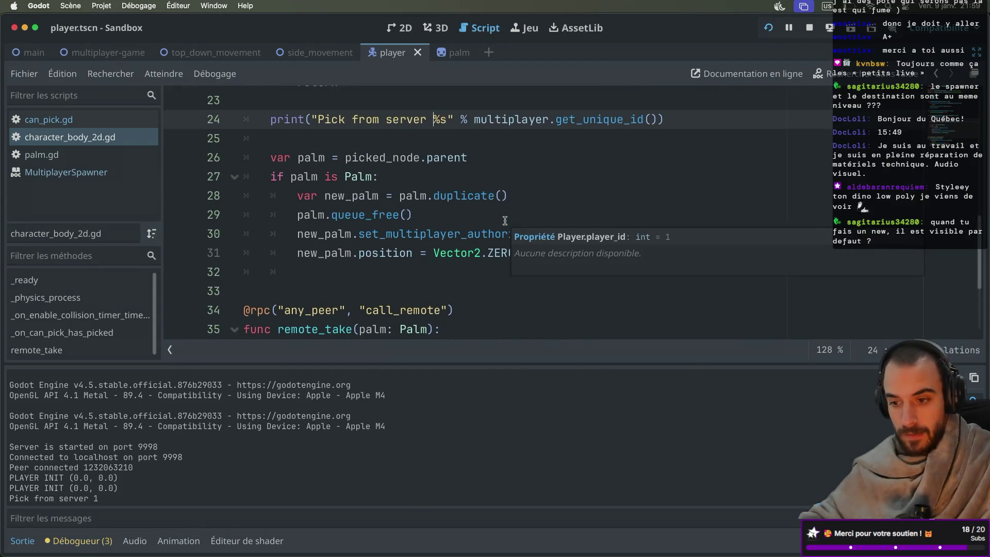
Add remote_take.rpc(new_palm) after line 31 and save the player script.
scroll(505, 221, "up", 3)
scroll(484, 201, "down", 2)
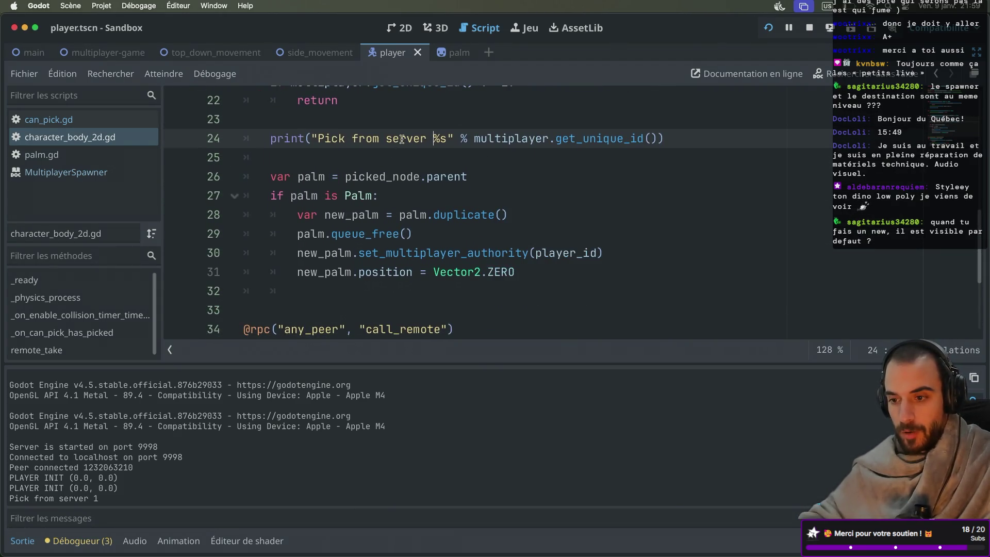
scroll(402, 139, "up", 2)
scroll(399, 145, "down", 6)
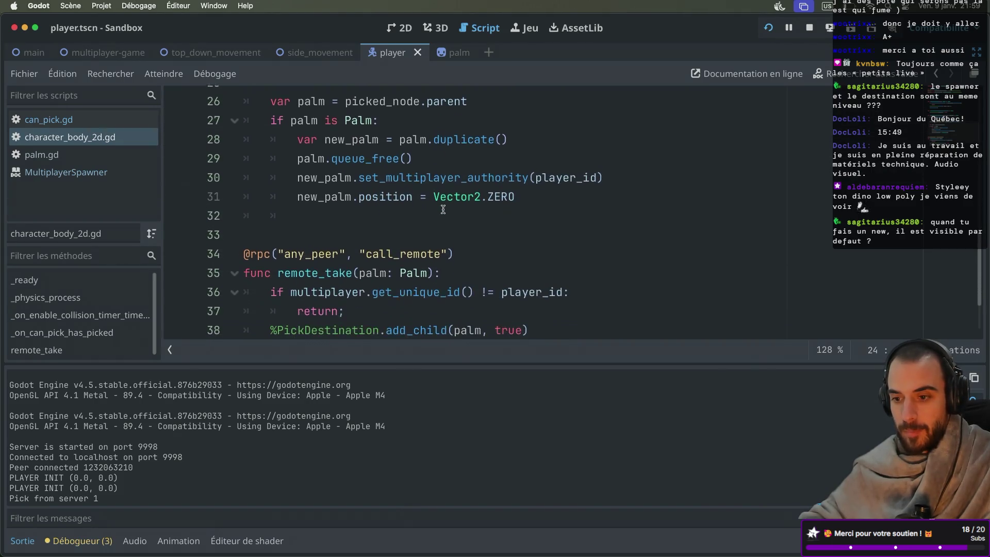
scroll(546, 200, "down", 1)
left_click(536, 169)
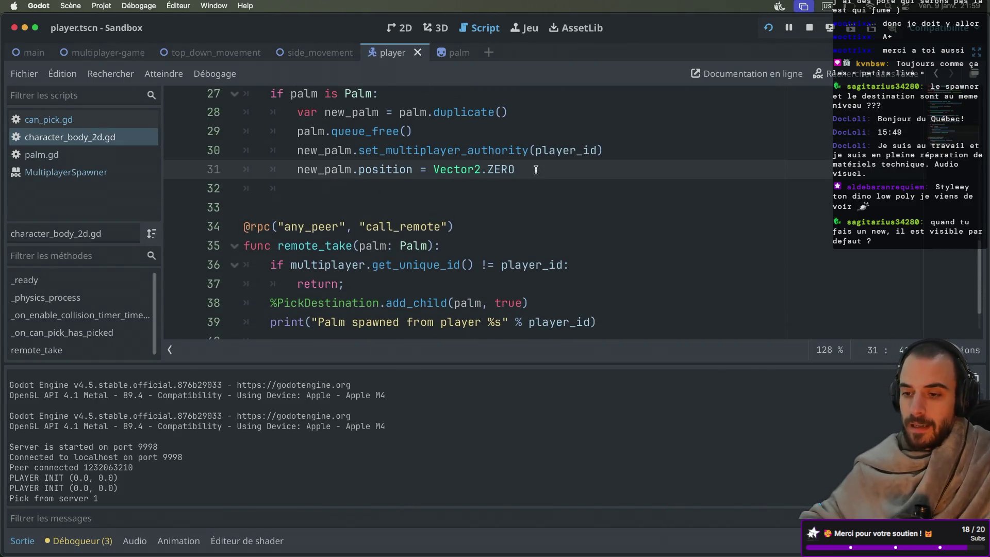
key("Return")
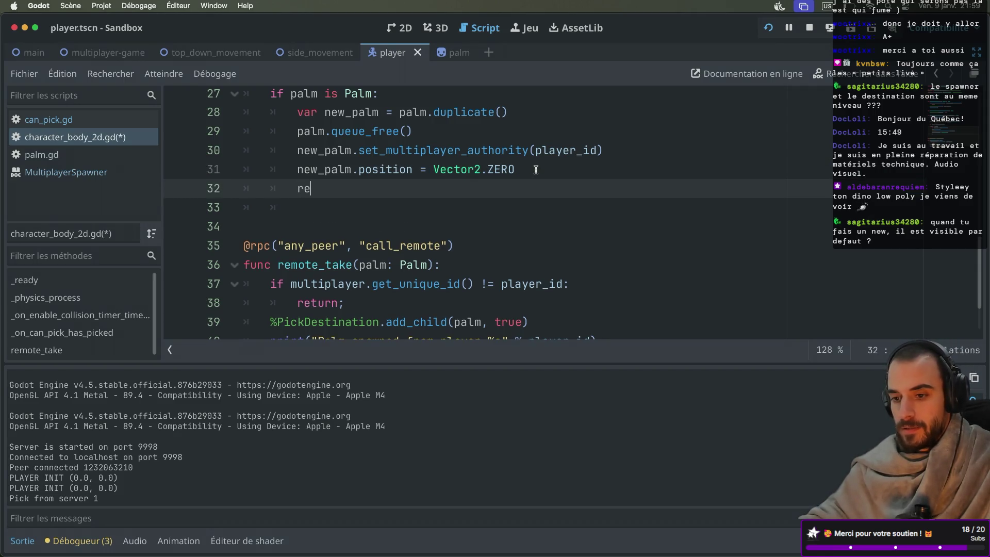
key("Return")
type(".")
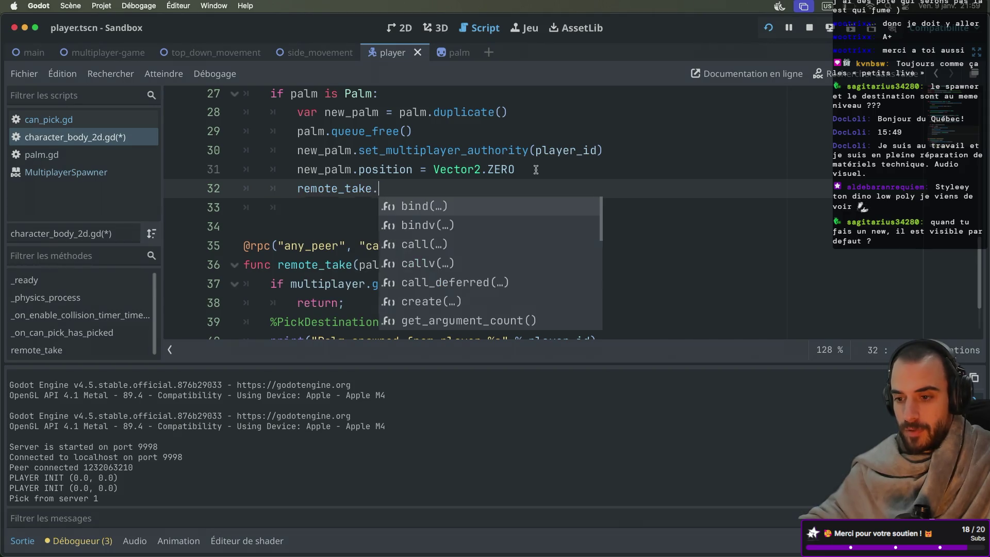
type("r")
key("Return")
type("new_palm")
key("super+s")
Relaunch the game with the RPC change and move the front game window aside.
left_click(536, 170)
left_click(768, 28)
left_click_drag(385, 108, 597, 181)
Start the server and client instances and walk the player onto the palm.
left_click(233, 130)
left_click(875, 315)
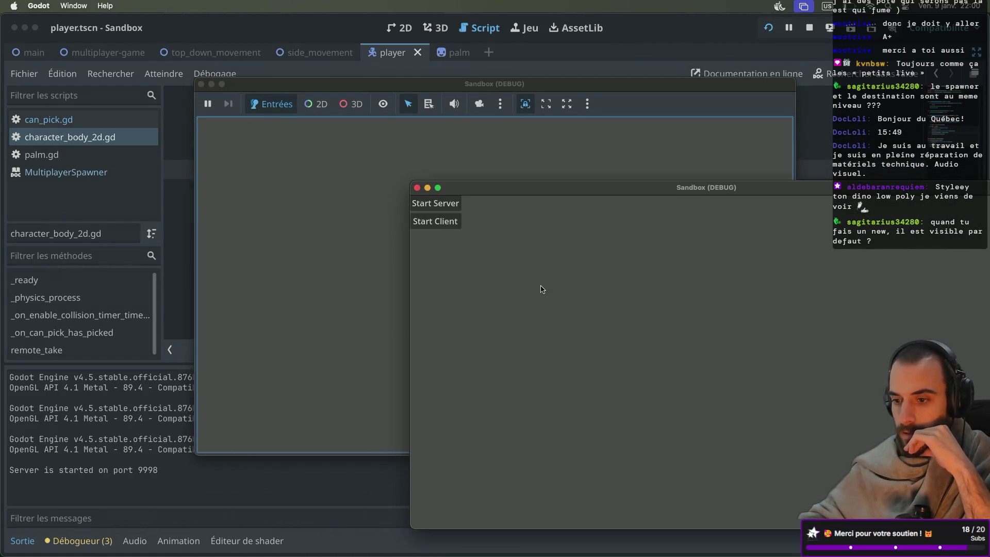
left_click(449, 233)
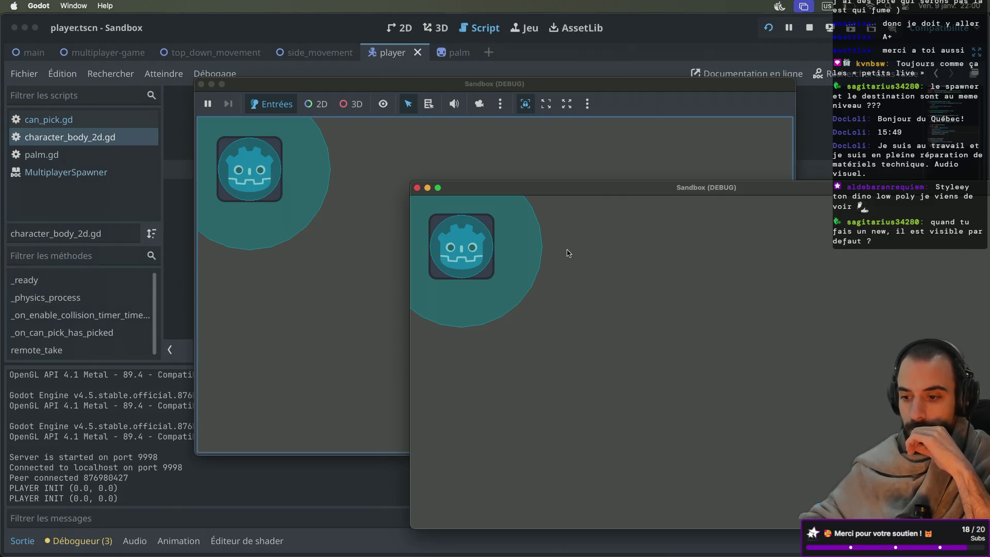
key("Right")
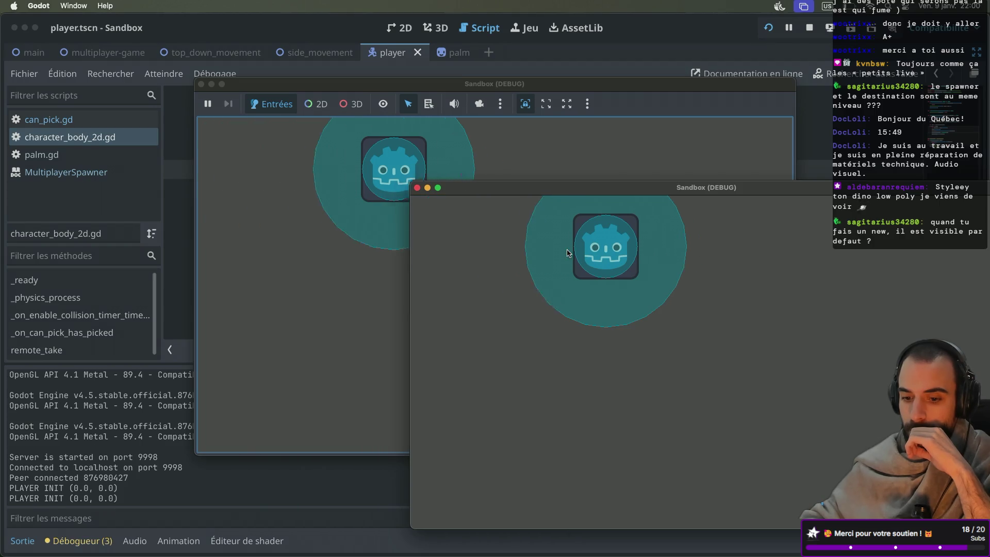
Show the debugger's Session 3 errors with the remote_take Object conversion failure.
left_click(79, 540)
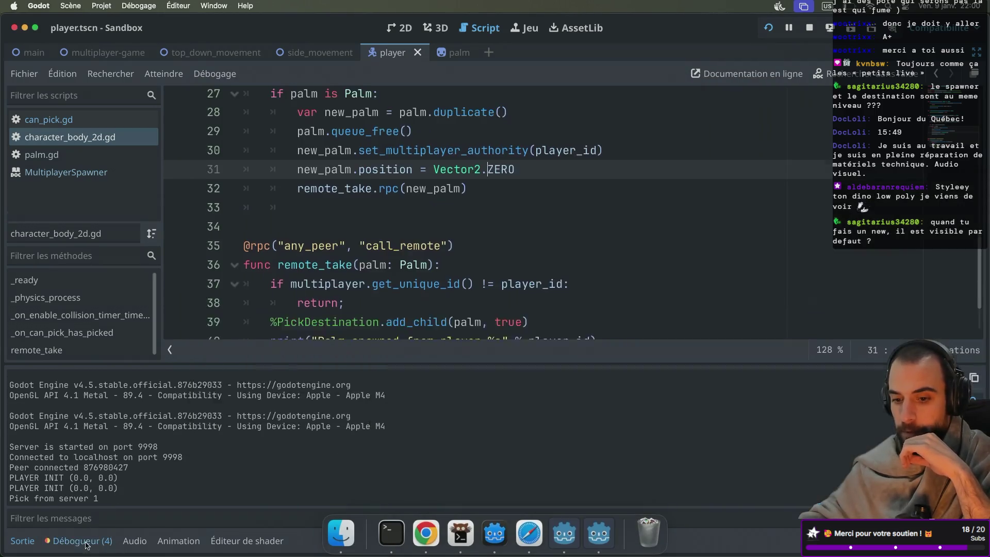
left_click(79, 540)
left_click(83, 355)
left_click(133, 356)
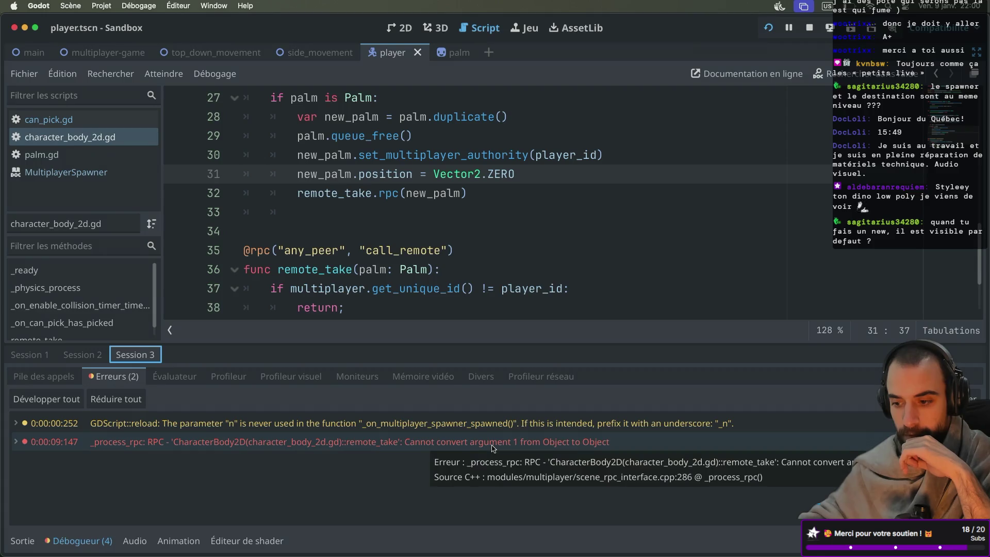
scroll(537, 253, "down", 5)
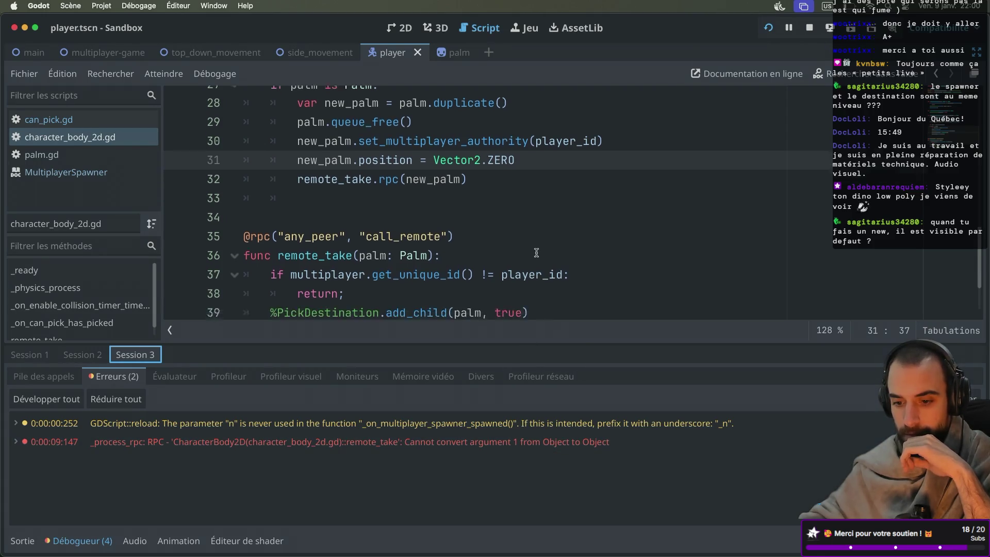
scroll(536, 253, "up", 4)
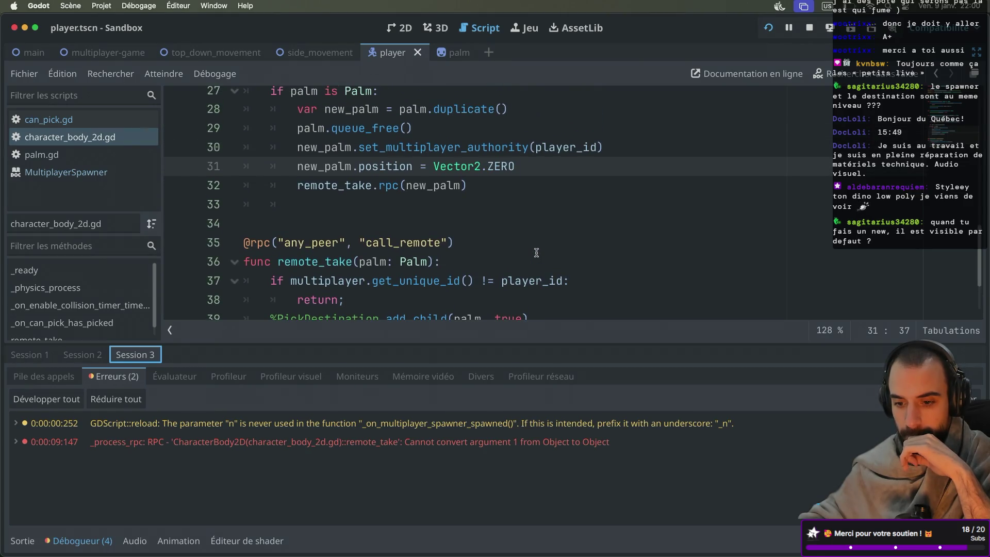
scroll(537, 252, "down", 5)
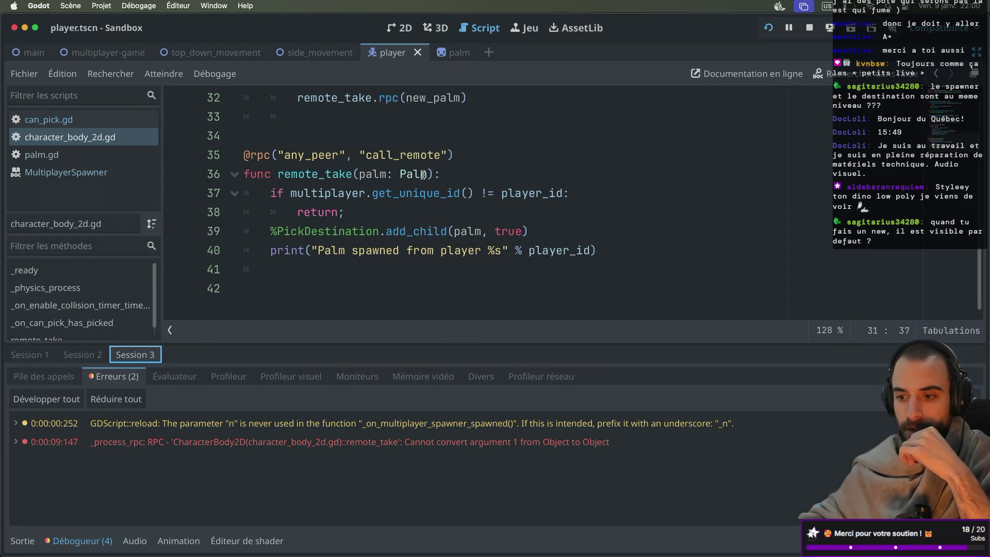
scroll(416, 170, "up", 8)
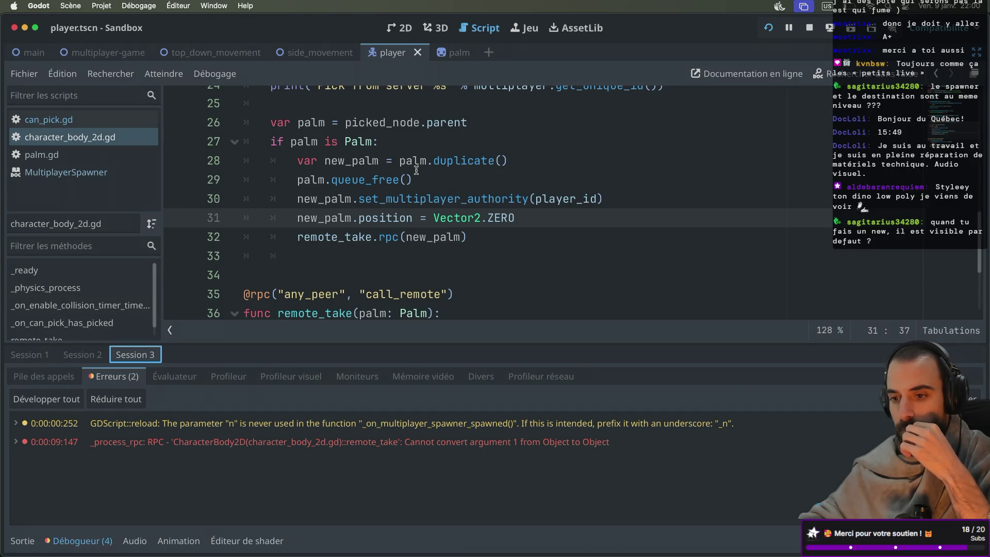
scroll(416, 170, "up", 2)
scroll(416, 170, "down", 3)
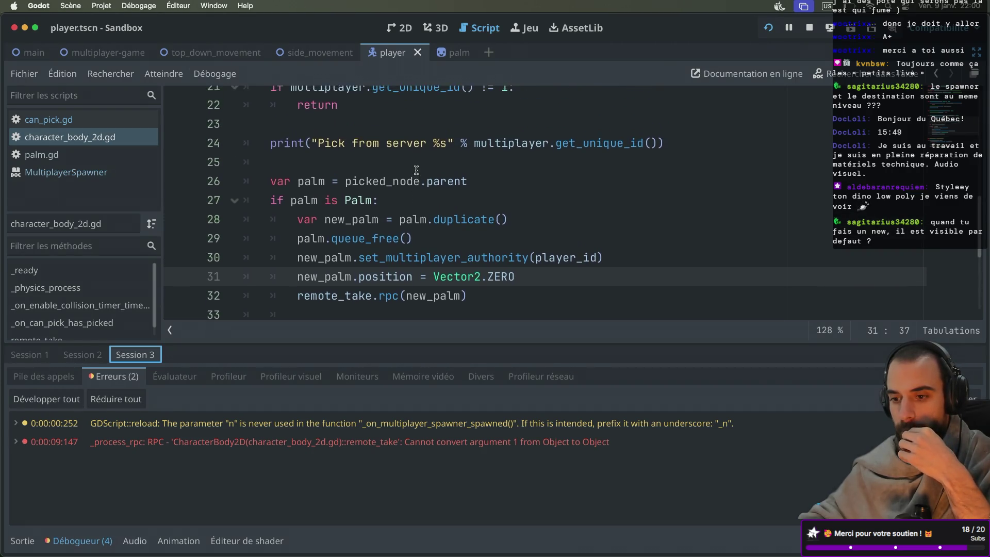
scroll(416, 170, "down", 3)
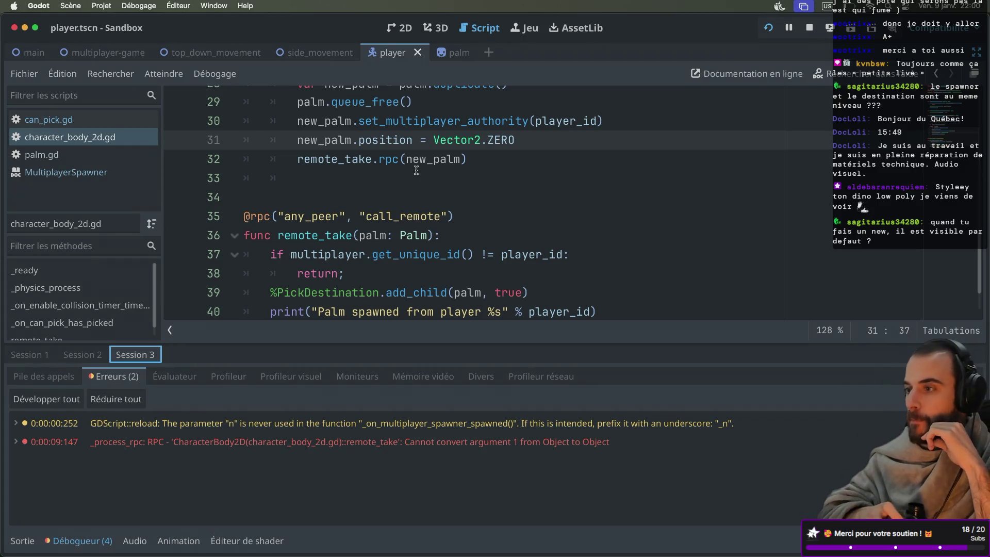
scroll(416, 170, "down", 2)
scroll(416, 170, "up", 3)
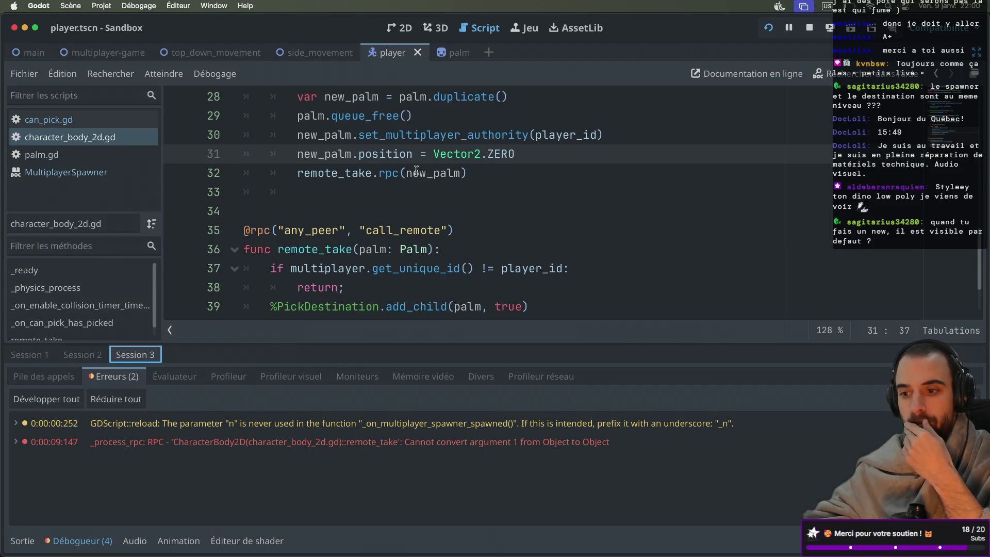
scroll(416, 170, "up", 9)
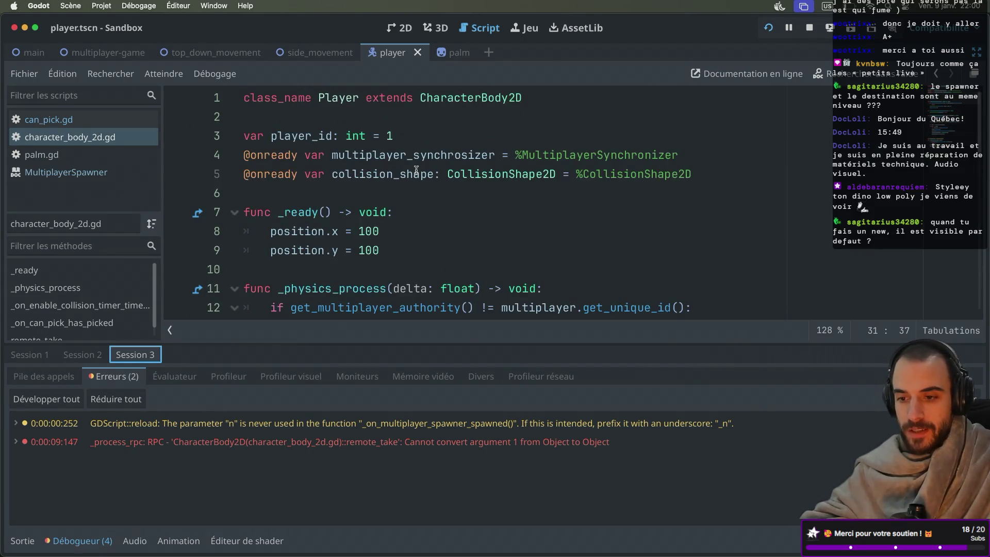
Look through the can_pick.gd and palm.gd scripts and restore the side docks.
left_click(74, 119)
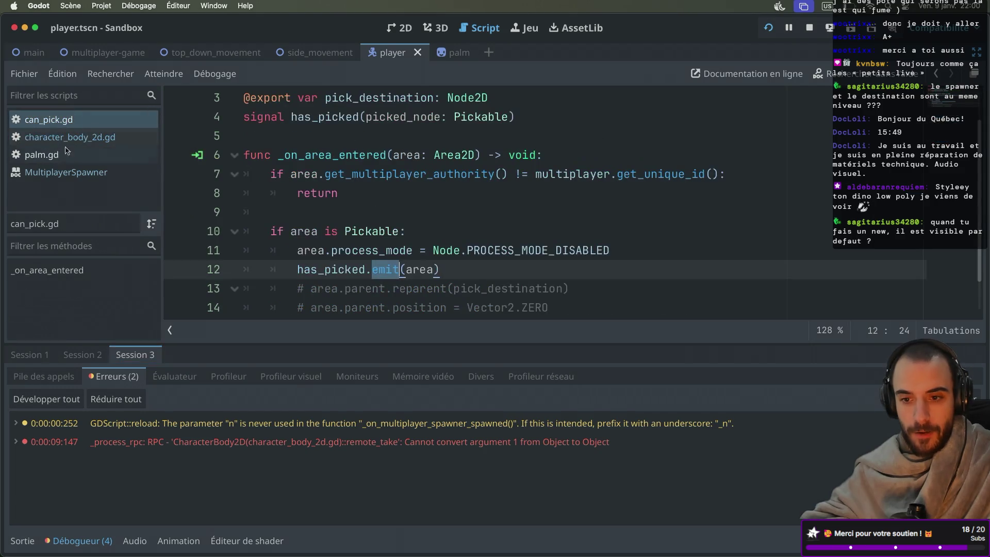
left_click(61, 156)
left_click(73, 172)
left_click(76, 156)
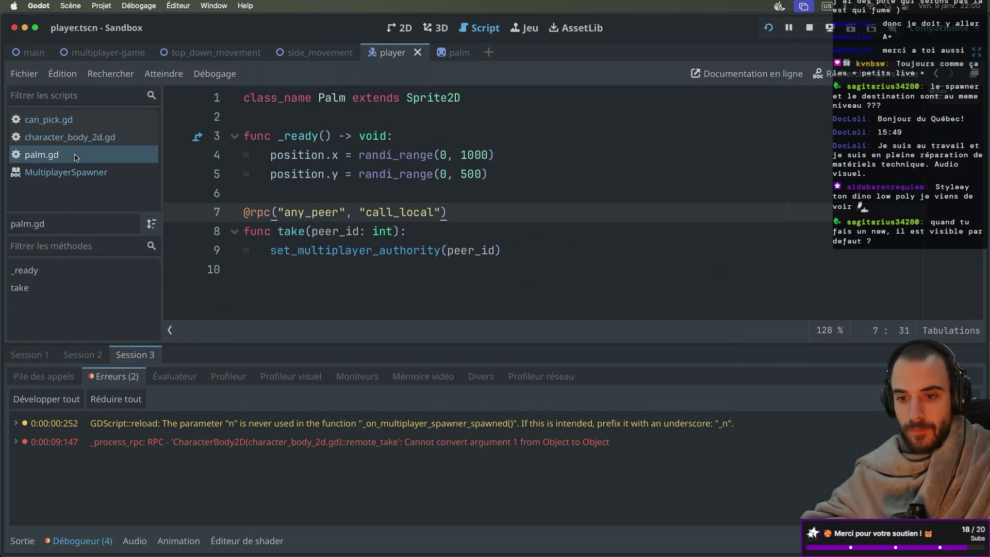
key("ctrl+super+d")
In the multiplayer-game scene, open palm_spawner.gd and select its palm scene preload line.
left_click(509, 53)
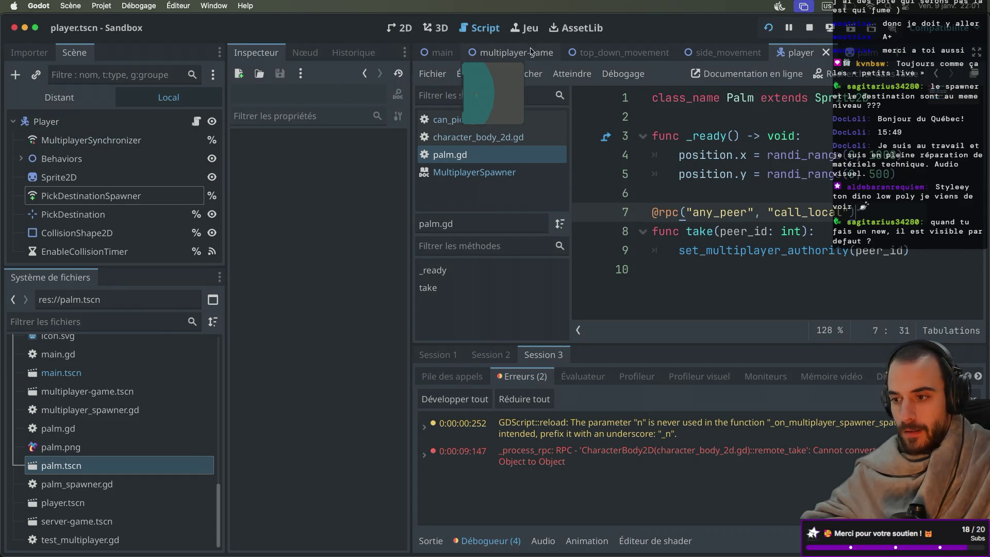
left_click(630, 55)
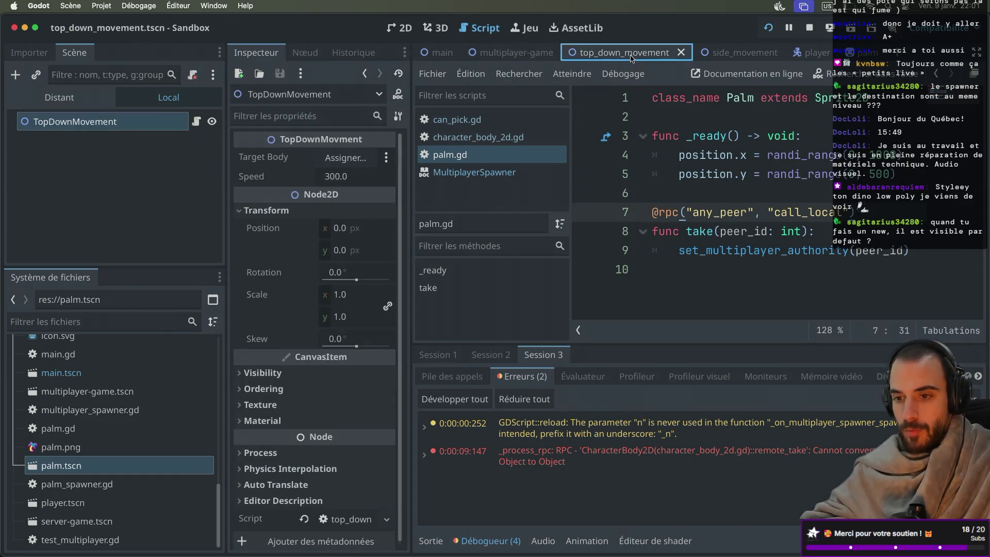
left_click(515, 52)
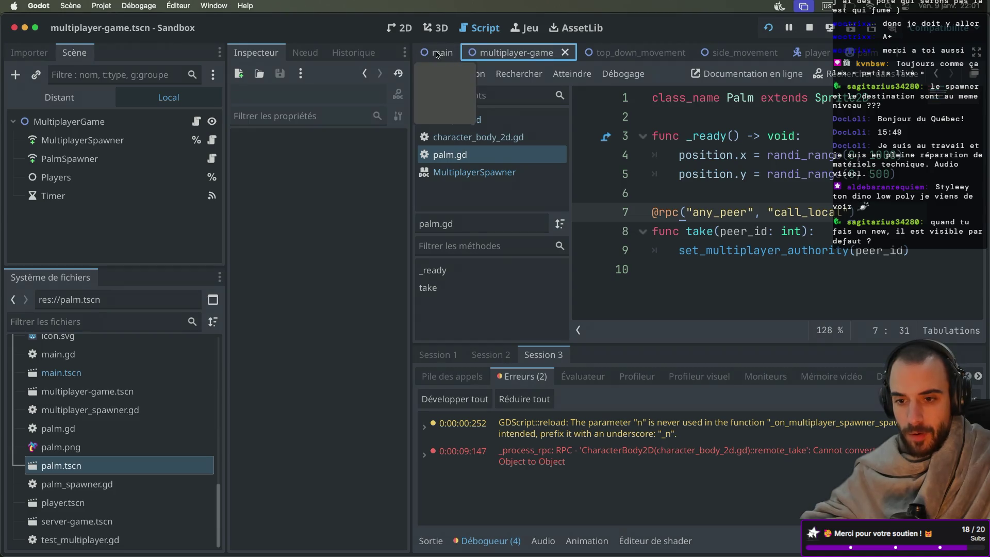
left_click(196, 121)
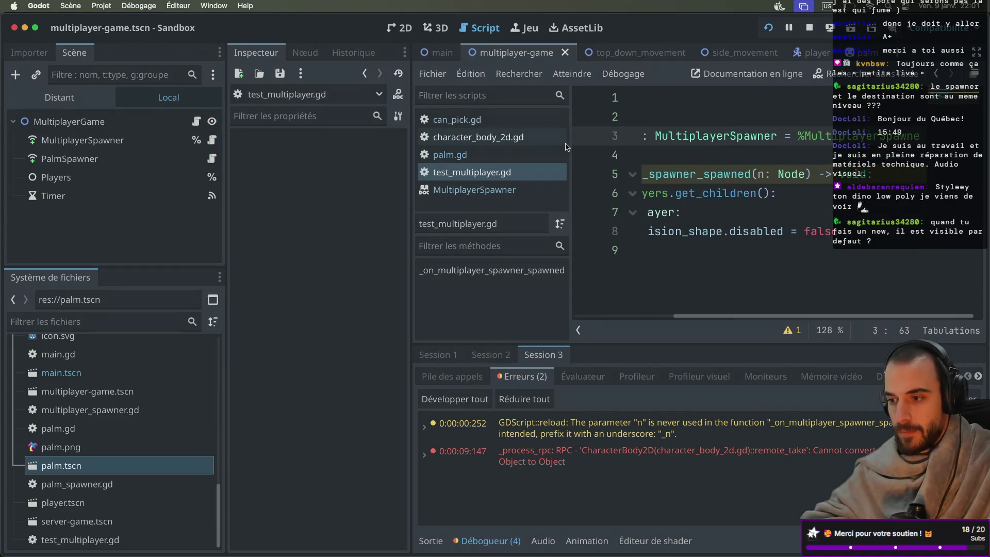
key("ctrl+super+d")
key("ctrl+super+d")
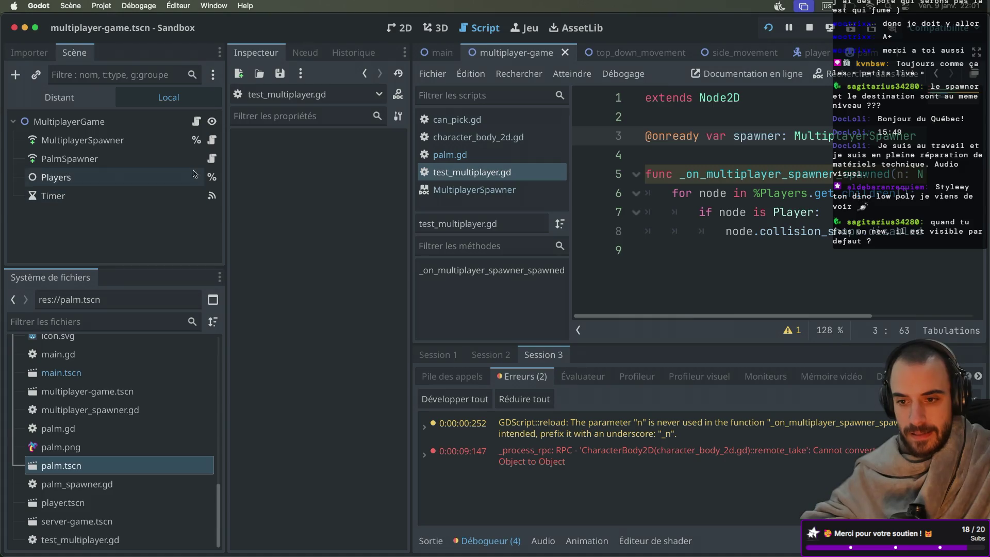
left_click(211, 158)
key("ctrl+super+d")
left_click(251, 151)
left_click_drag(251, 150, 250, 115)
key("ctrl+c")
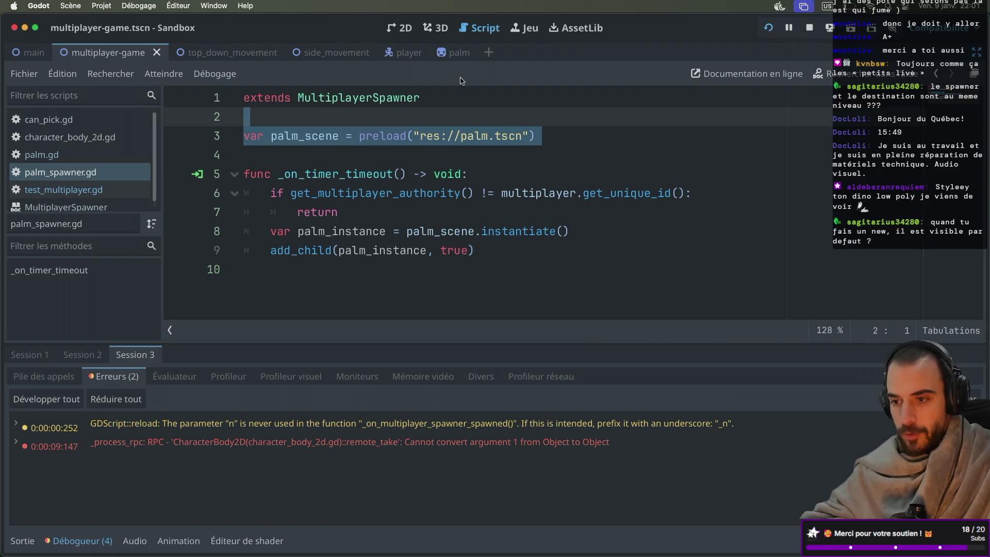
Switch to the player scene and open palm.gd, then character_body_2d.gd.
left_click(408, 54)
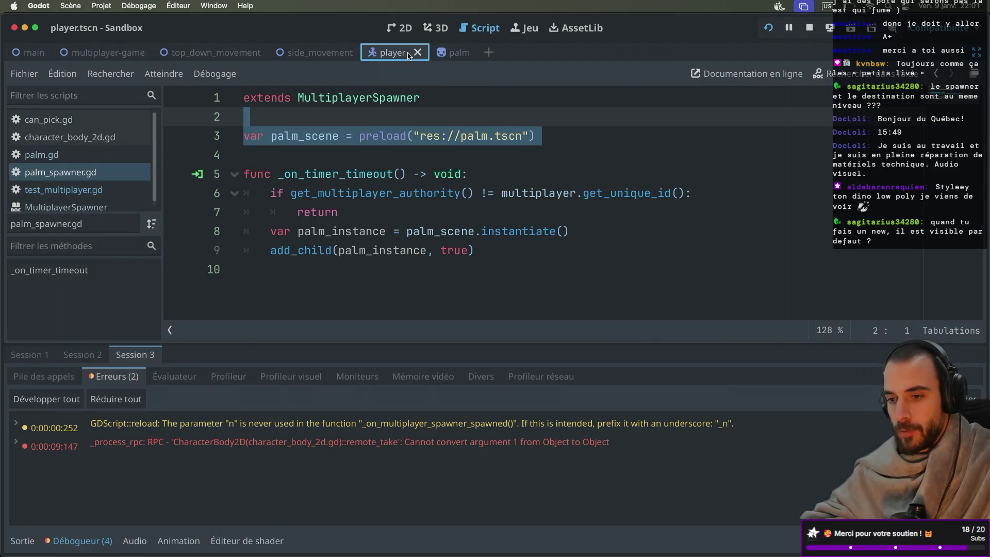
left_click(58, 155)
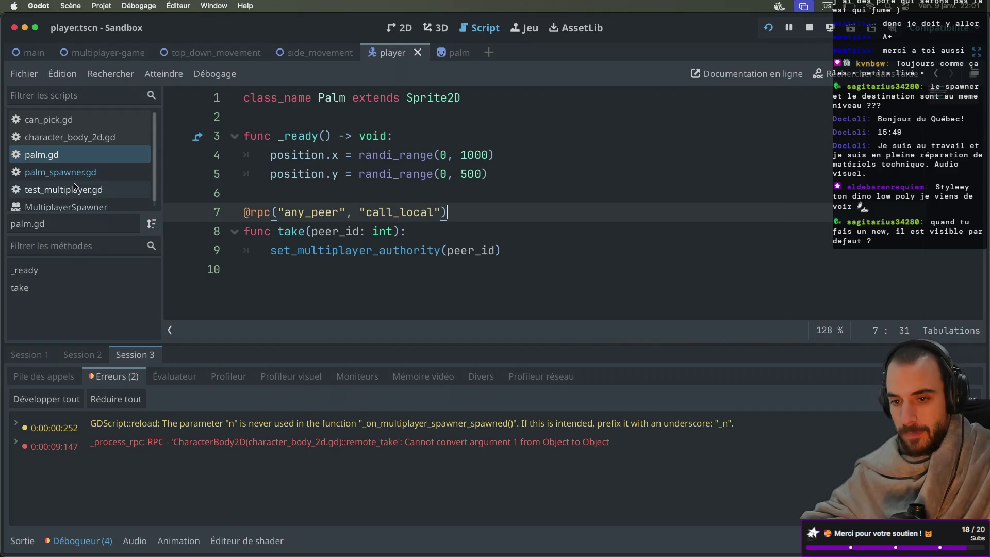
left_click(70, 137)
Paste the palm_scene preload declaration into character_body_2d.gd and remove the extra blank lines.
scroll(258, 174, "down", 1)
left_click(258, 174)
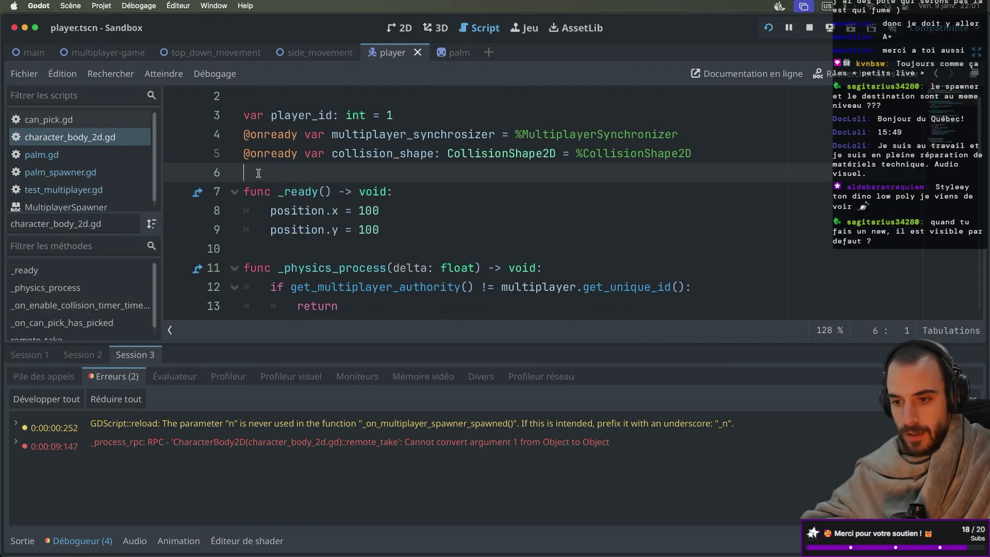
key("Return")
key("ctrl+v")
left_click(322, 161)
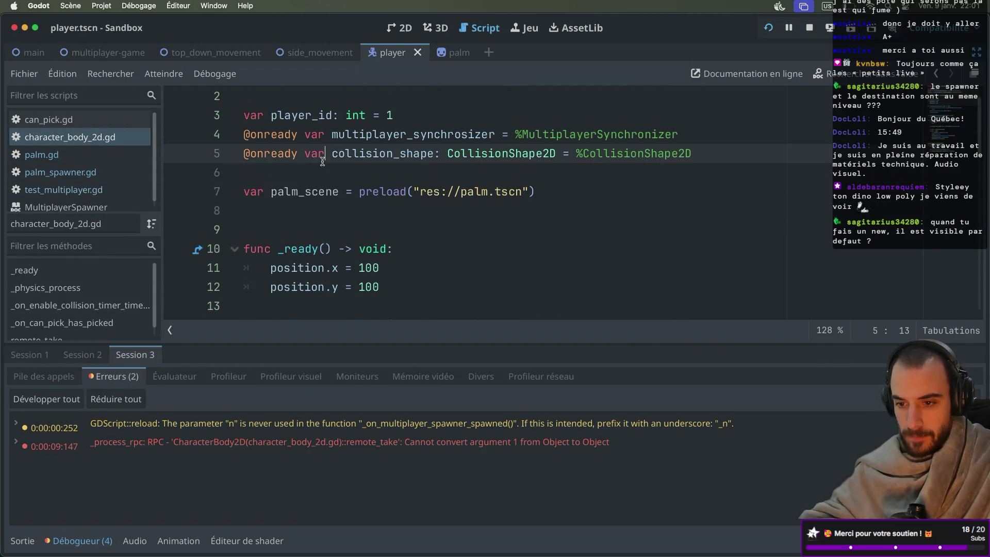
key("Down")
key("BackSpace")
left_click(287, 198)
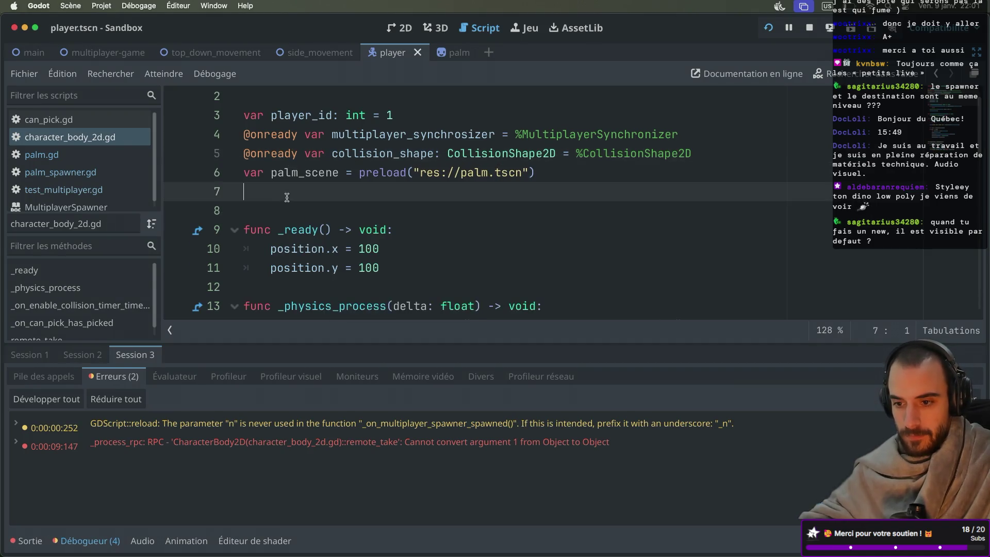
key("BackSpace")
Remove the new_palm argument so the remote_take rpc call passes nothing, and save.
scroll(287, 198, "down", 10)
scroll(363, 173, "up", 1)
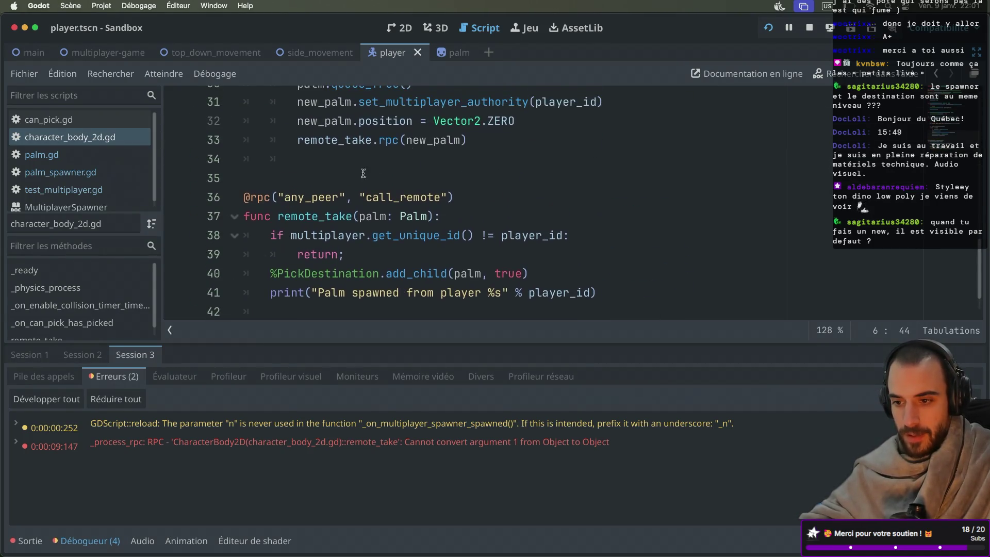
scroll(408, 139, "up", 2)
left_click_drag(406, 197, 457, 199)
key("BackSpace")
type("\"pal")
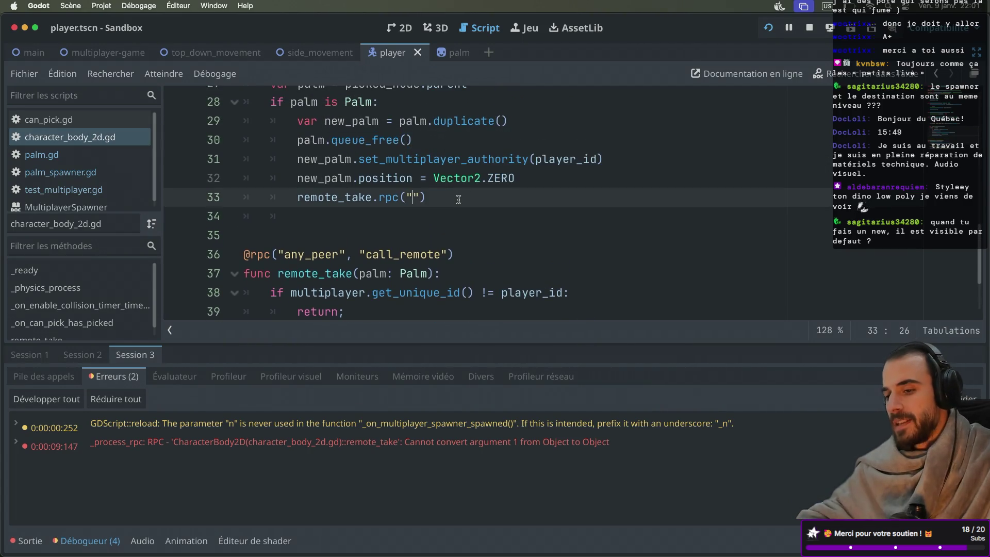
type("m")
left_click(440, 184)
left_click_drag(447, 197, 408, 196)
key("BackSpace")
key("super+s")
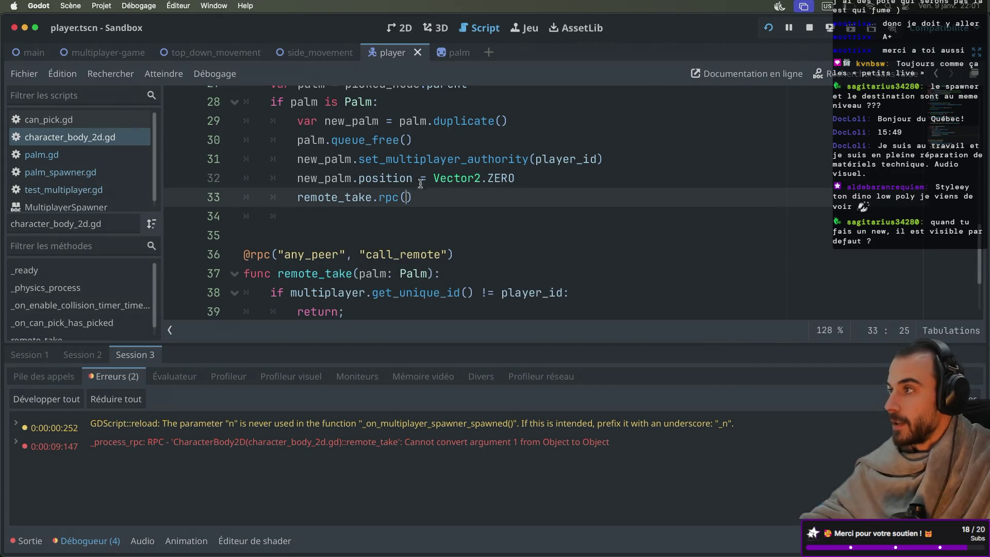
Delete the duplicate-palm, authority and position lines from the pickup code and save.
scroll(391, 196, "down", 2)
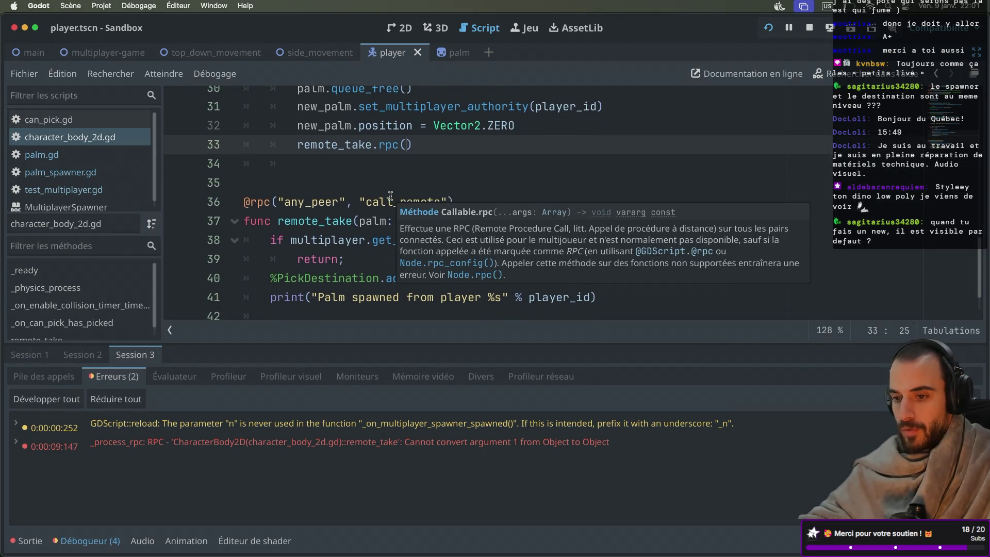
scroll(391, 196, "up", 3)
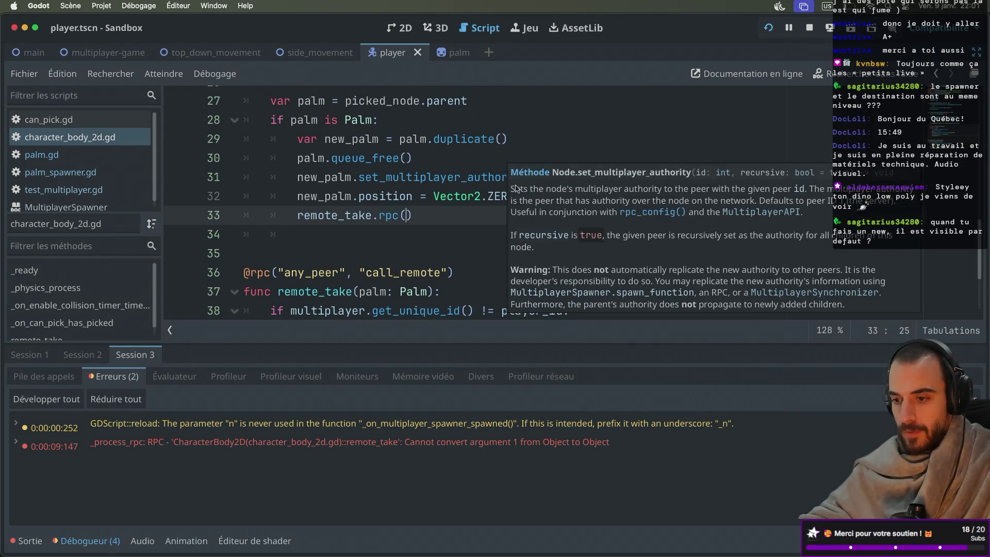
mouse_move(515, 196)
left_mouse_down()
mouse_move(527, 166)
mouse_move(522, 130)
left_mouse_up()
key("BackSpace")
left_click(520, 144)
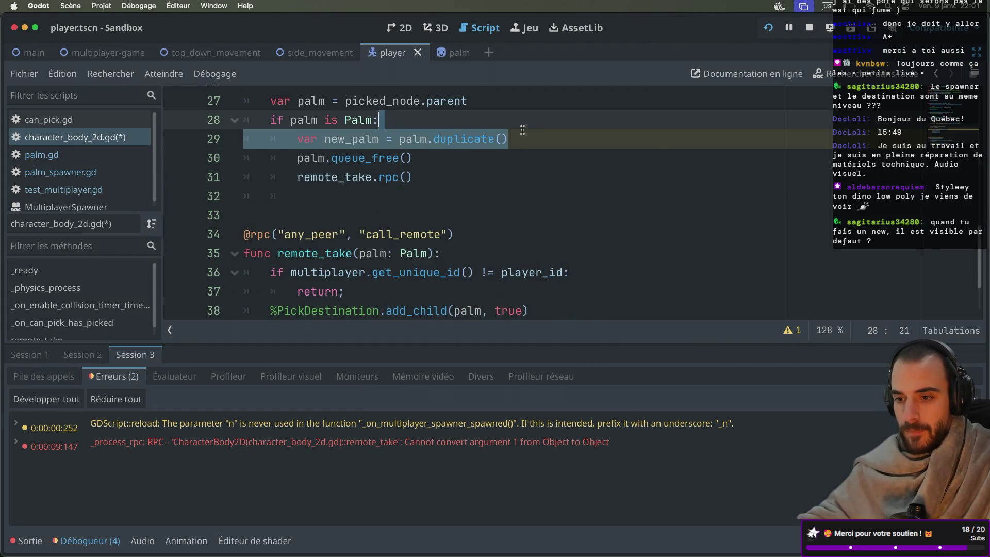
key("BackSpace")
key("super+s")
Remove remote_take's palm parameter and add a blank line after its early return.
scroll(522, 130, "down", 3)
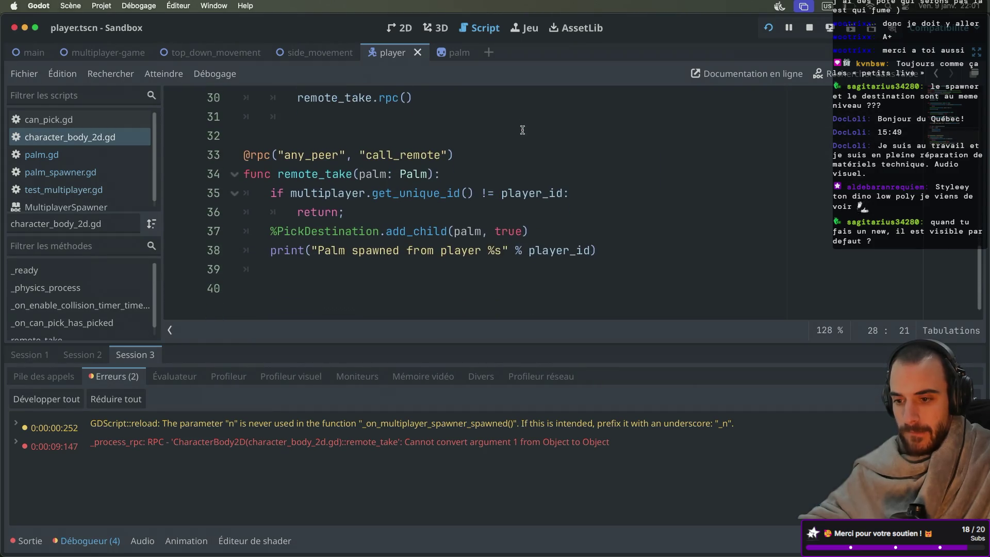
left_click(467, 216)
key("Return")
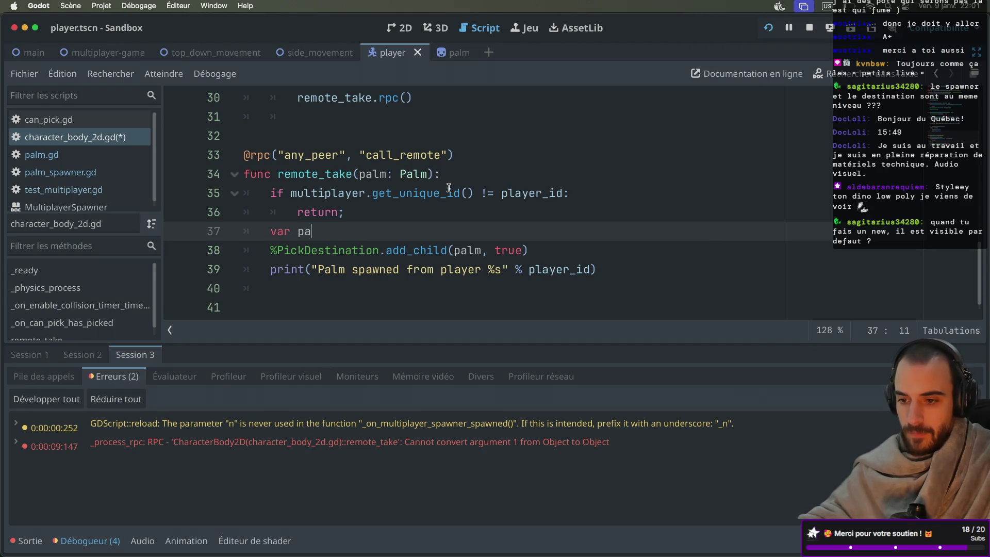
left_click_drag(430, 175, 366, 175)
key("BackSpace")
Make the new palm variable instantiate palm_scene.
left_click(340, 232)
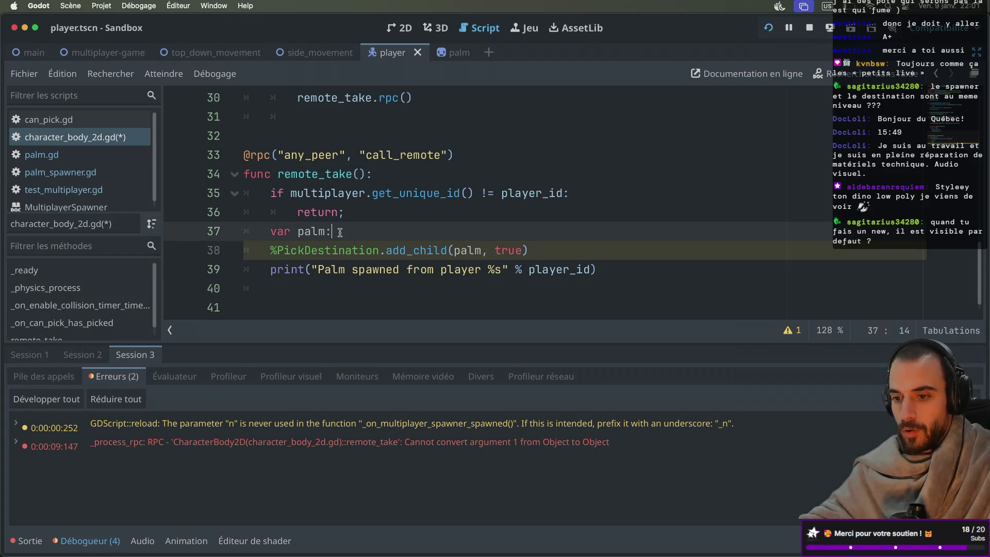
type("plam")
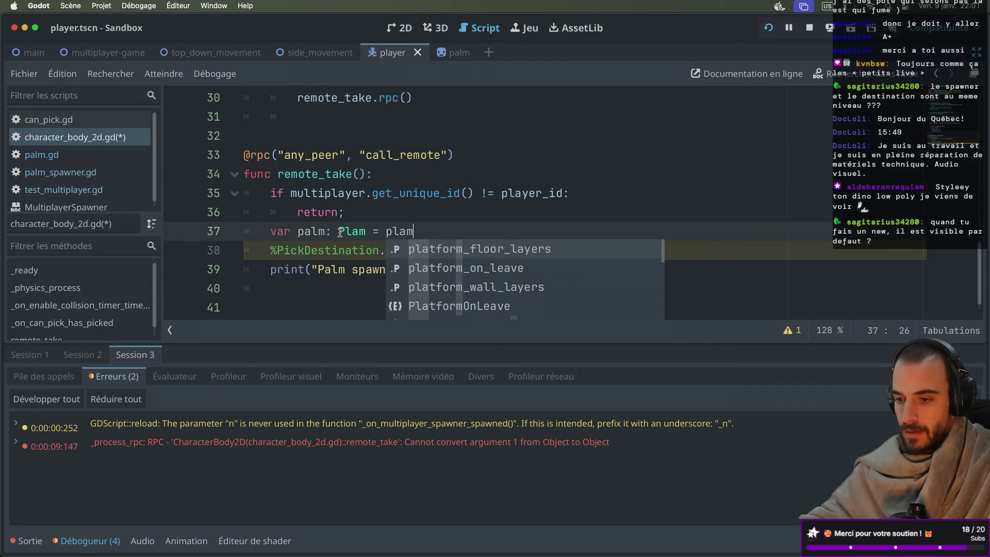
key("BackSpace")
key("BackSpace")
key("BackSpace")
type("alm")
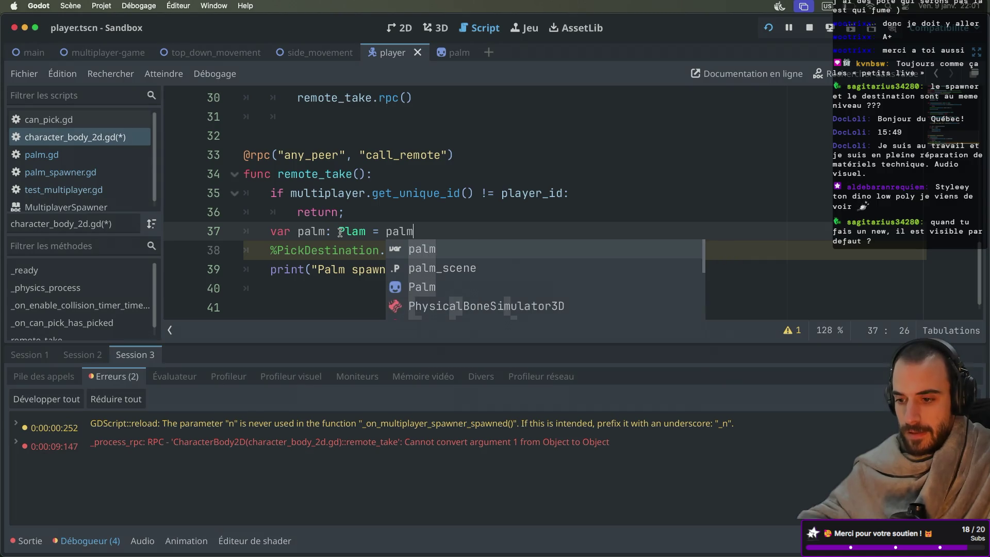
key("Down")
key("Return")
type(".ins")
key("Return")
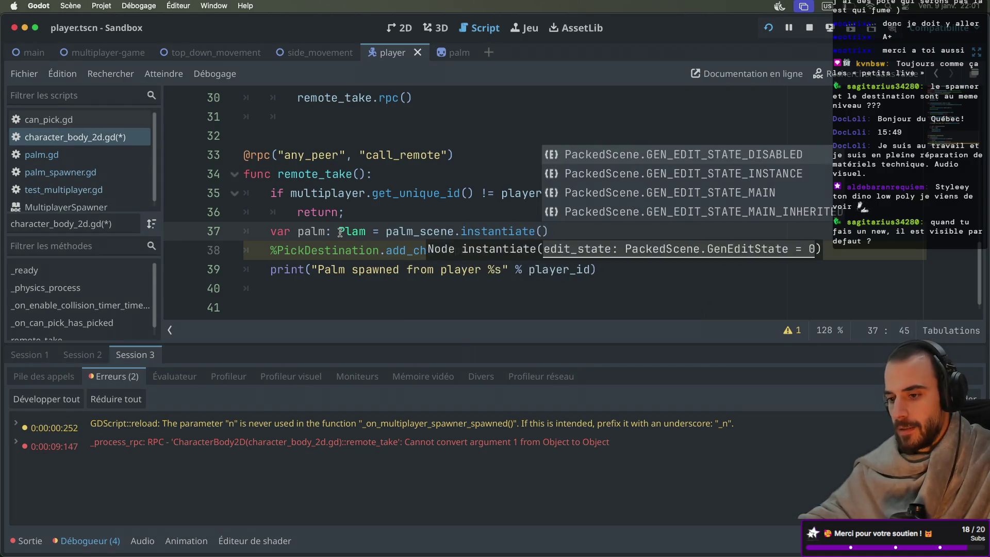
key("End")
Delete the stray palm line below the instantiation.
key("Return")
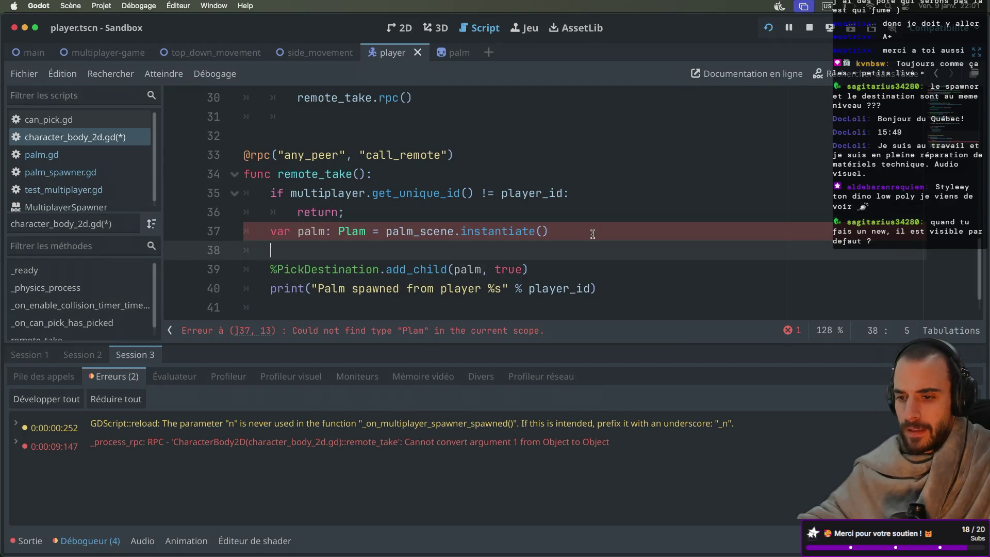
type("alm")
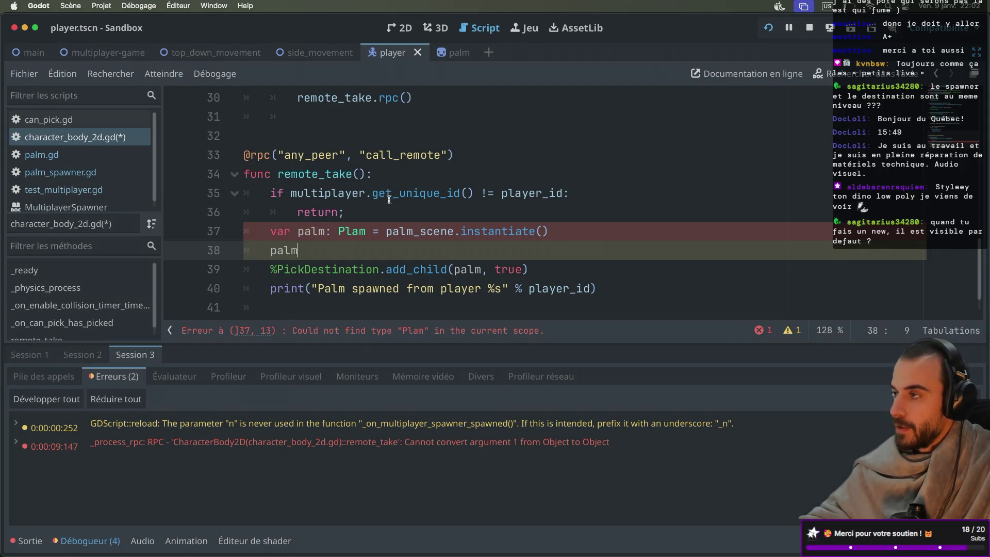
mouse_move(389, 199)
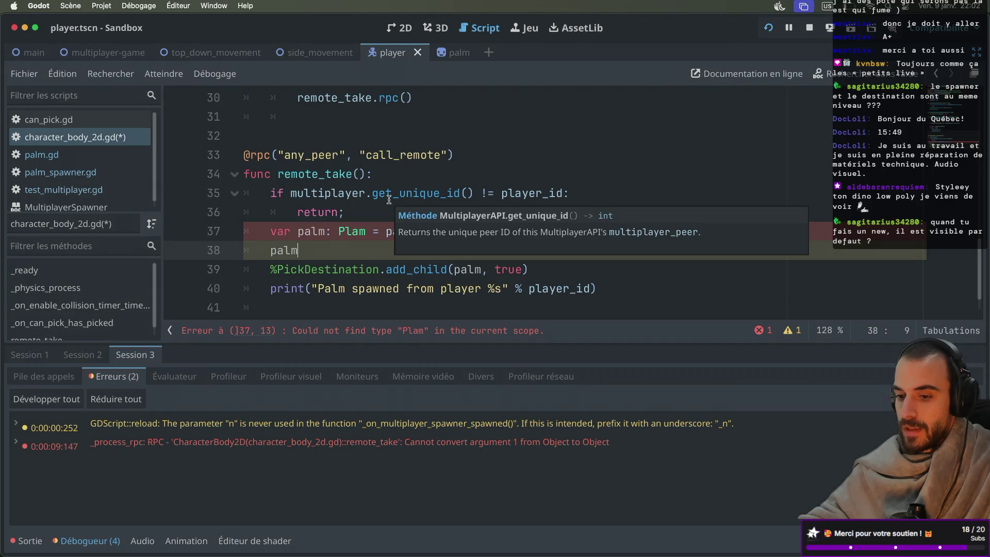
left_click_drag(308, 250, 209, 251)
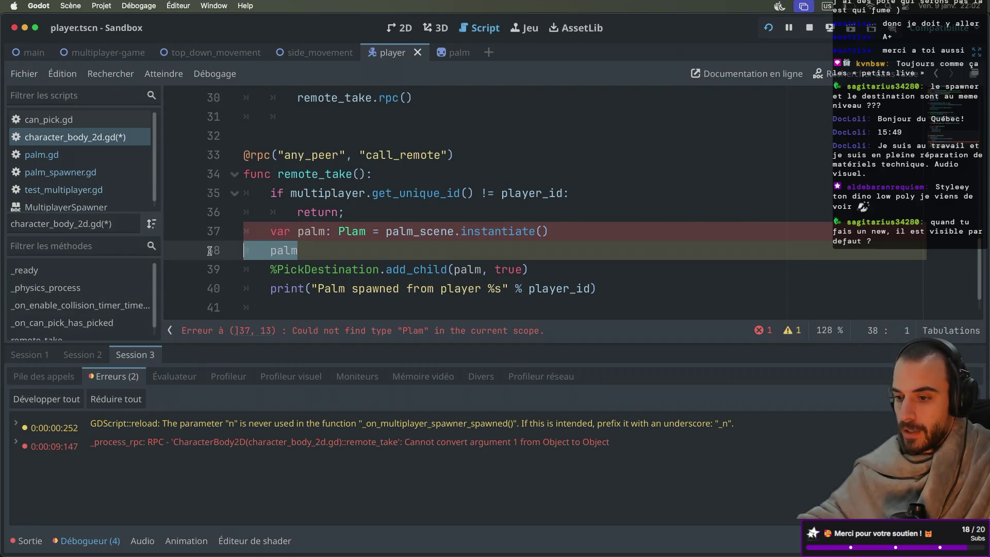
key("BackSpace")
key("BackSpace")
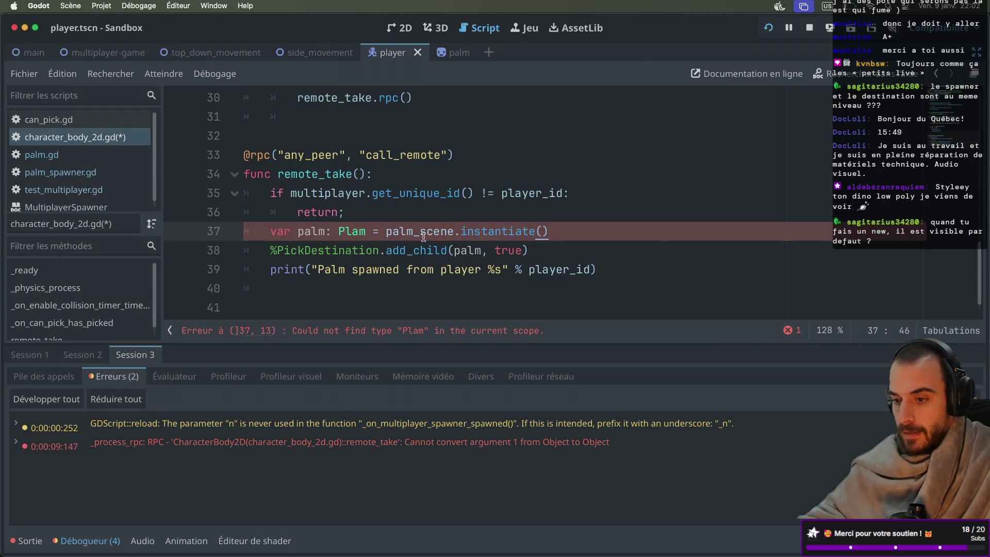
Correct the misspelled Plam type to Palm, save, and relaunch the game.
key("ctrl+s")
left_click(446, 200)
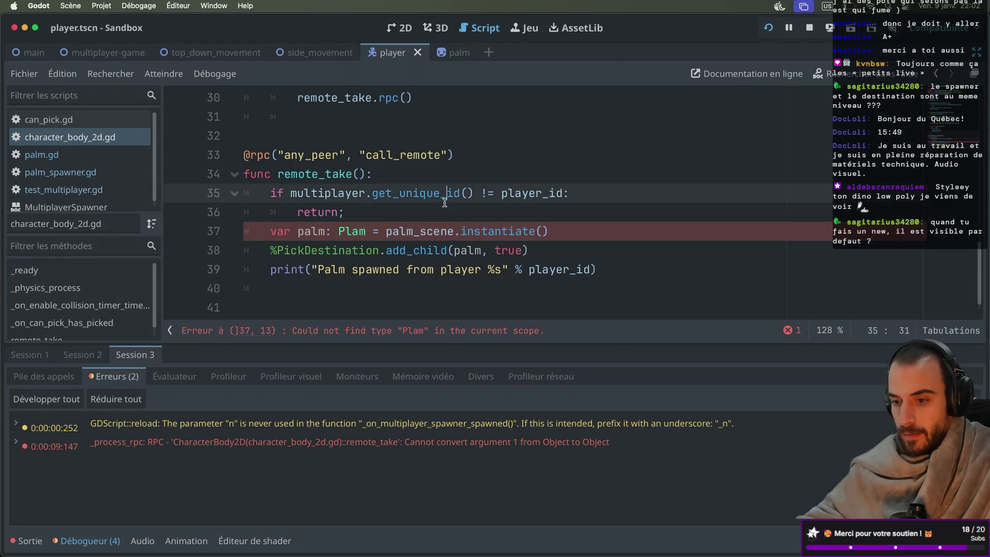
double_click(360, 231)
type("Palm")
left_click(447, 193)
key("ctrl+s")
left_click(538, 235)
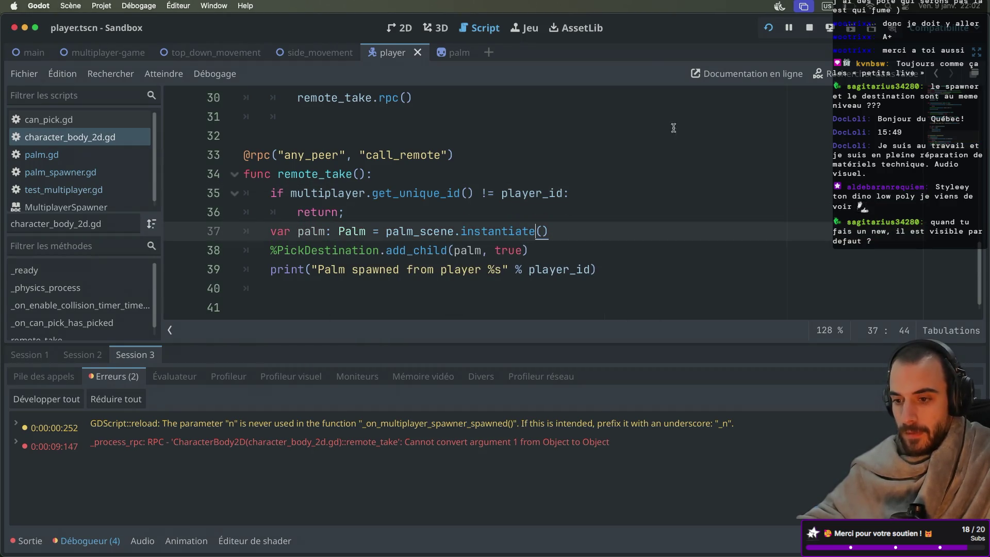
left_click(769, 29)
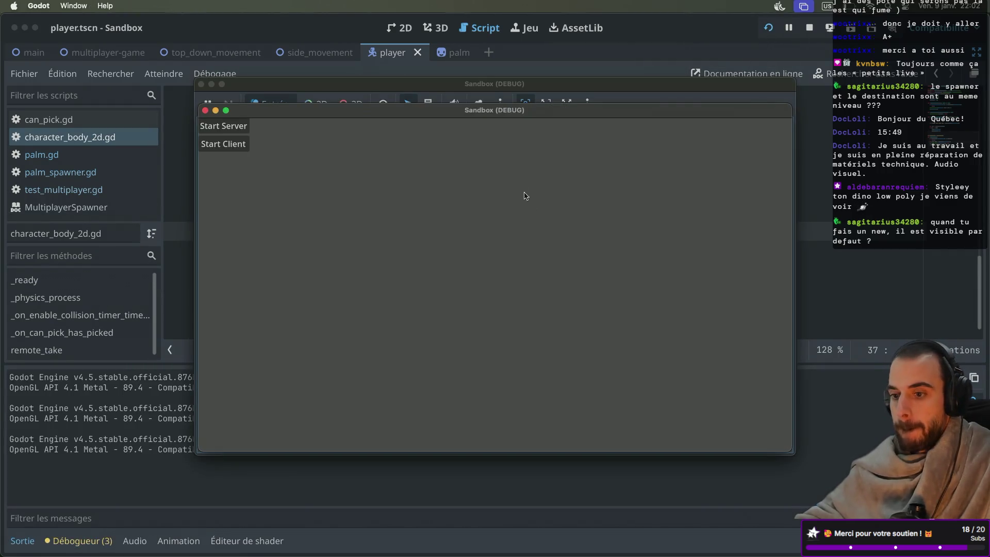
Start the server in one game window and connect the other as a client.
left_click_drag(471, 108, 710, 200)
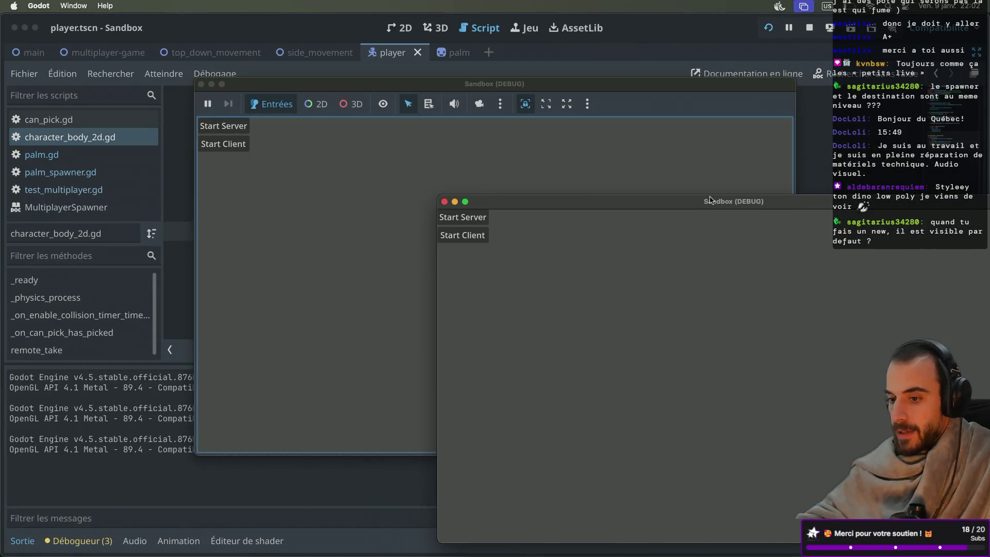
left_click(238, 125)
left_click(463, 235)
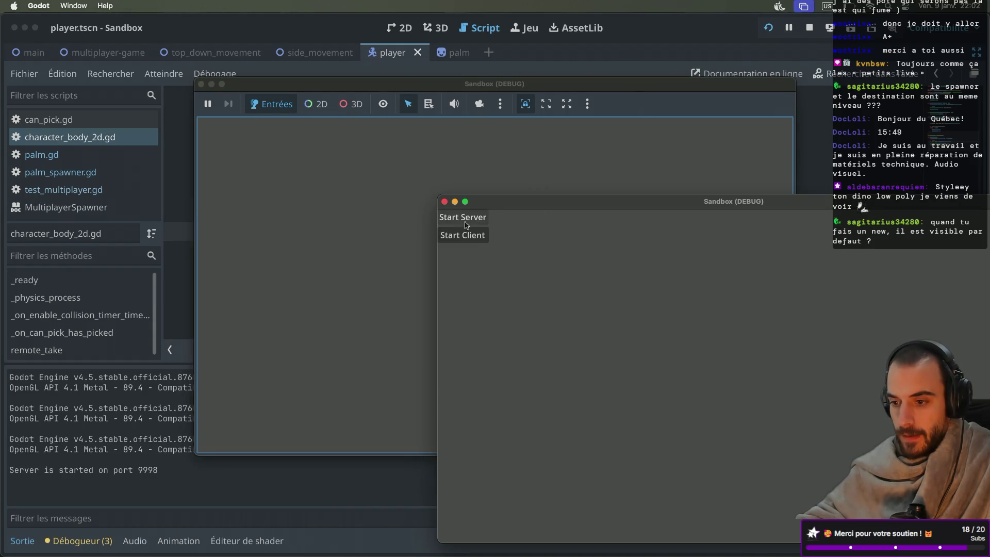
left_click(463, 234)
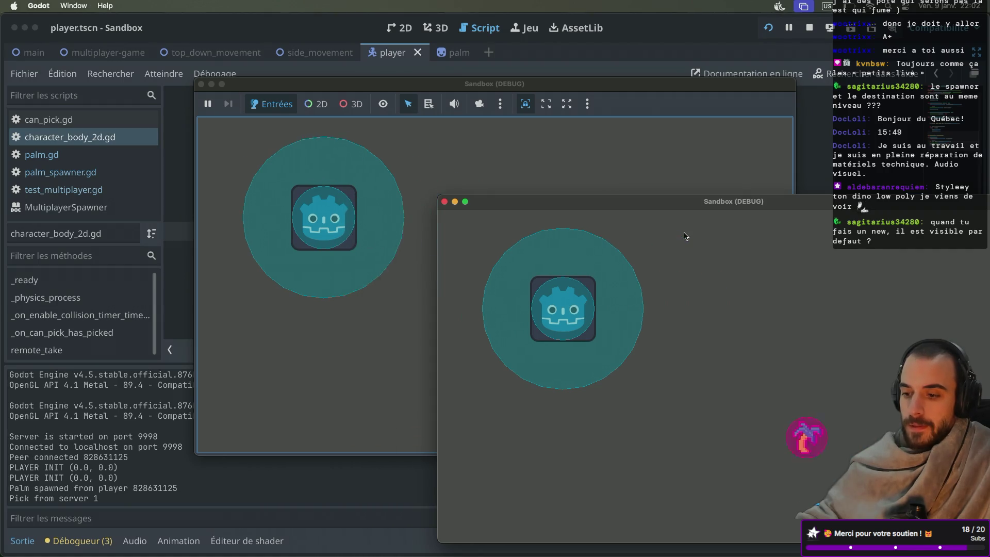
Back in the player script, add a blank line after the palm instantiation.
left_click(493, 142)
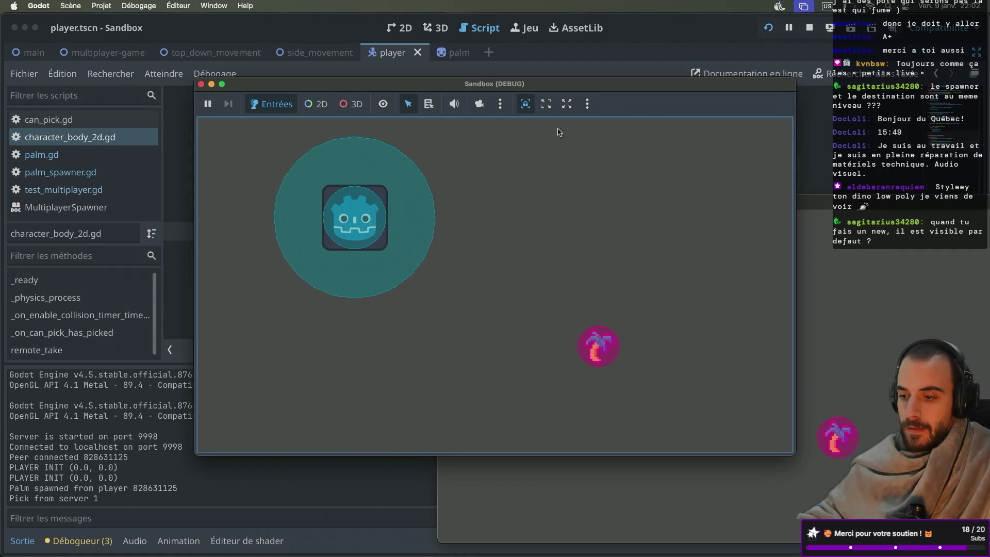
left_click(513, 68)
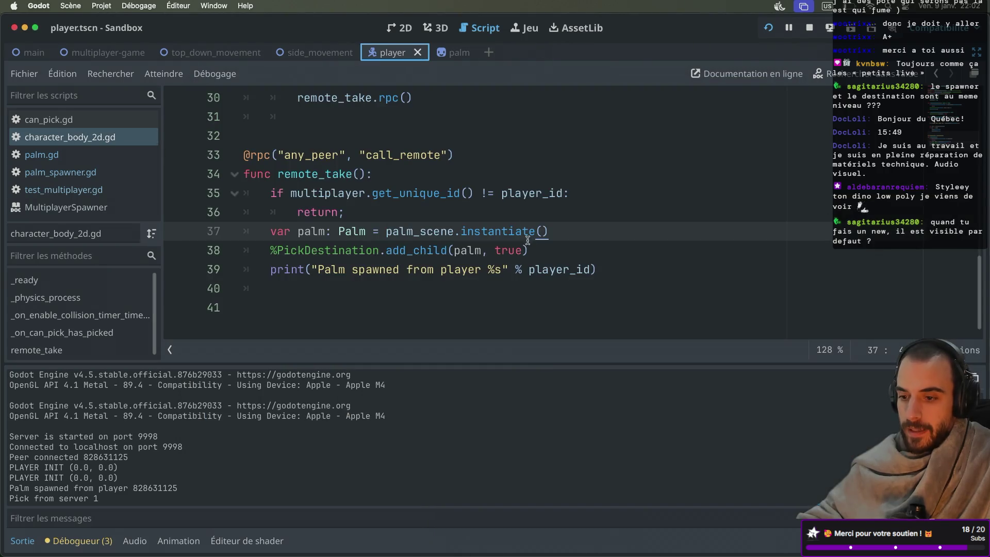
key("Return")
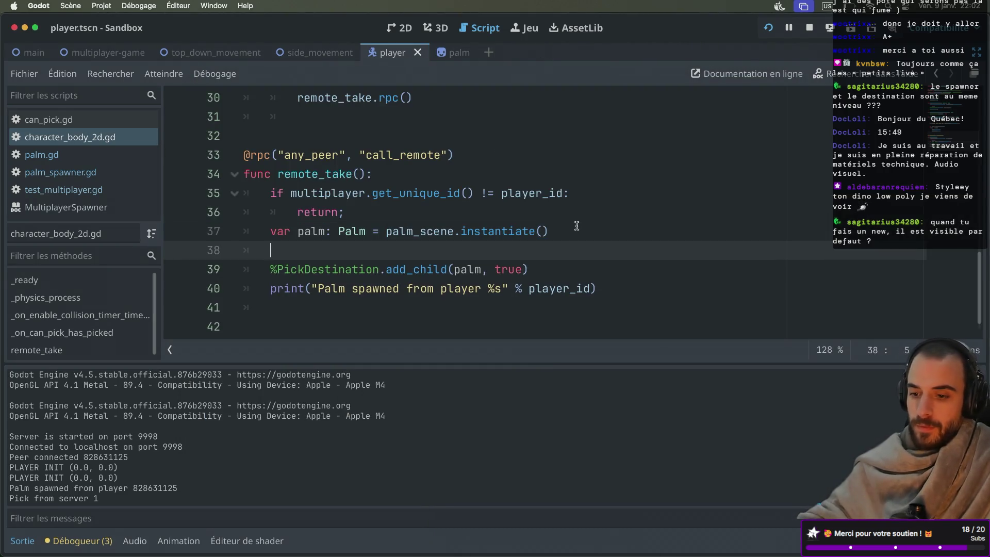
Write palm.position = Vector2.ZERO on line 38, save, and rerun the project.
type("palm.")
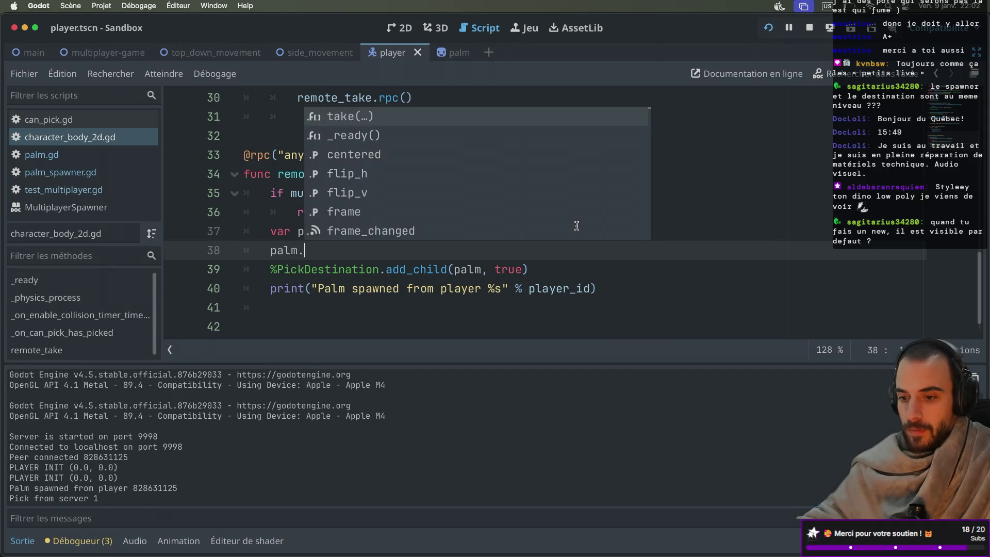
type("po")
key("Return")
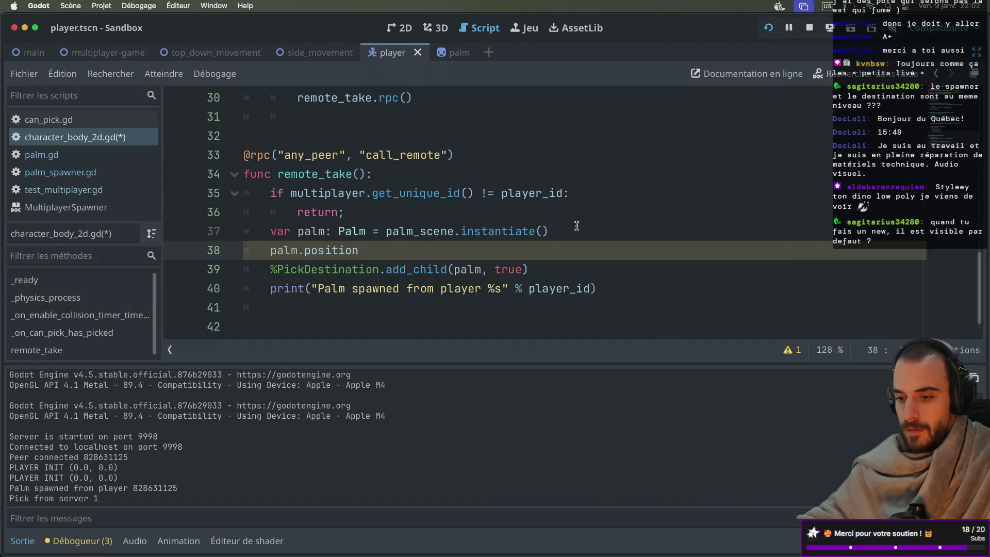
type("Vec")
key("Return")
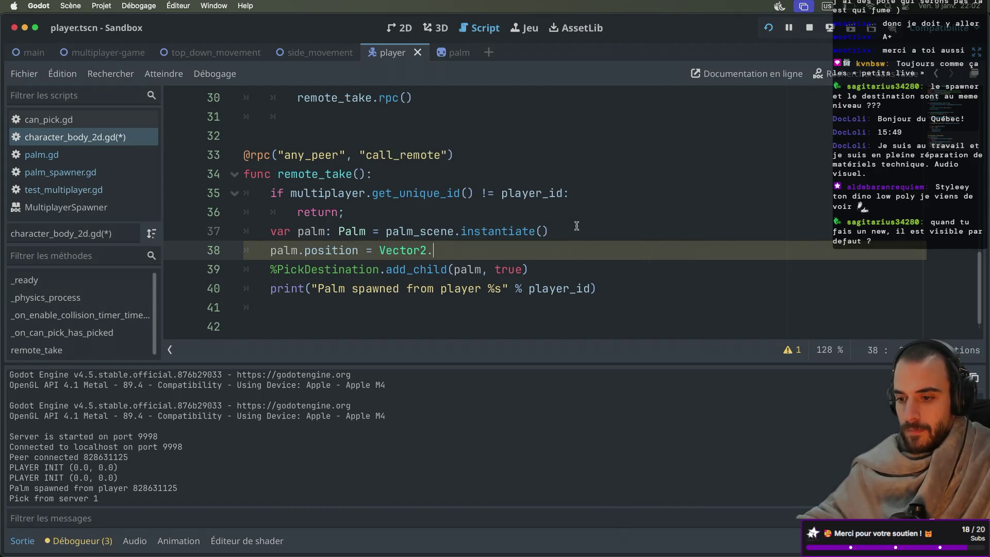
type(".ZE")
key("Return")
key("super+s")
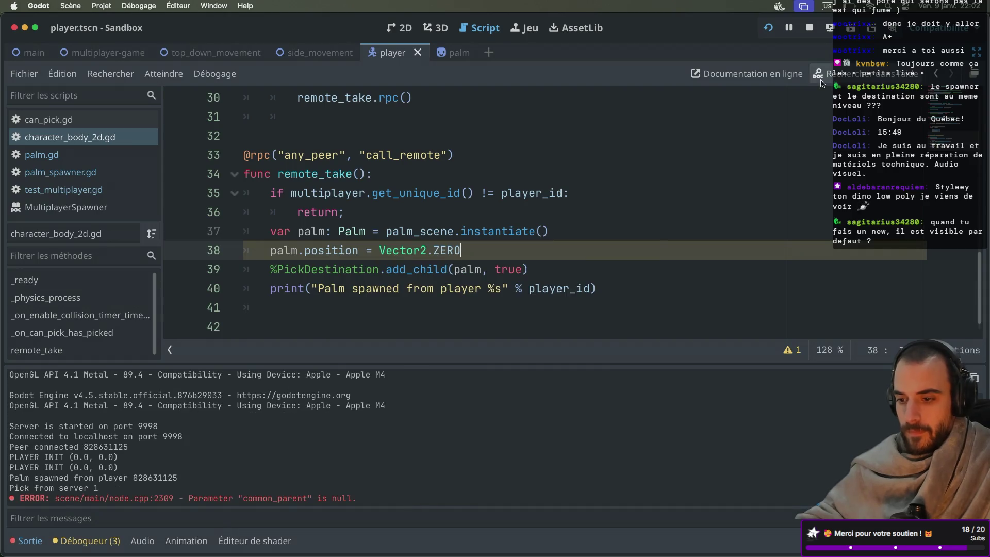
left_click(768, 28)
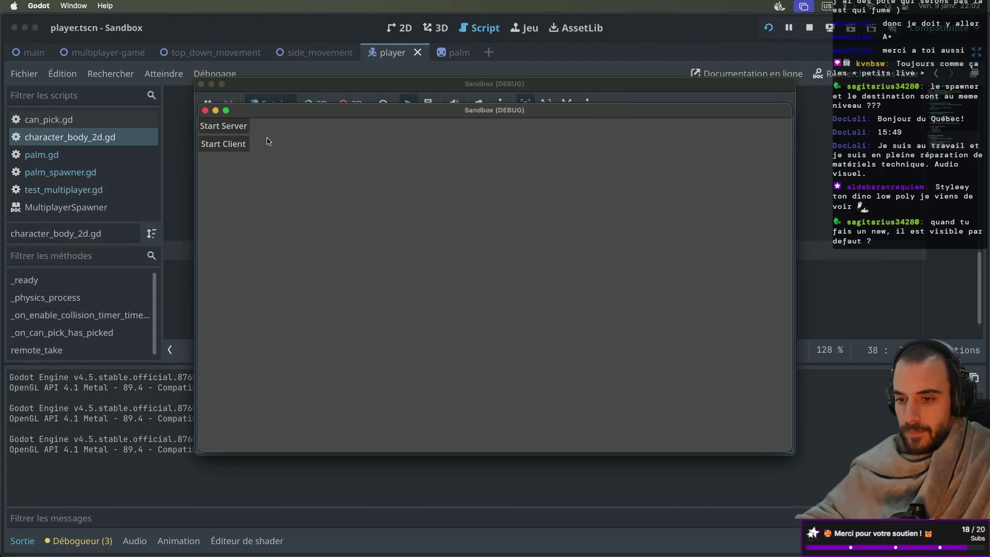
Start the server and client instances and arrange the two game windows.
left_click(239, 128)
left_click_drag(299, 113, 492, 196)
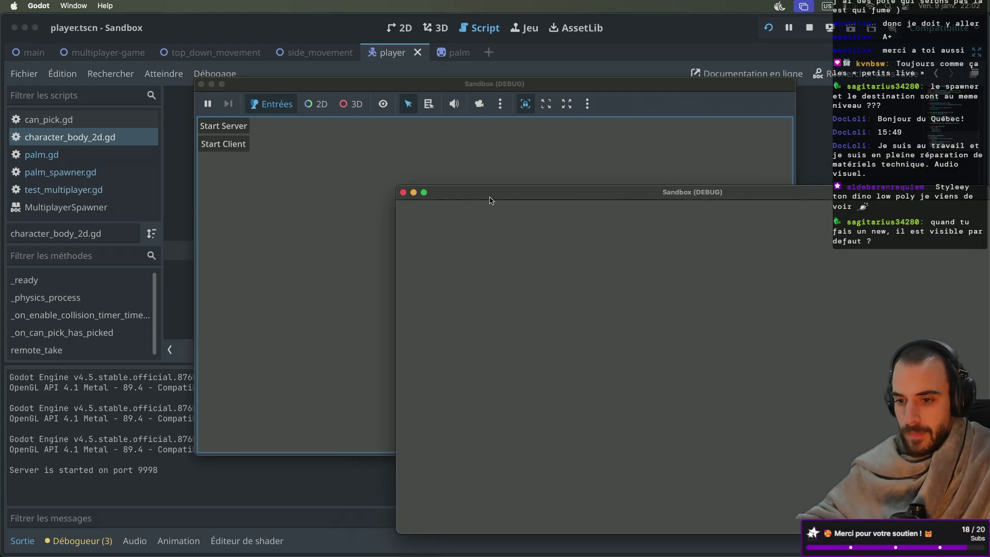
left_click(222, 148)
left_click_drag(331, 91, 253, 57)
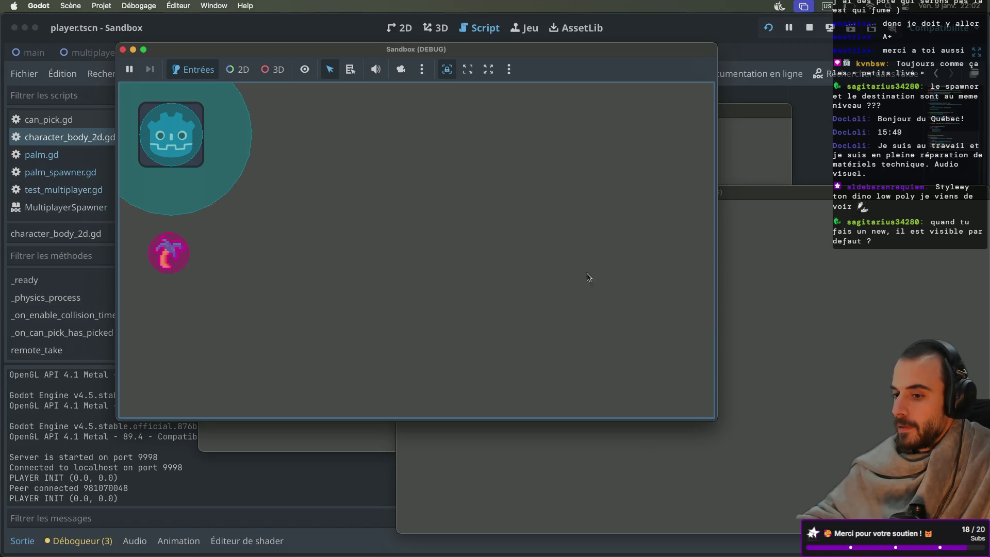
left_click(856, 296)
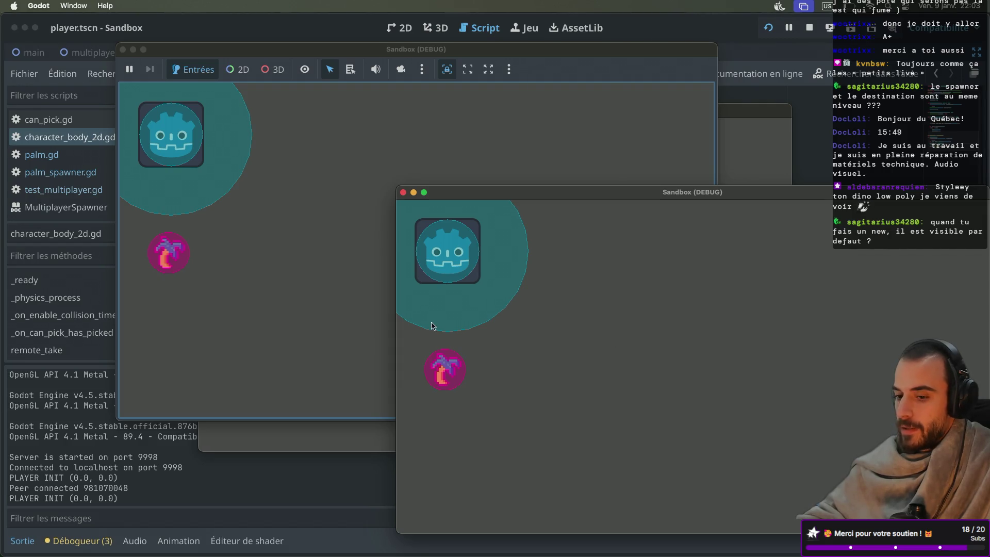
left_click(365, 311)
Walk the player over to pick the palm, move around carrying it, then quit the game.
key("Up")
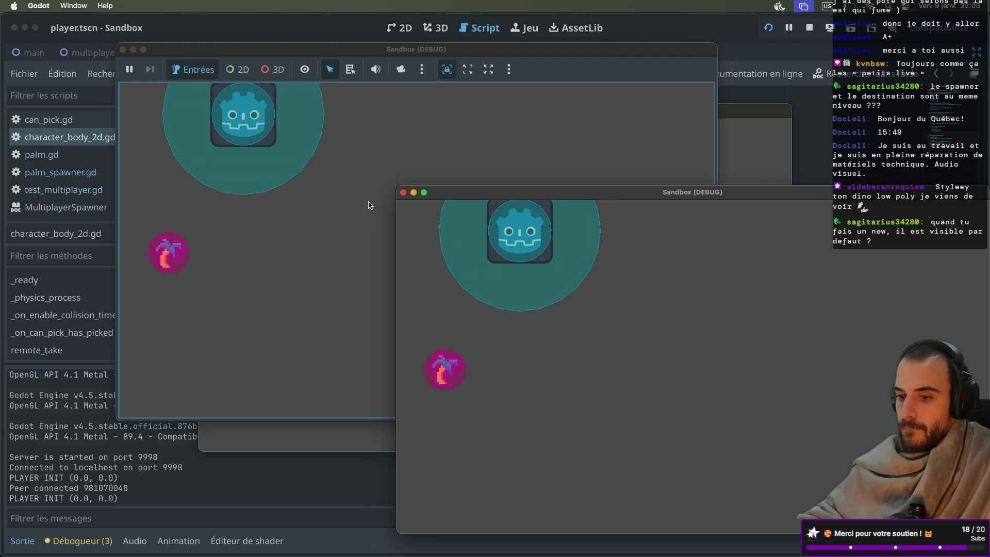
left_click(329, 192)
key("Left")
key("Down")
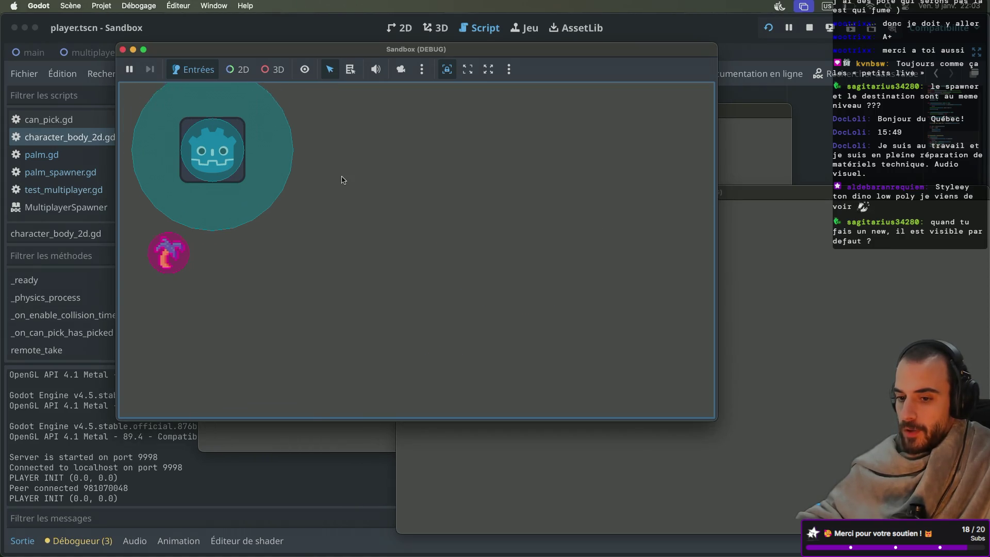
key("Right")
key("Up")
key("Left")
key("Down")
key("Right")
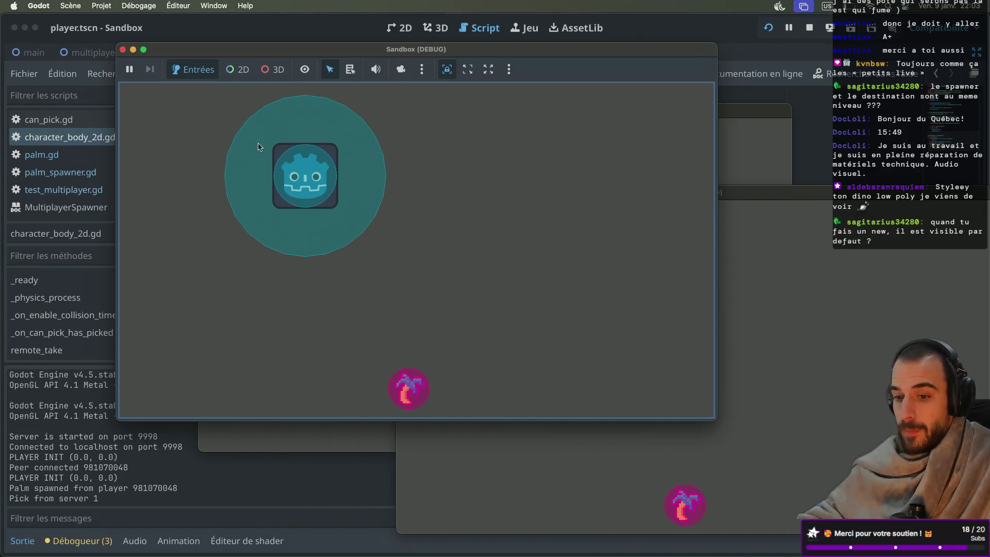
key("super+q")
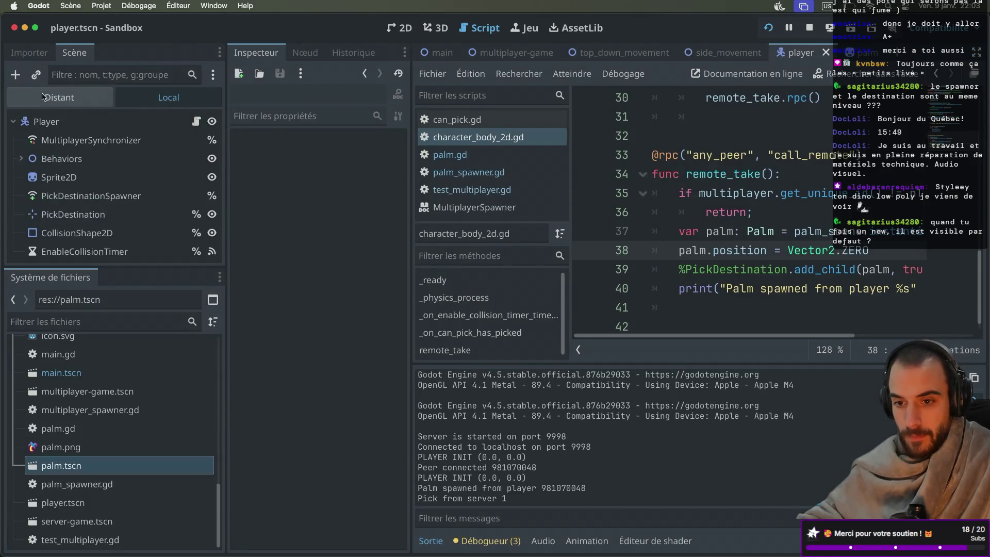
In the remote scene tree, expand Main > MultiplayerGame > Players > player > PickDestination to reveal the spawned Palm.
left_click(43, 97)
left_click(69, 140)
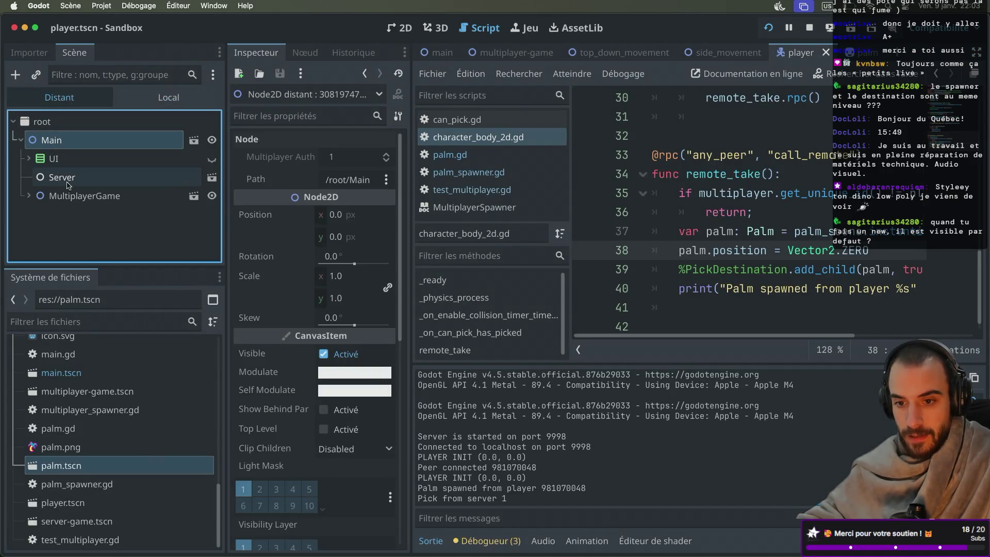
left_click(29, 196)
left_click(41, 230)
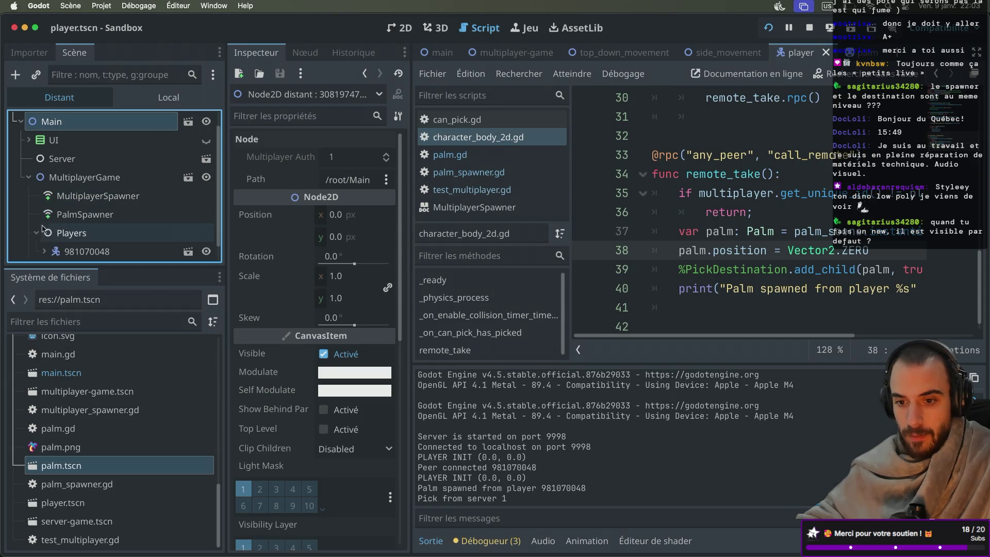
scroll(43, 228, "down", 1)
left_click(44, 232)
scroll(75, 223, "down", 4)
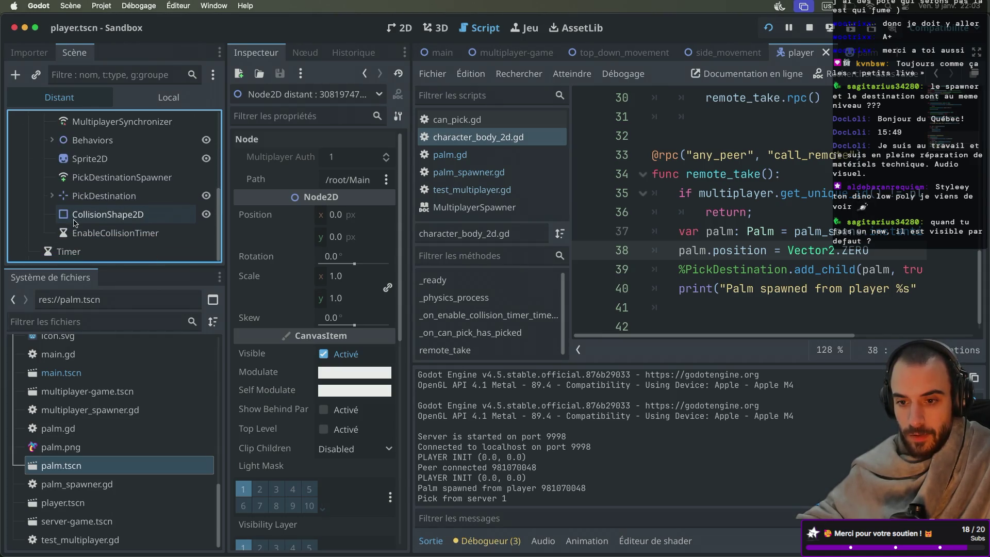
left_click(52, 196)
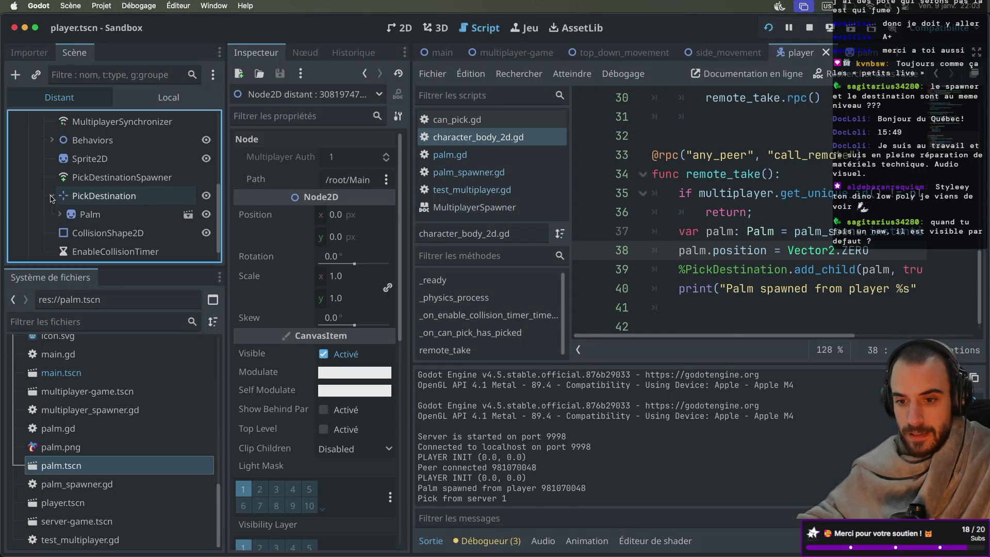
Inspect the spawned Palm and its PickDestination parent, then enter distraction-free mode for a wider script editor.
left_click(115, 219)
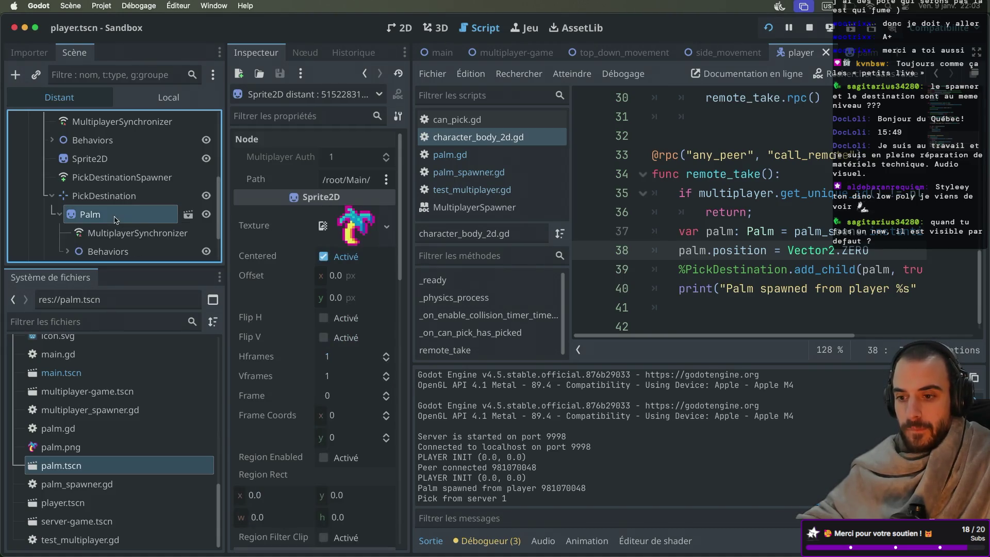
left_click(84, 196)
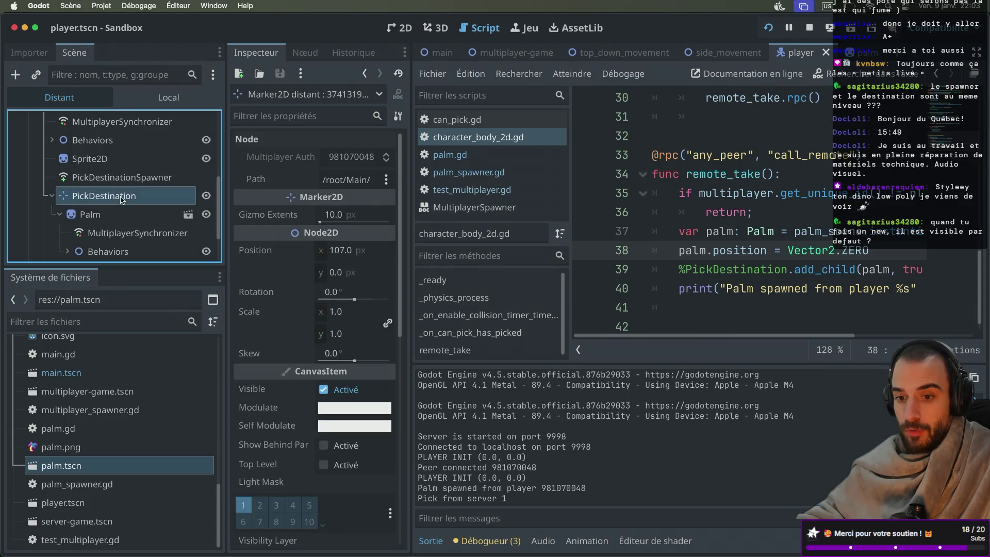
left_click(80, 216)
left_click(59, 215)
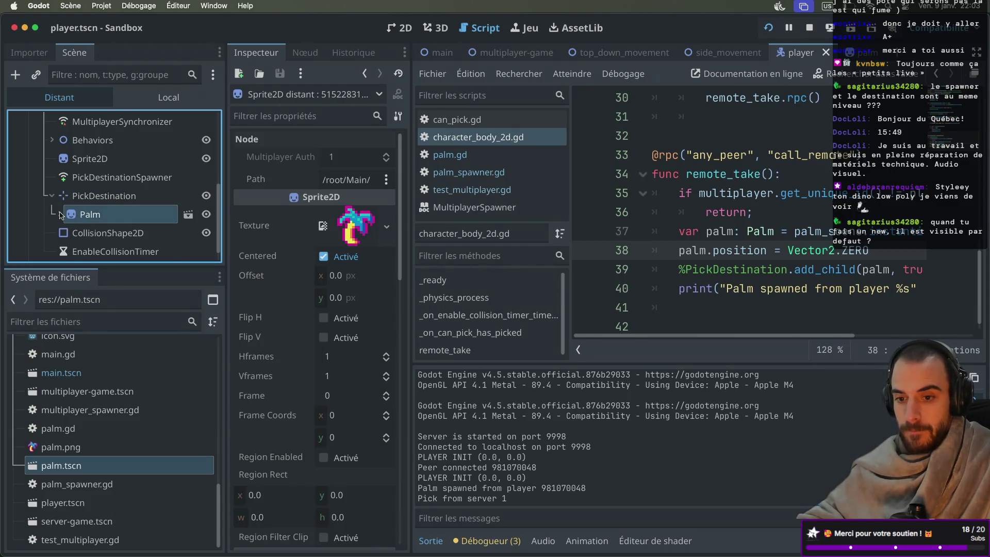
left_click(60, 215)
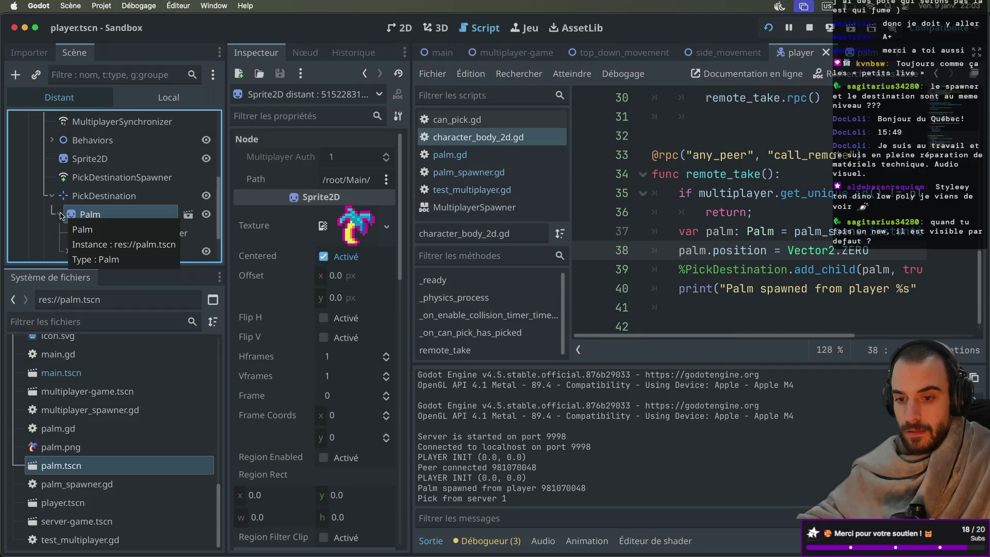
left_click(60, 215)
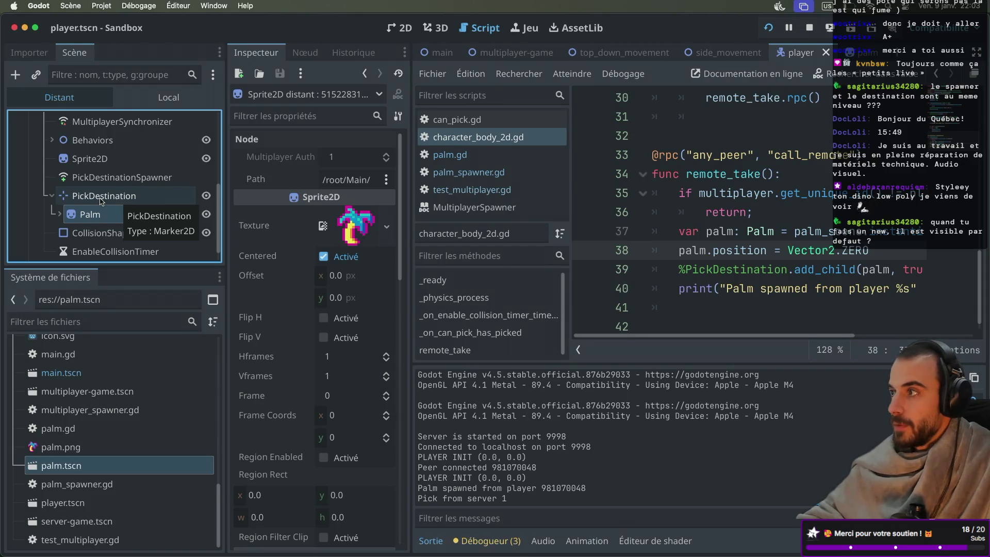
key("ctrl+super+d")
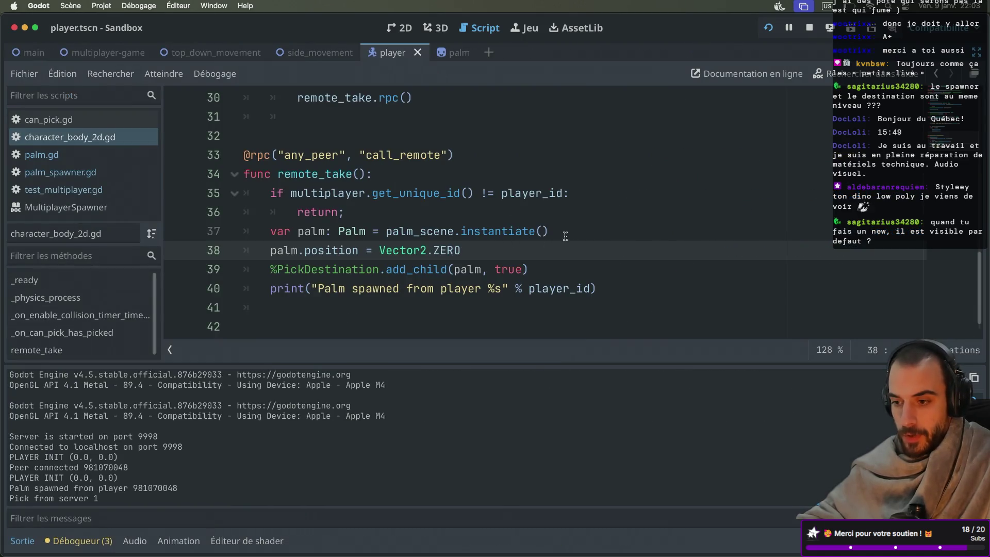
Add palm.set_multiplayer_authority(player_id) on line 38 of character_body_2d.gd and save.
left_click(565, 232)
key("Return")
type("plam.mul")
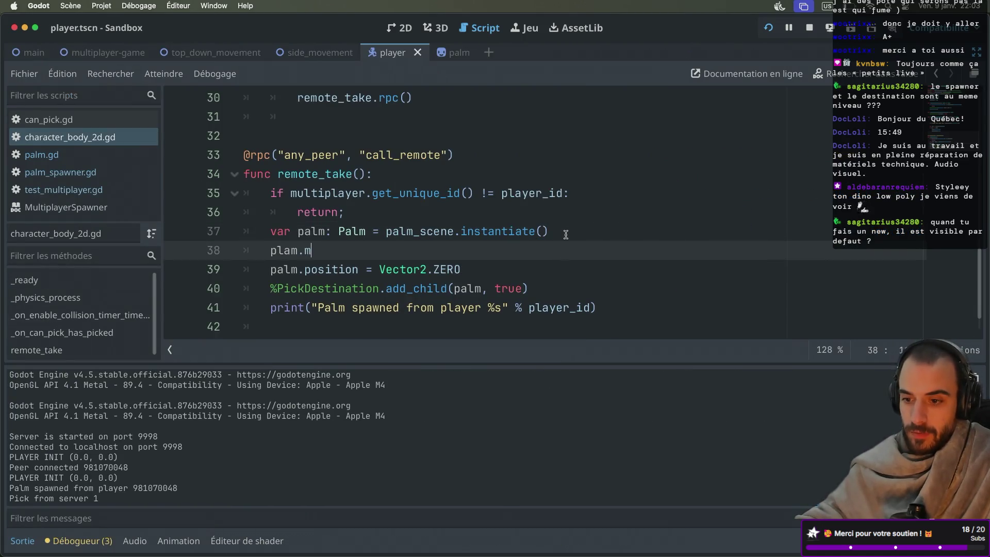
key("BackSpace")
key("BackSpace")
type("set")
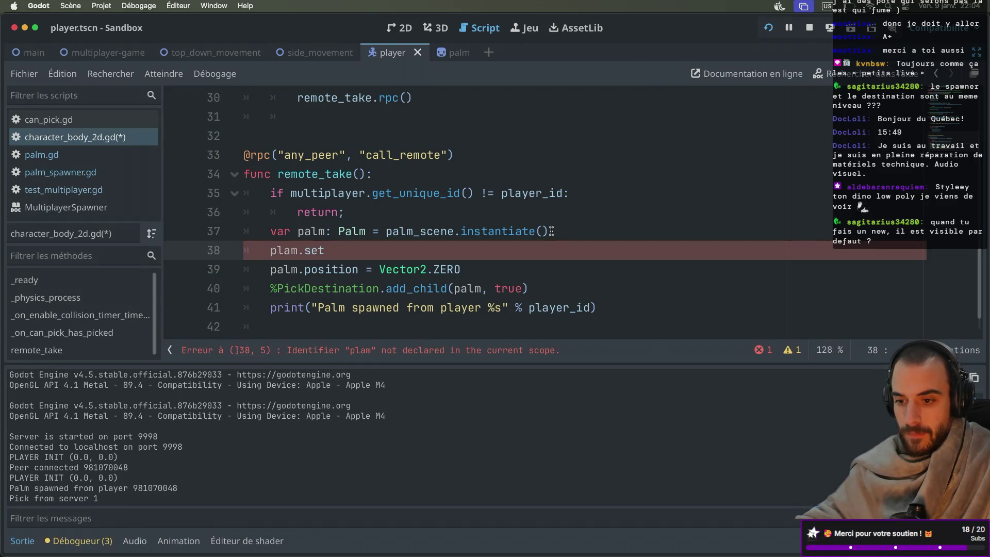
key("BackSpace")
key("BackSpace")
key("BackSpace")
type("alm.setmul")
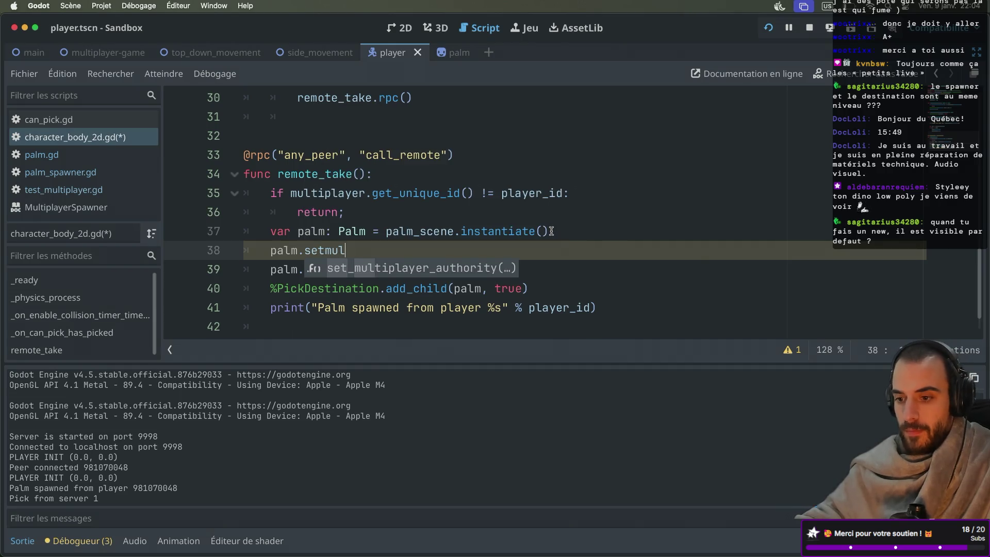
key("Return")
type("player_authority(play")
key("Return")
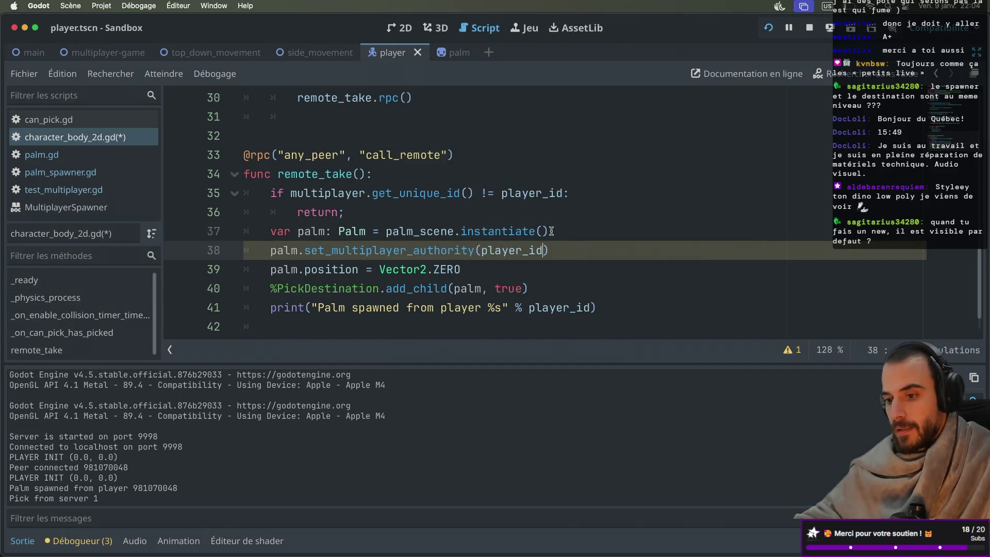
key("ctrl+s")
Edit the pickup handler right after the remote_take.rpc() call, then open palm.gd.
left_click(583, 206)
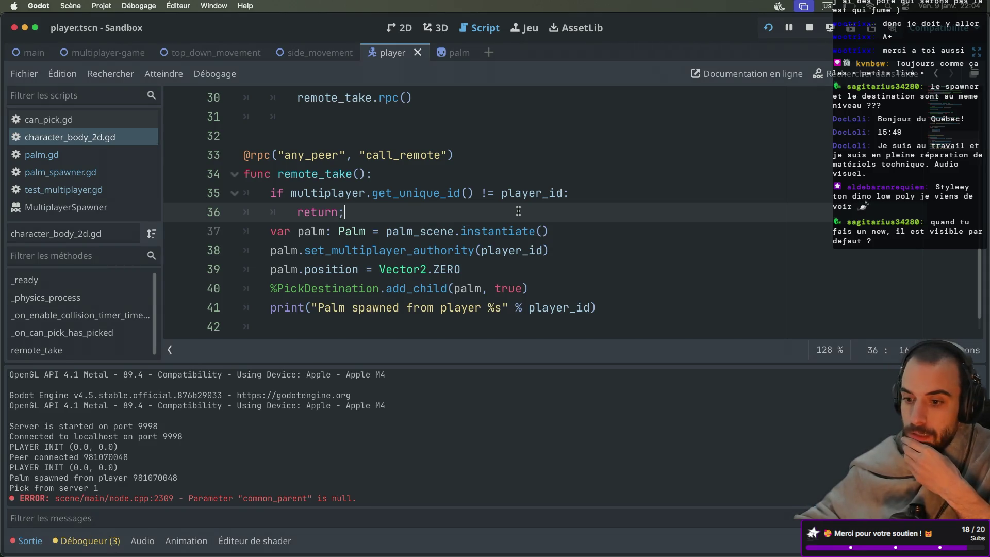
scroll(487, 257, "up", 4)
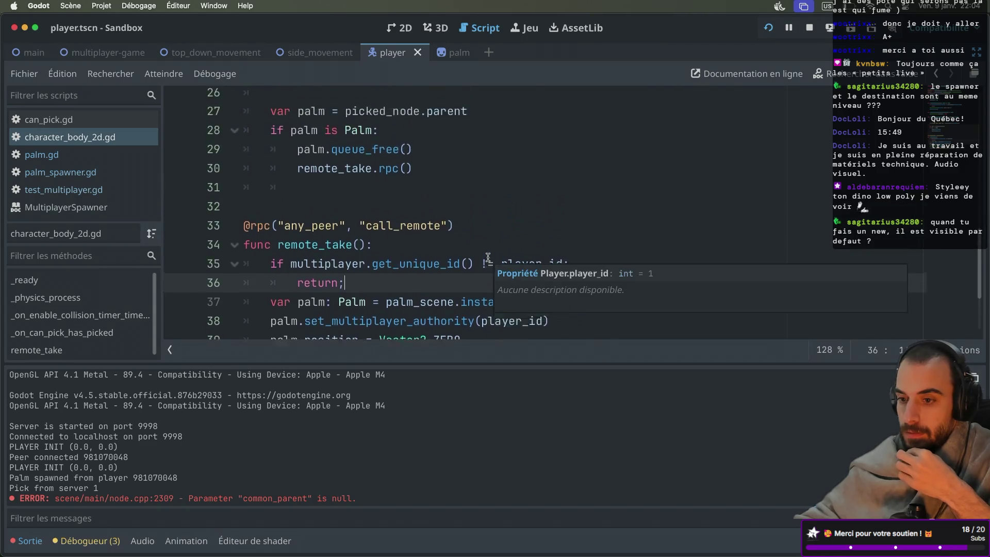
scroll(488, 257, "up", 1)
left_click(304, 277)
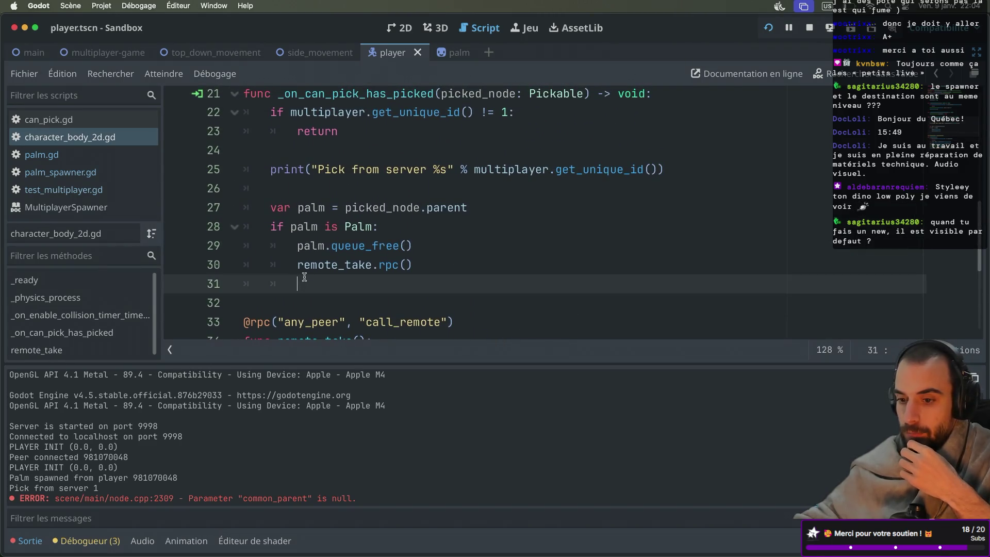
key("BackSpace")
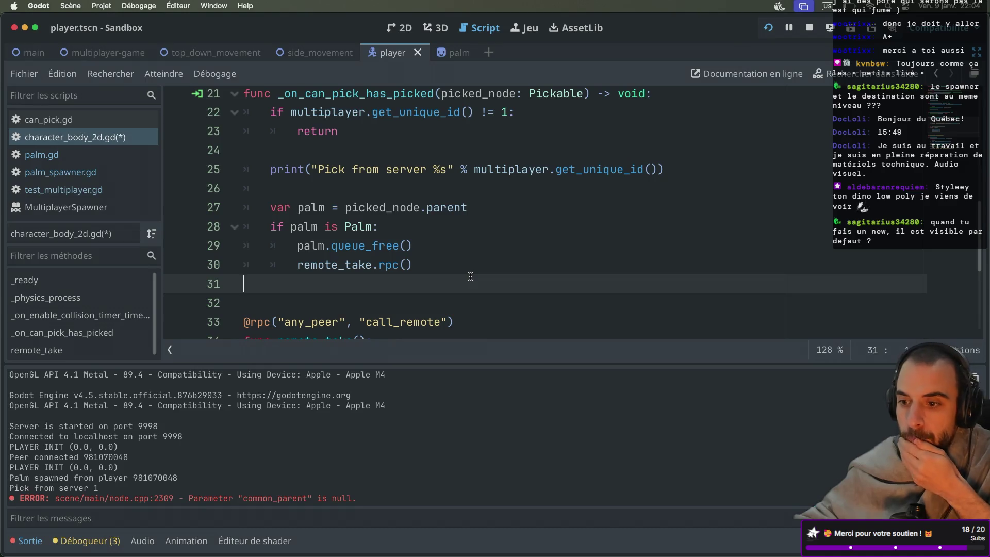
scroll(470, 276, "up", 5)
scroll(470, 273, "up", 5)
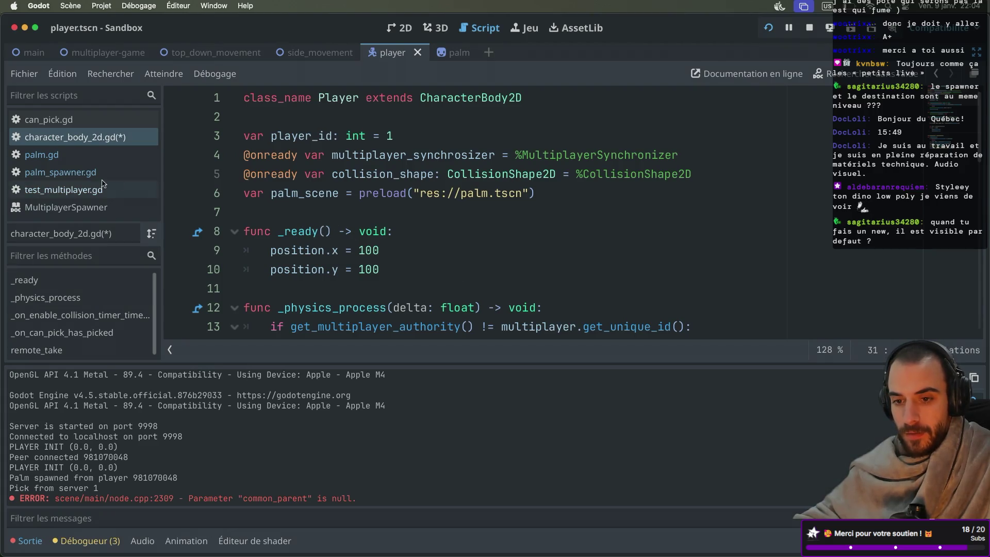
left_click(67, 156)
Insert 'if multiplayer.is_server():' at the top of palm.gd's _ready function.
left_click(428, 136)
key("Return")
type("if")
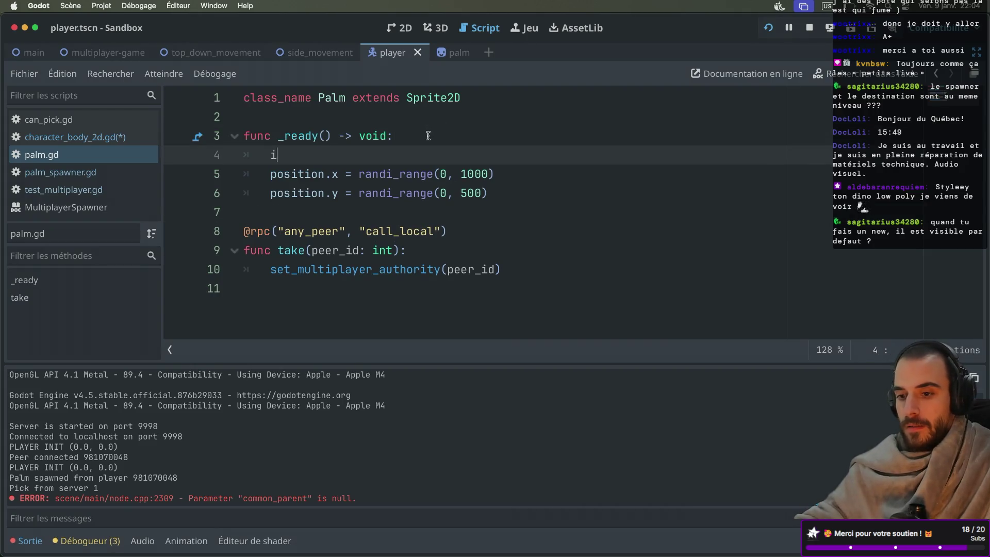
type(" mul")
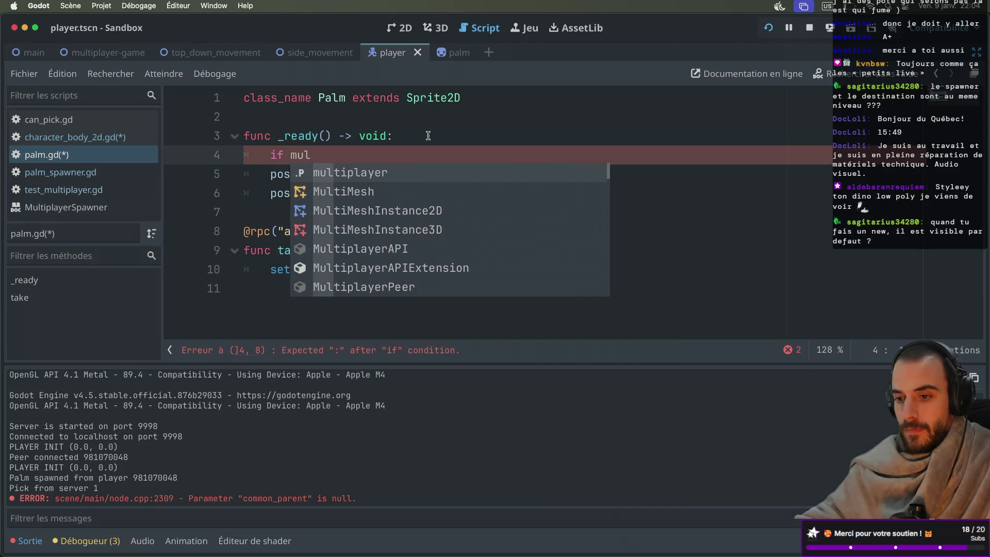
key("Return")
type(".get_uni")
key("BackSpace")
key("BackSpace")
key("BackSpace")
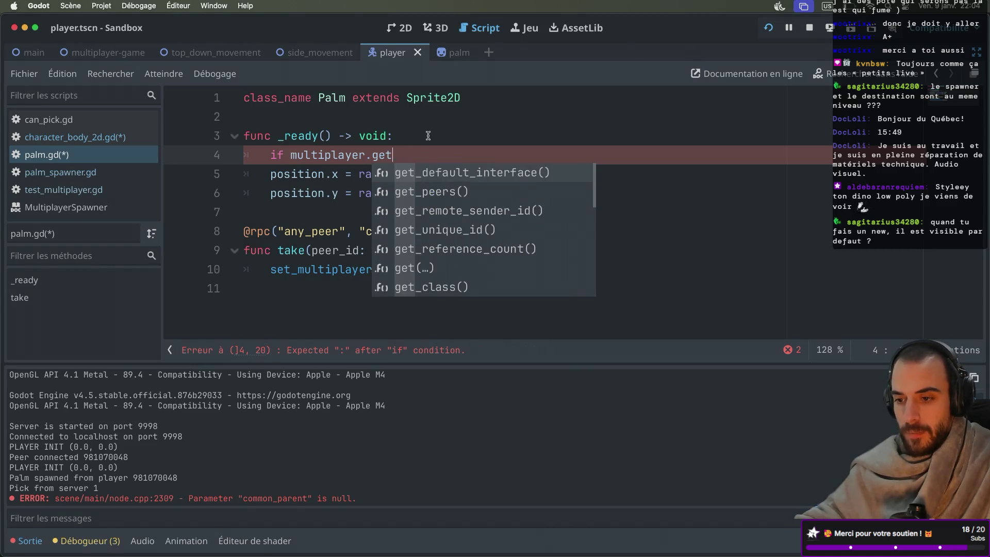
key("BackSpace")
key("BackSpace")
key("BackSpace")
type("is")
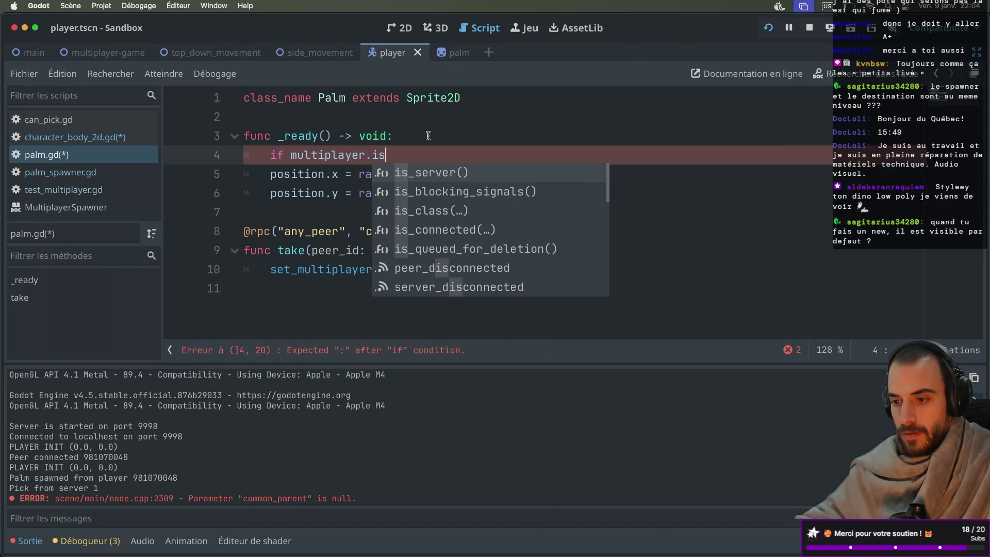
key("Return")
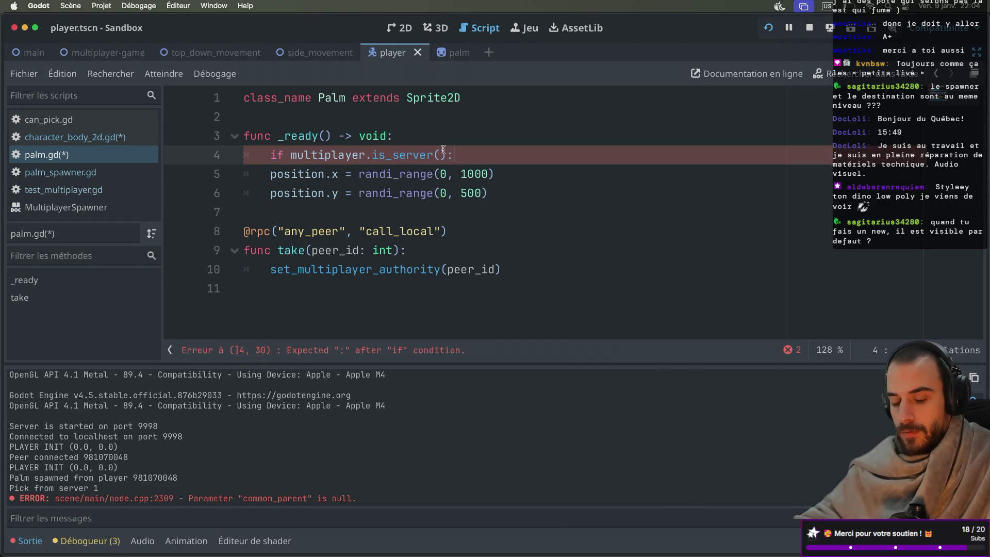
Indent the position.x and position.y randomization lines under the server check.
left_click(270, 174)
key("Tab")
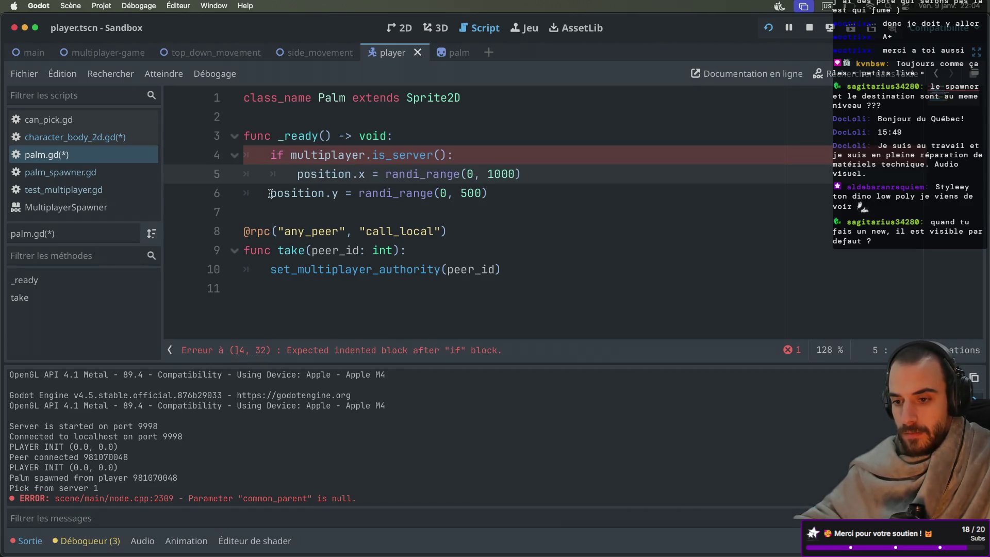
left_click(270, 193)
key("Tab")
Add an else branch setting position.x and position.y to -1000, and save palm.gd.
left_click(527, 190)
key("Return")
type("else:")
key("Return")
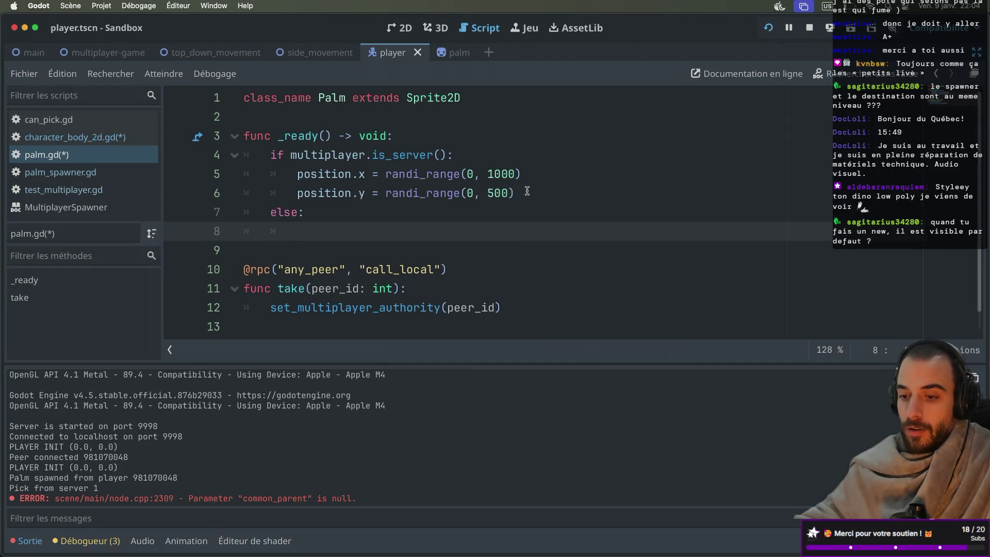
type("position.")
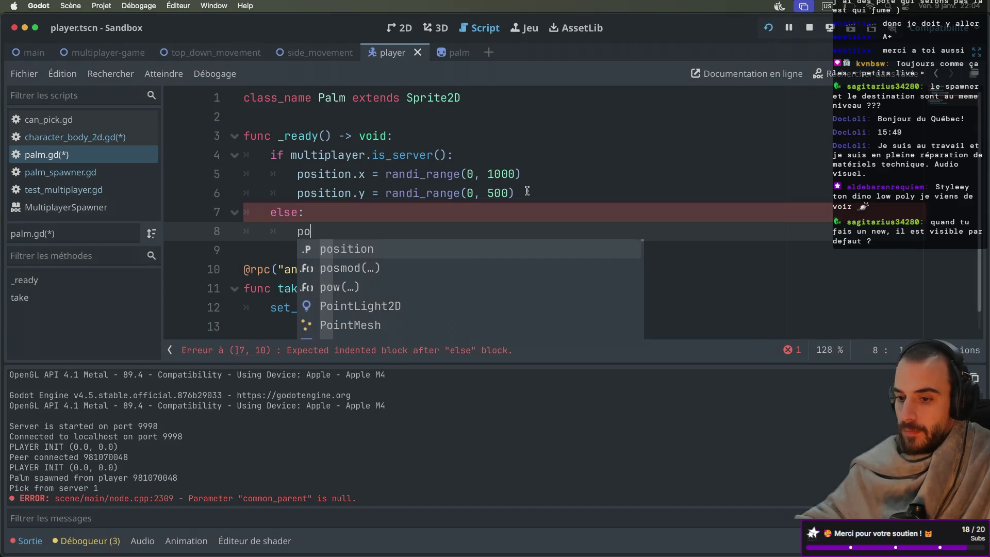
type("x = -1")
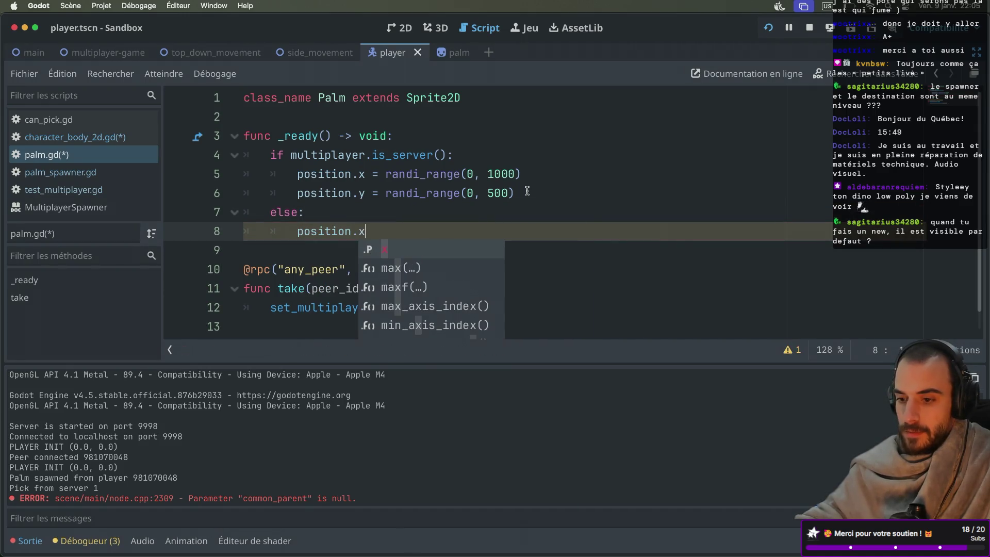
type("000")
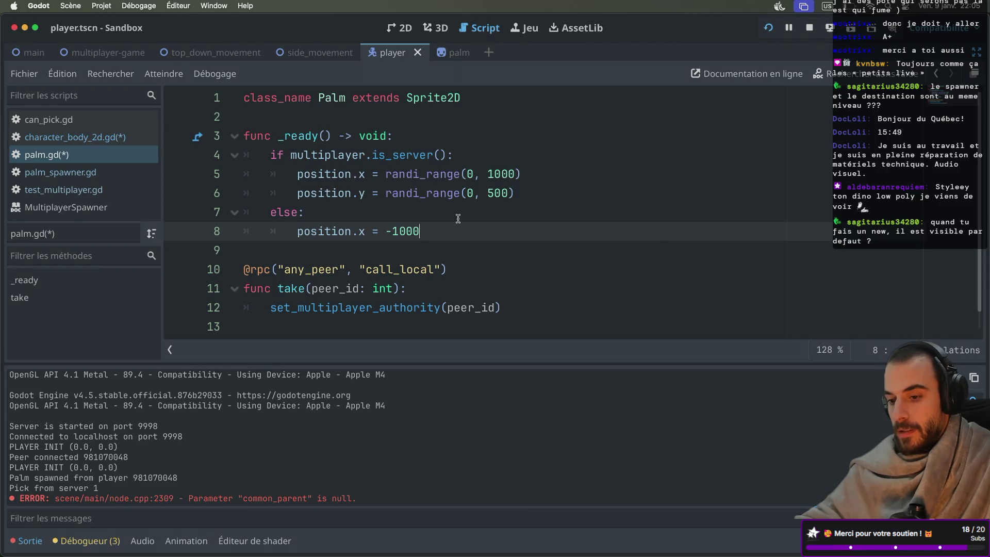
key("Return")
type("po")
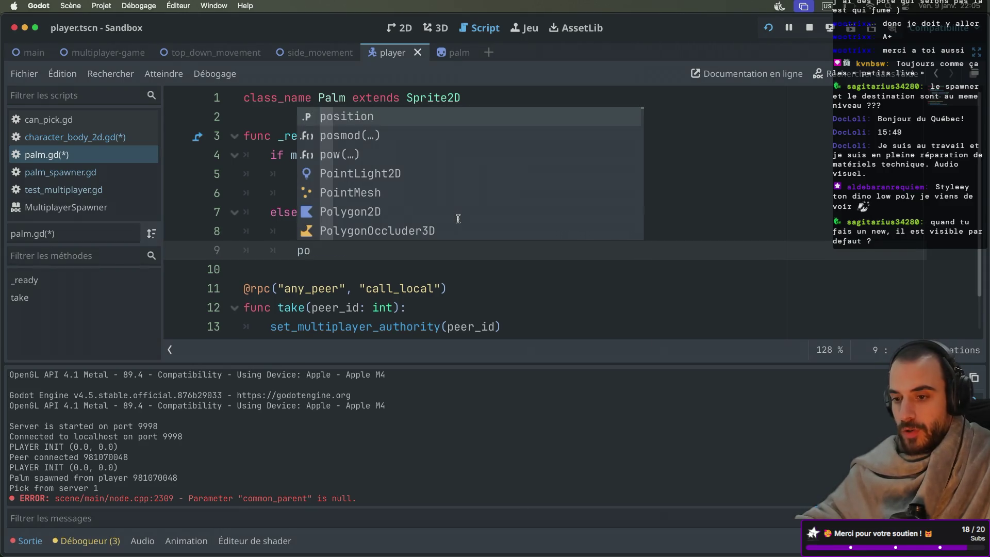
key("Return")
type(".y")
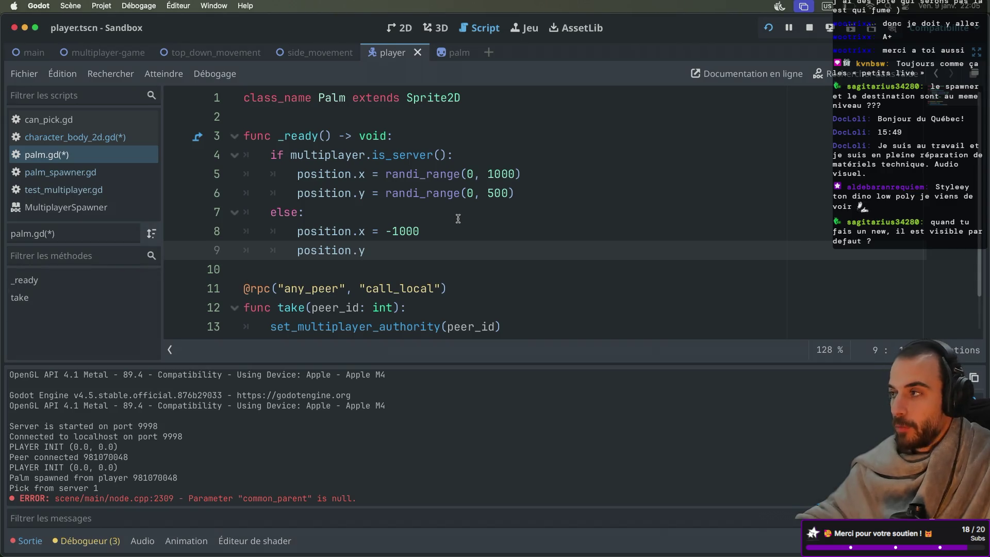
type(" = -1000")
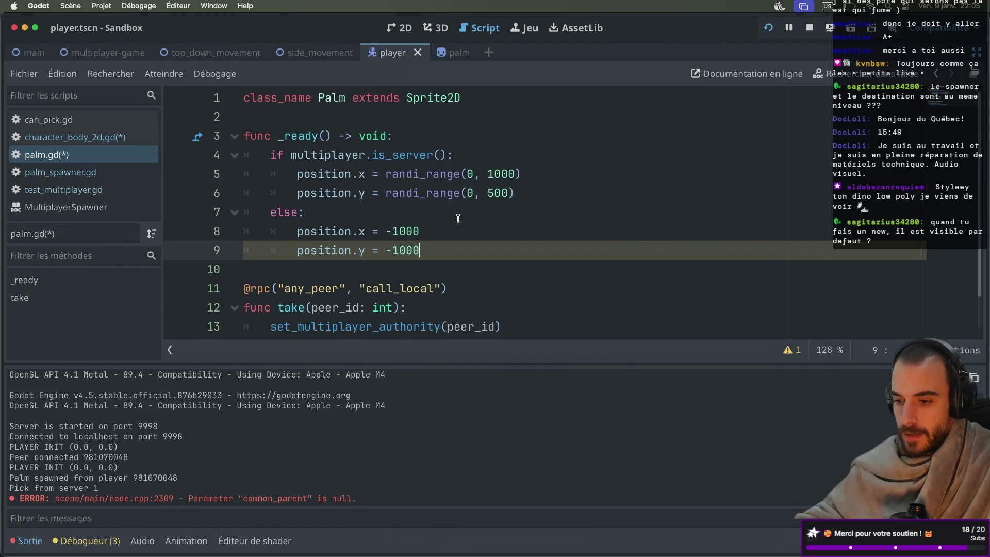
key("ctrl+s")
left_click(461, 212)
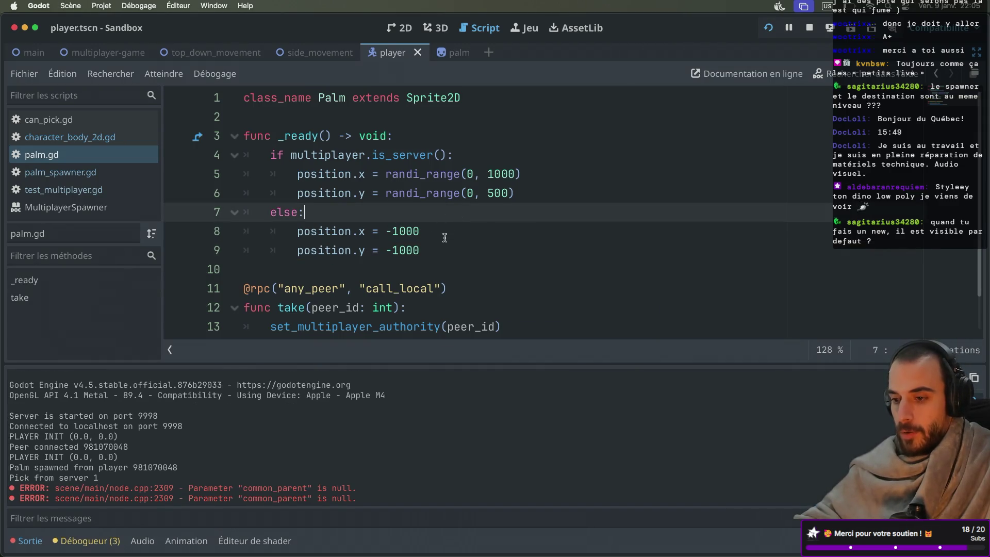
Run the game as server plus client, walk the client player onto the palm, then return to the editor's debugger.
left_click(768, 31)
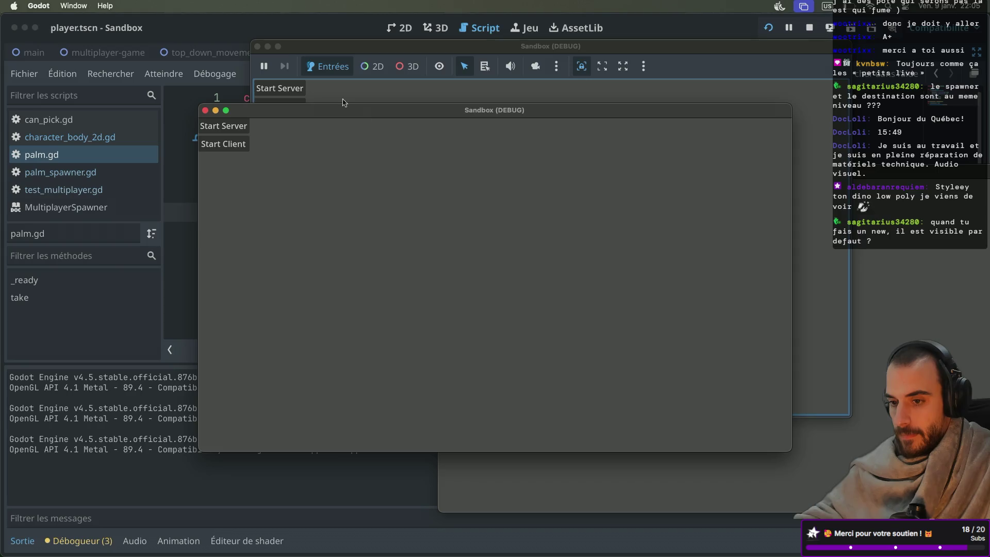
left_click(306, 90)
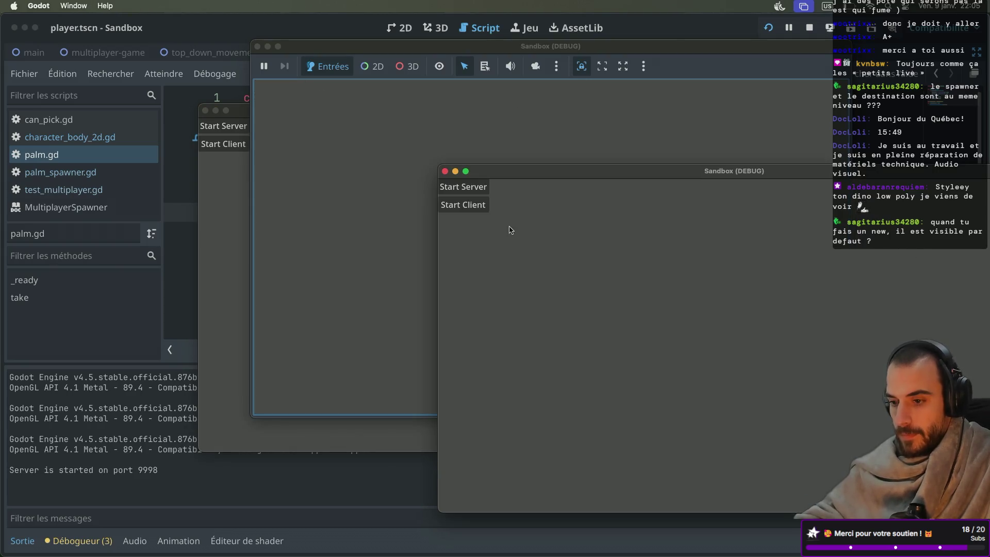
left_click(473, 211)
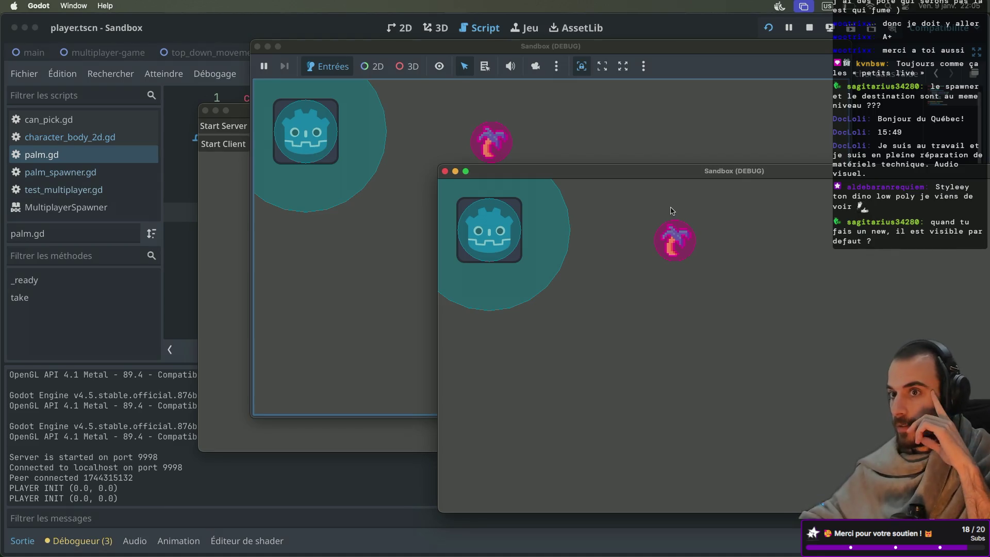
key("Right")
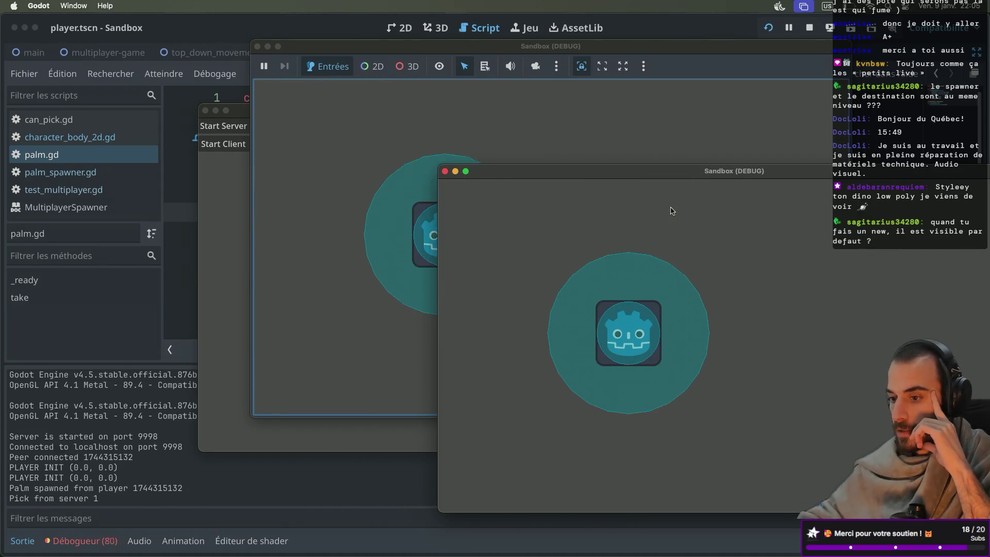
key("Down")
key("Right")
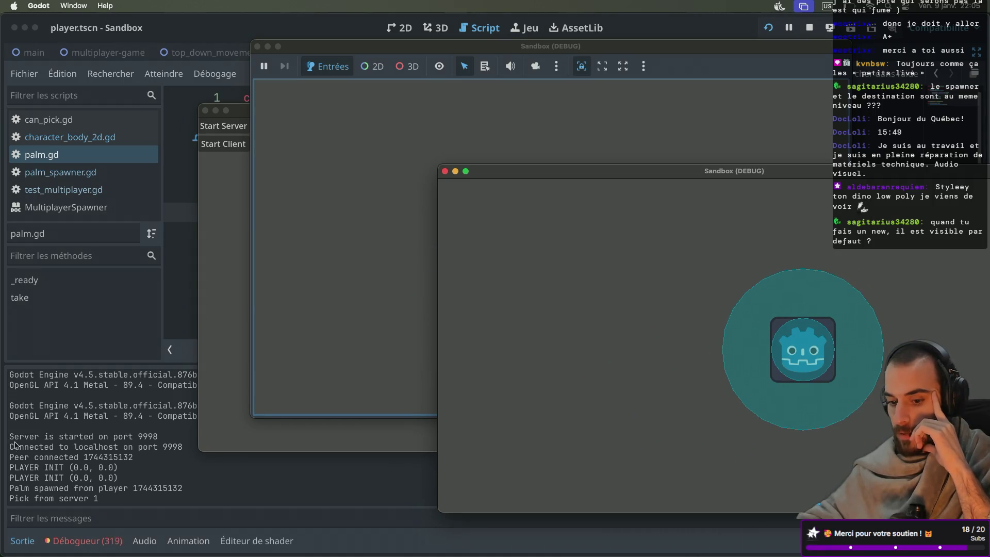
left_click(85, 540)
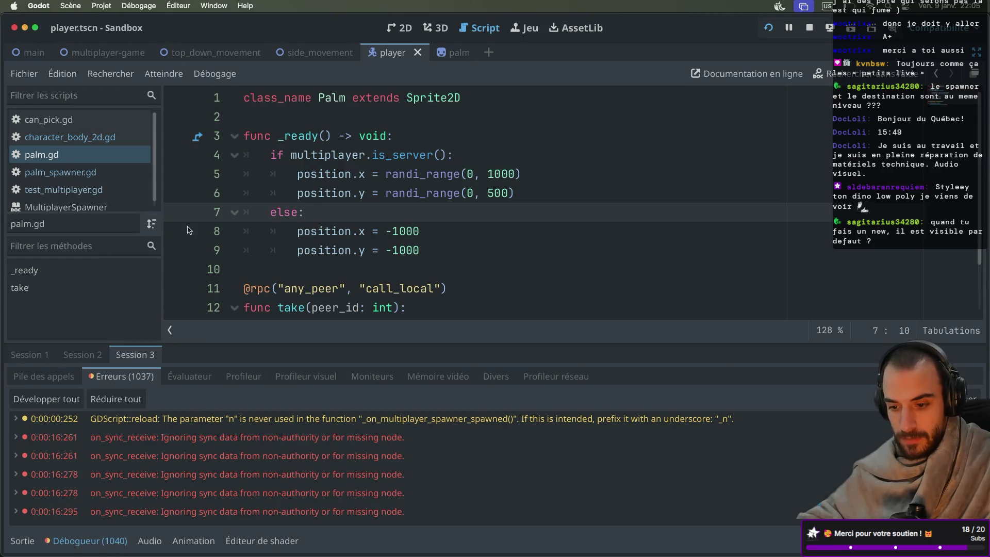
Restore the docks and expand MultiplayerGame > Players > player in the Distant scene tree.
key("super+ctrl+d")
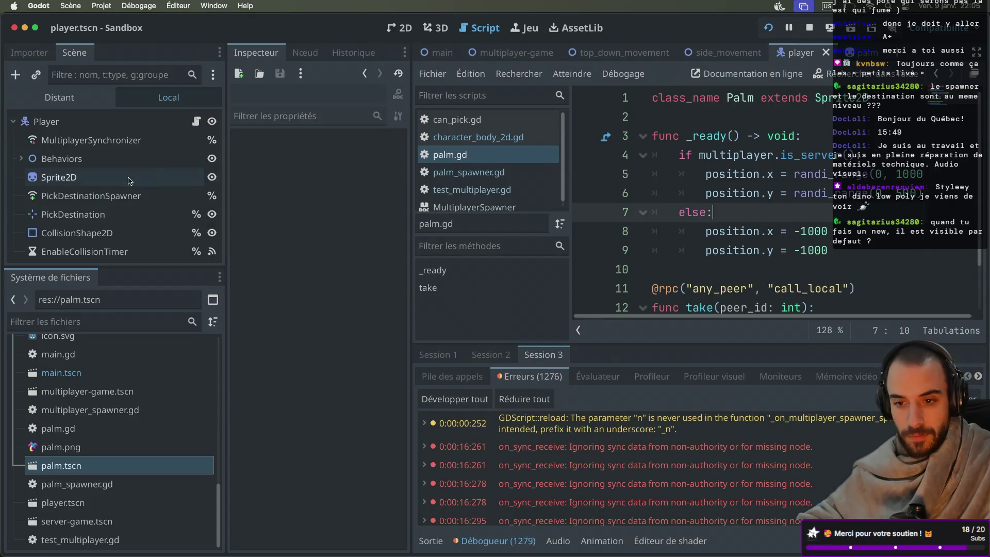
left_click(59, 97)
left_click(29, 177)
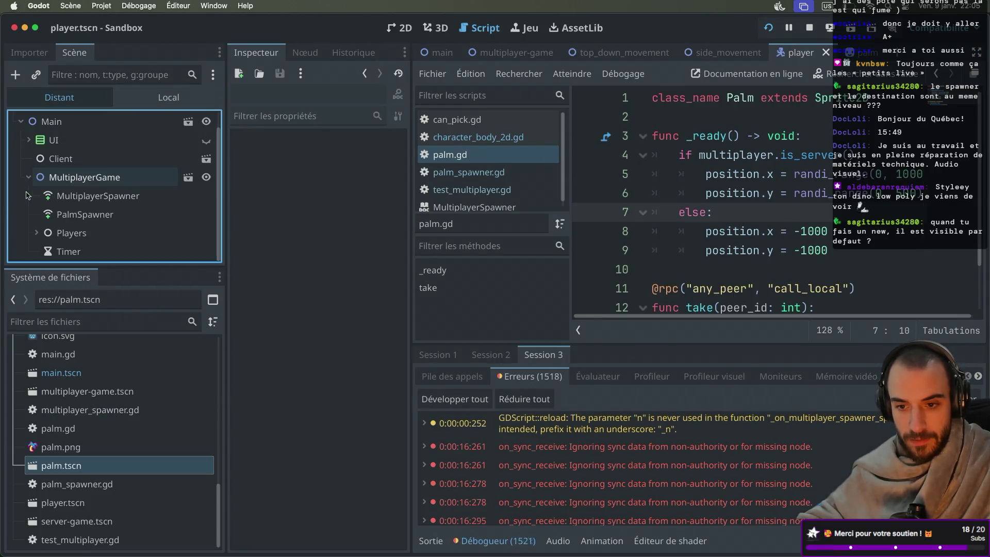
left_click(36, 233)
scroll(120, 227, "down", 1)
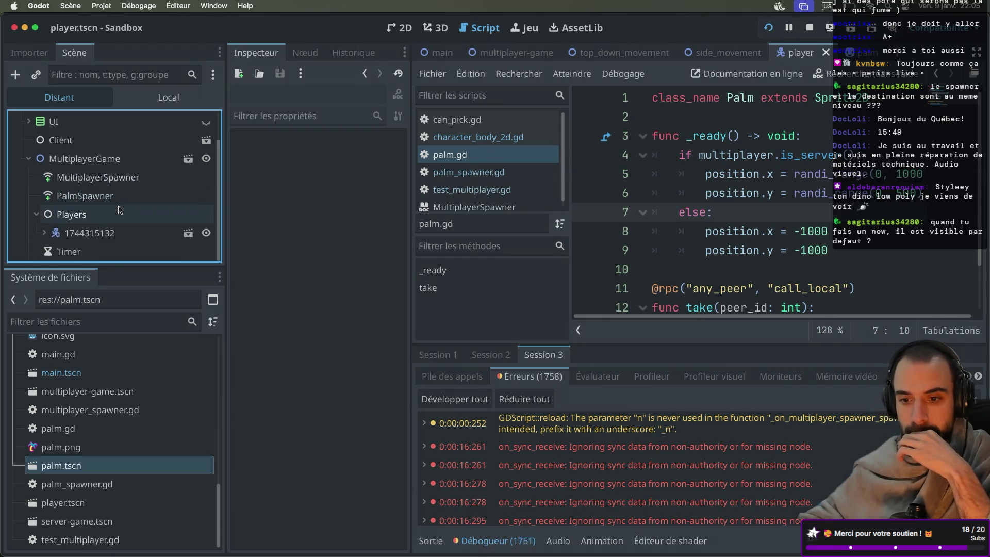
left_click(44, 233)
scroll(109, 156, "down", 5)
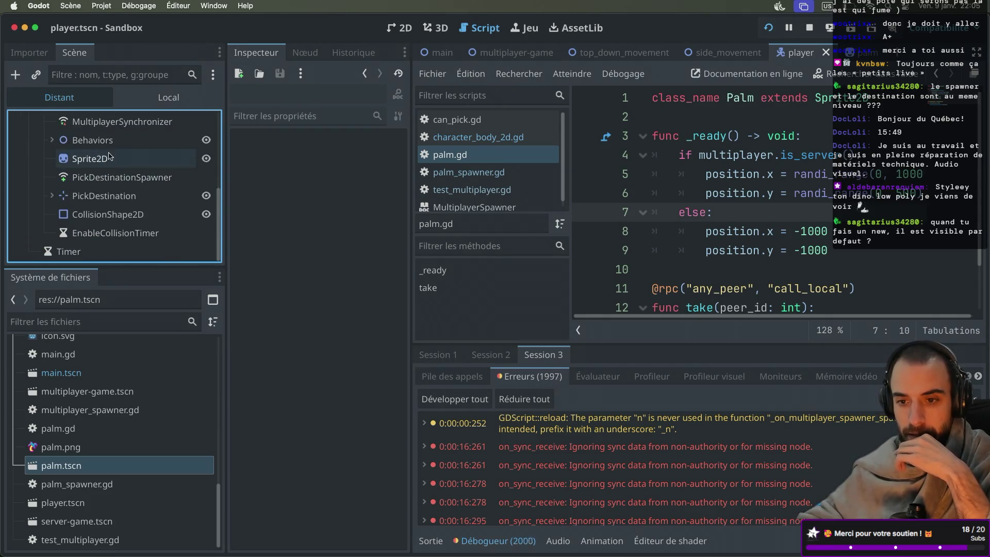
Inspect the player's MultiplayerSynchronizer, PickDestinationSpawner, PickDestination and the Palm with its synchronizer.
left_click(119, 122)
left_click(124, 181)
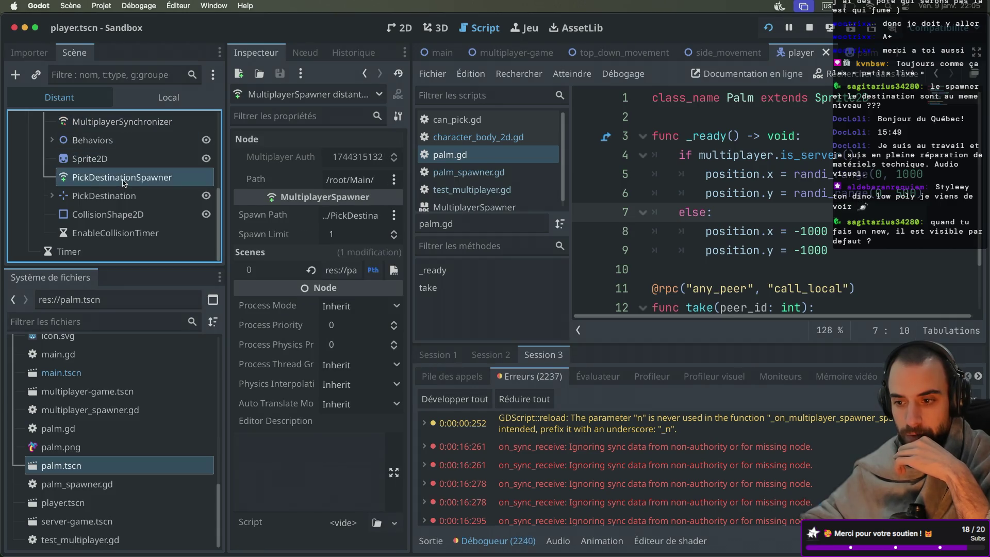
scroll(138, 181, "up", 2)
left_click(93, 247)
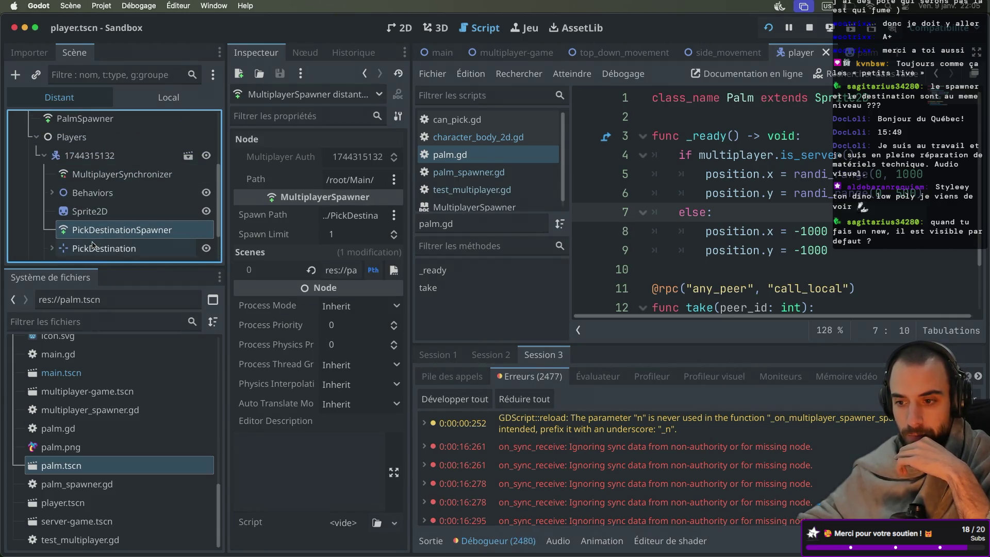
scroll(92, 242, "down", 2)
left_click(96, 227)
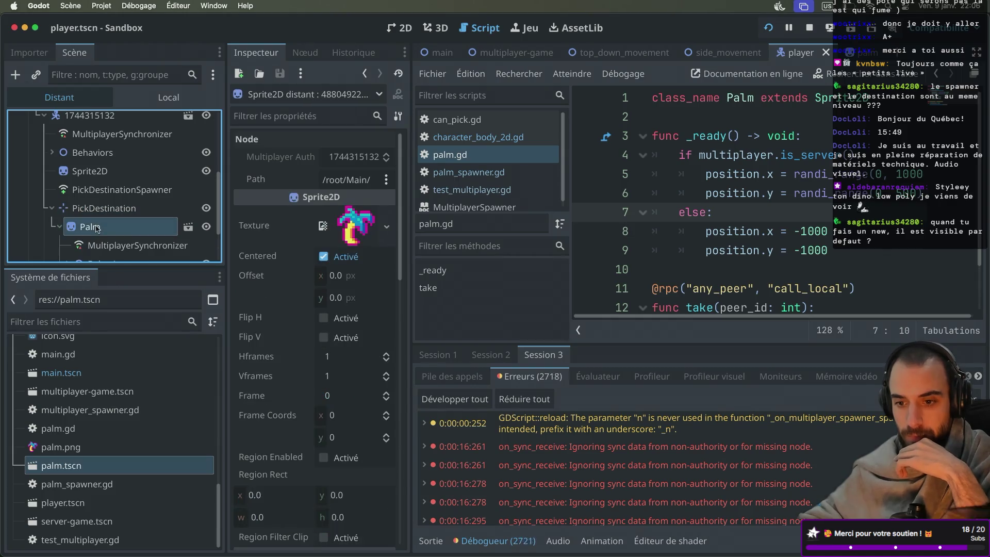
left_click(142, 247)
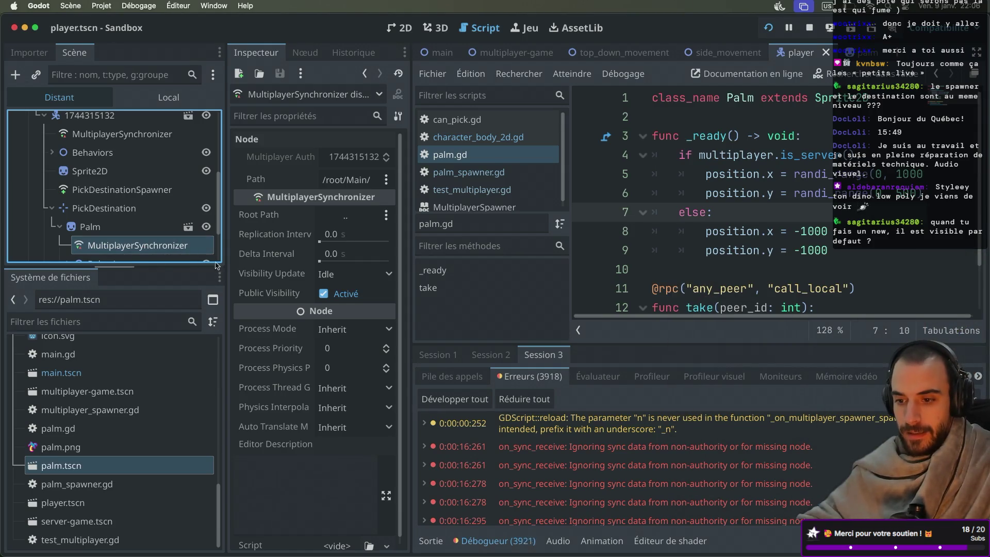
Re-check the Palm, PickDestination and Palm synchronizer, then expand Behaviors and inspect the Pickable area.
scroll(633, 470, "down", 2)
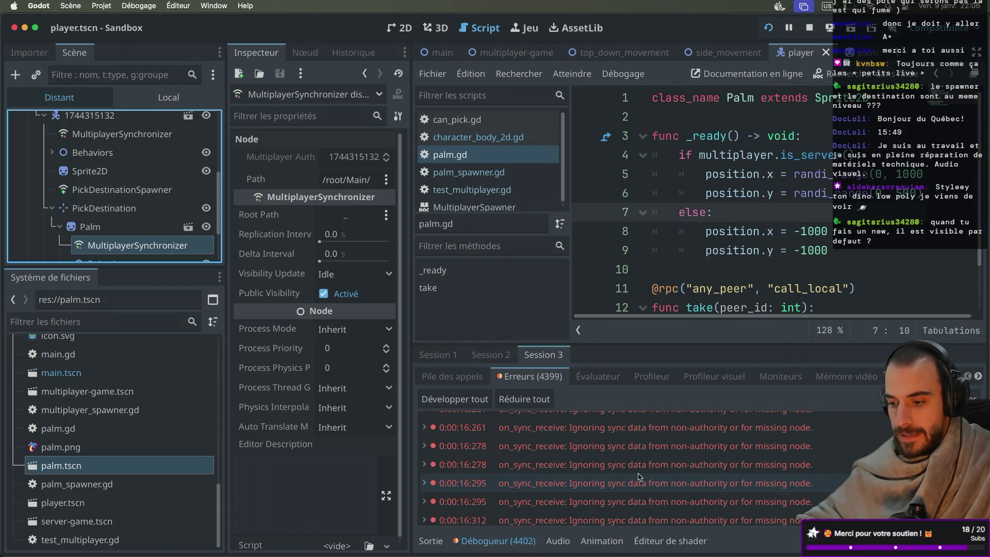
mouse_move(639, 477)
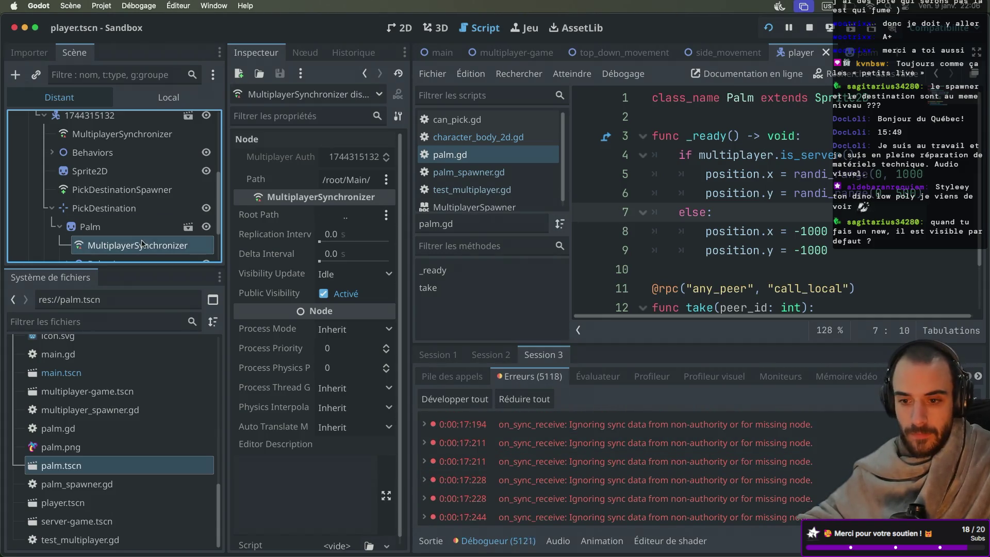
scroll(124, 222, "down", 3)
scroll(124, 222, "up", 2)
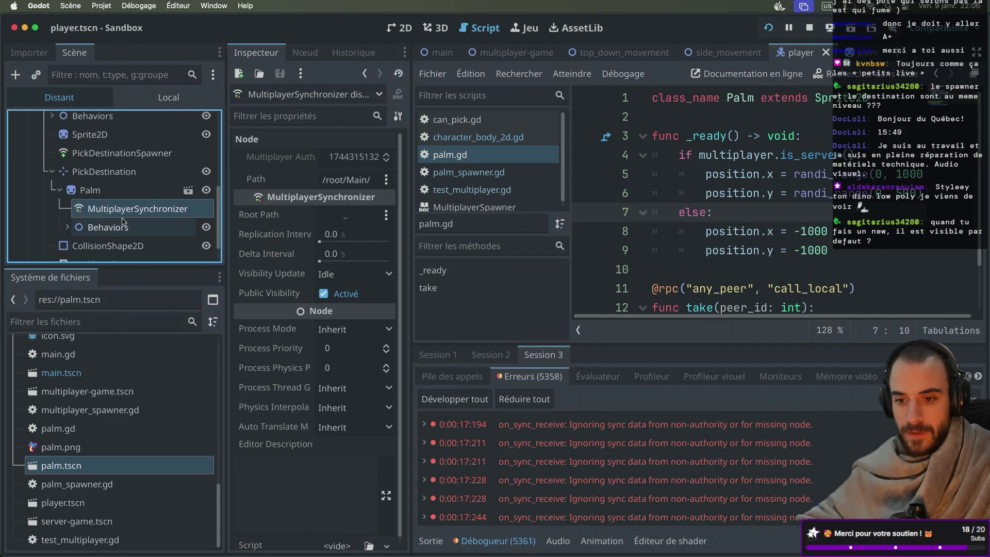
left_click(93, 194)
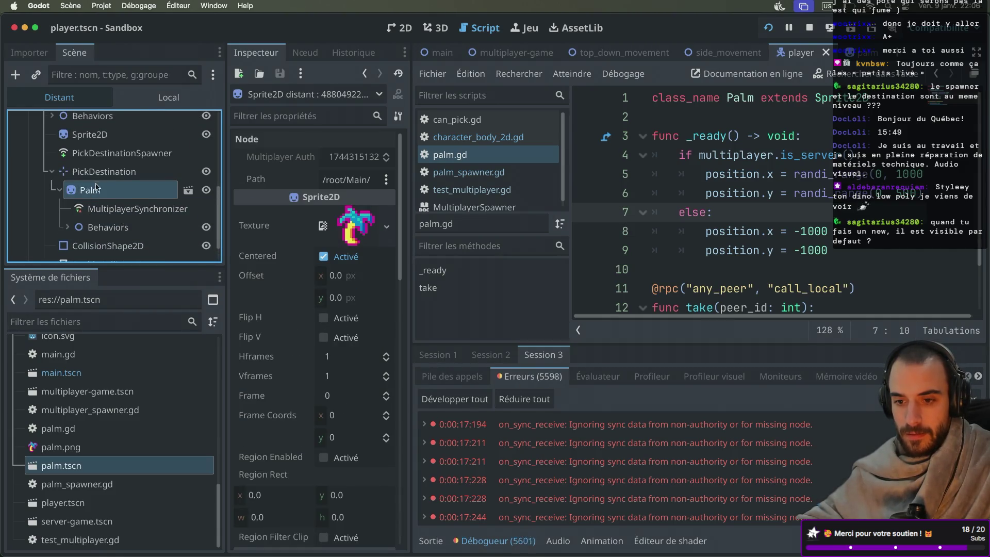
left_click(104, 175)
left_click(100, 191)
left_click(99, 209)
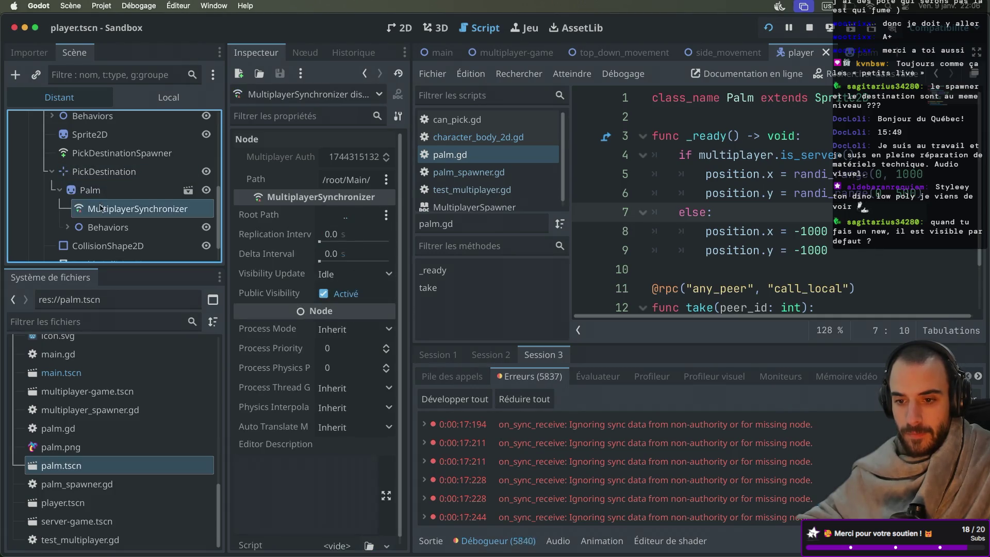
left_click(97, 230)
left_click(111, 246)
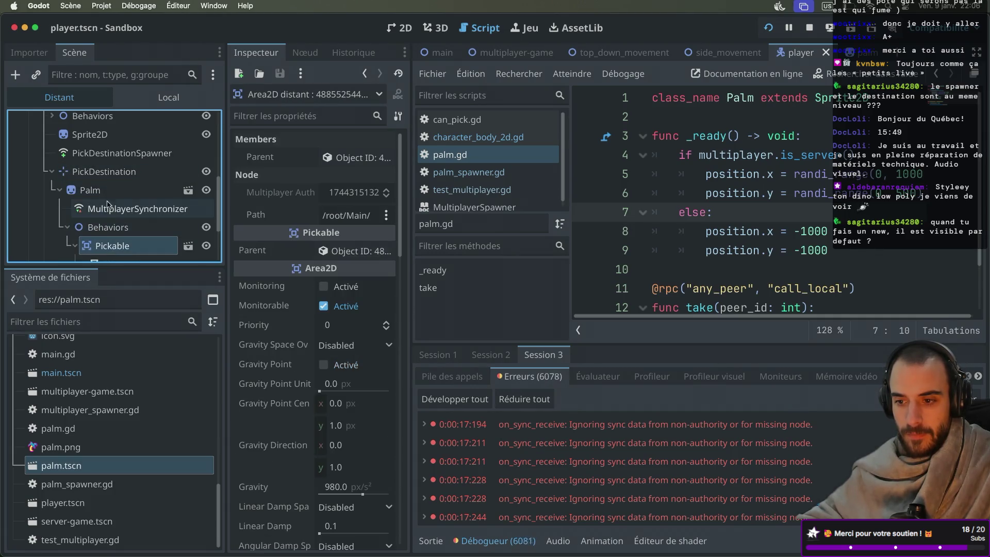
Inspect the PalmSpawner settings and restart the running game.
scroll(110, 217, "up", 3)
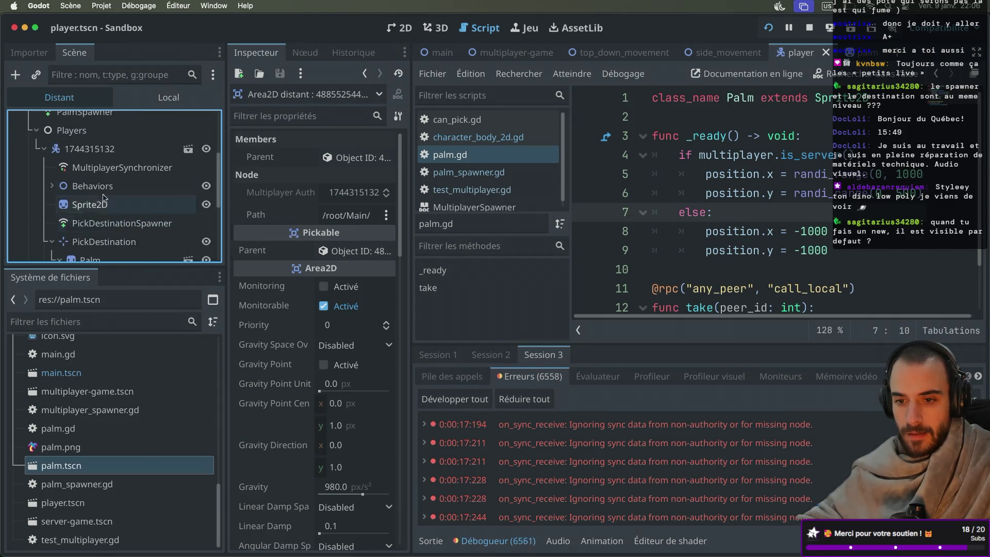
scroll(104, 206, "up", 3)
left_click(96, 176)
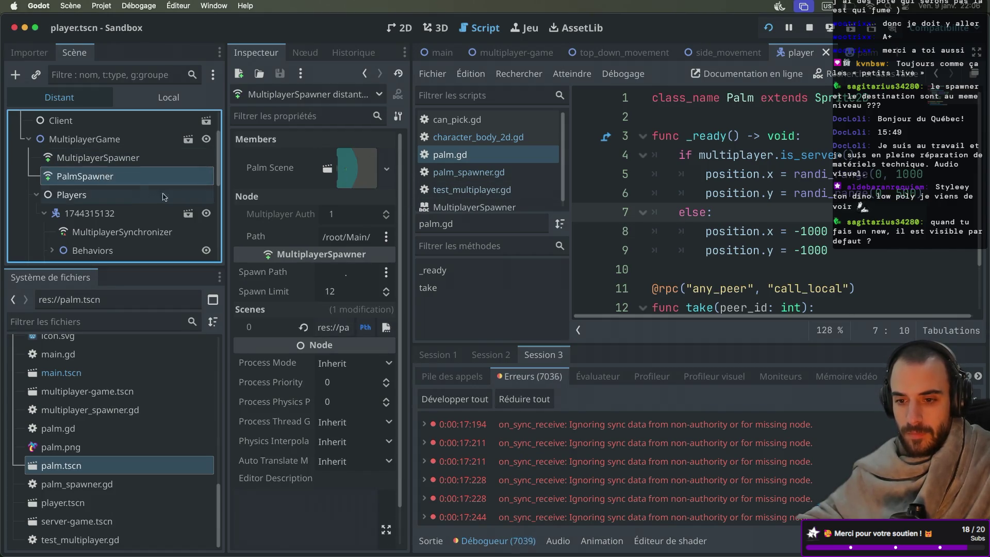
scroll(101, 227, "down", 2)
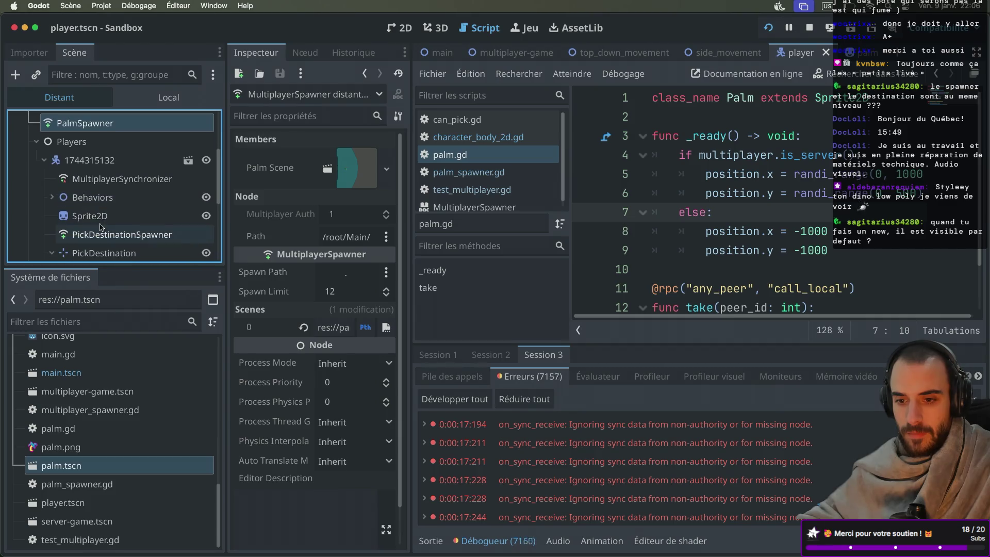
left_click(776, 31)
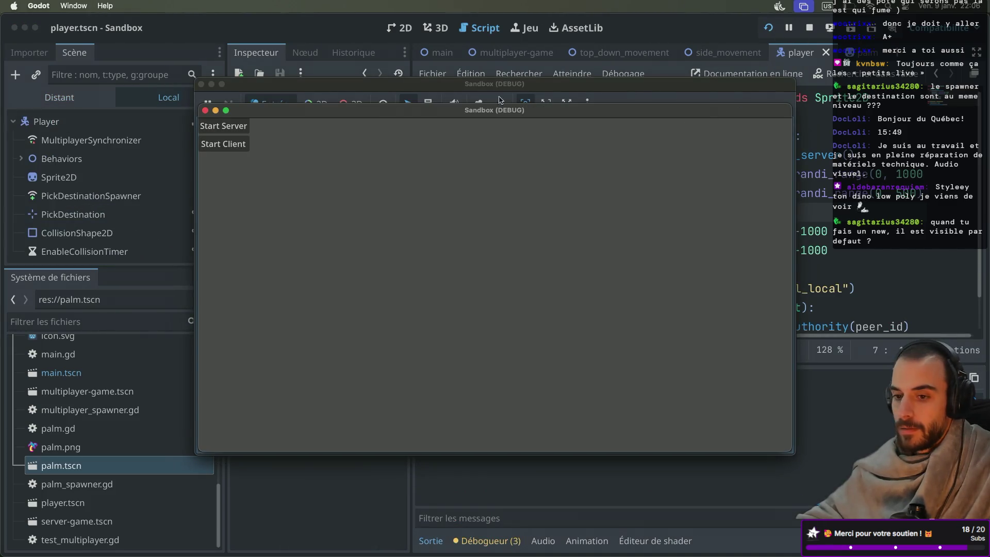
Start one game window as server and the other as client, then expand MultiplayerGame in the live tree.
left_click_drag(424, 112, 630, 218)
left_click(420, 233)
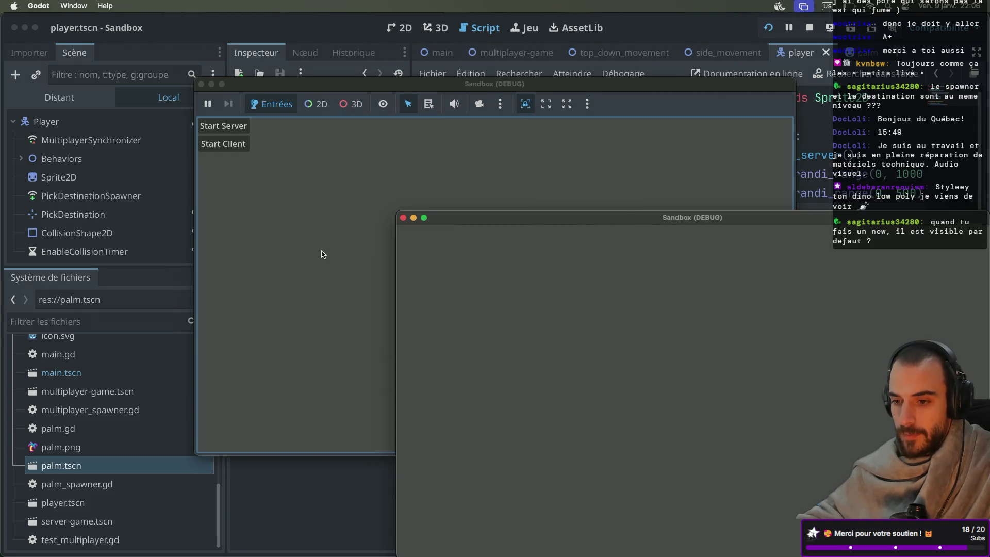
left_click(323, 252)
left_click(239, 146)
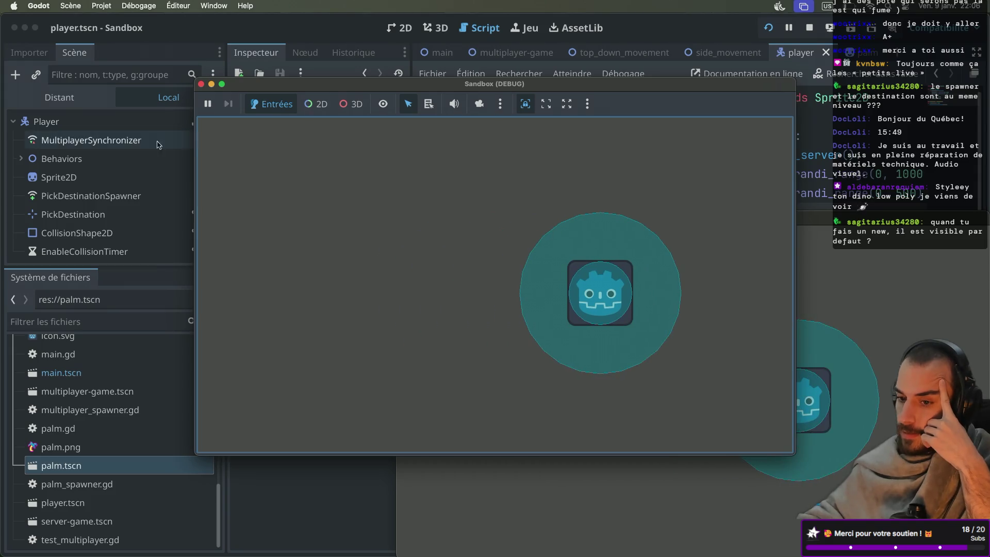
left_click(76, 99)
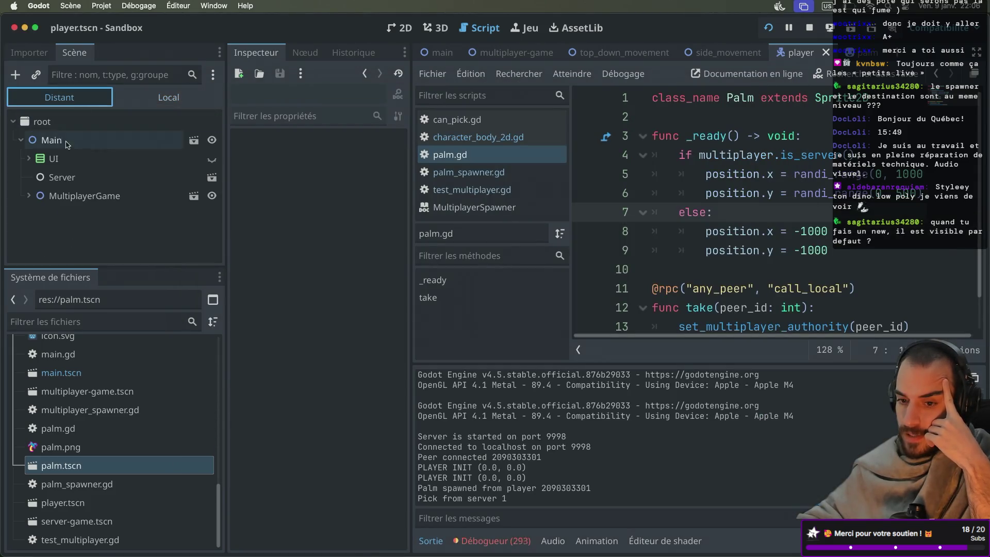
left_click(29, 194)
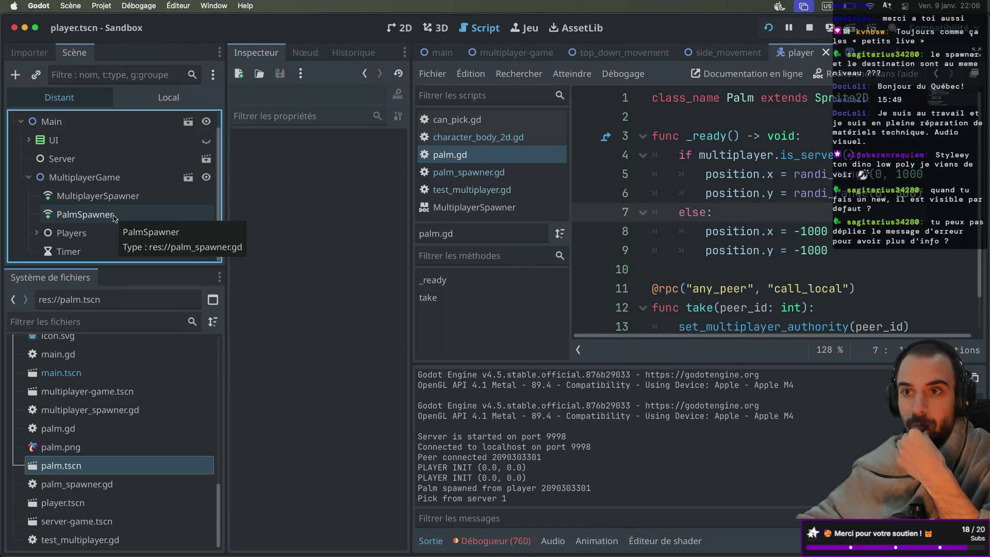
Review the on_spawn_receive and on_sync_receive errors across the debugger sessions.
left_click(494, 540)
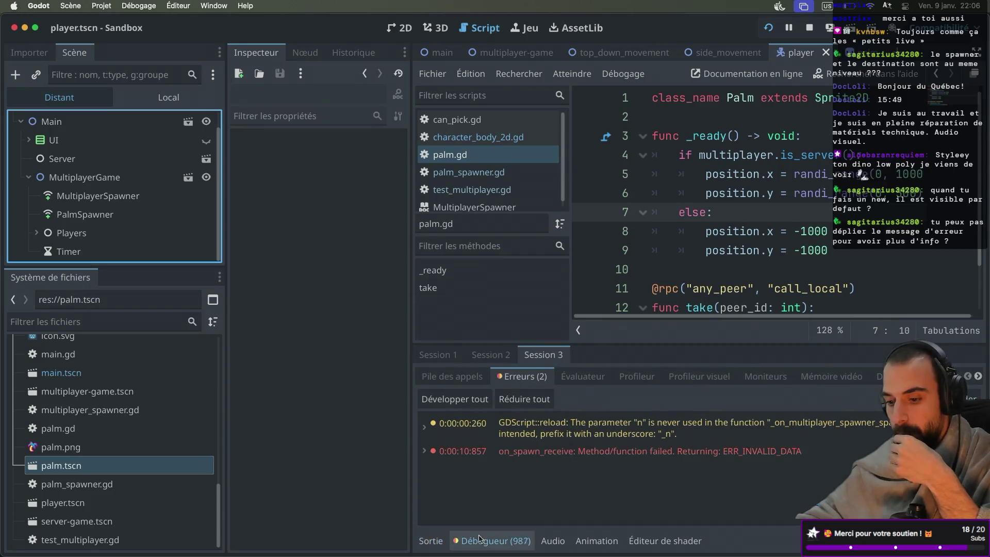
left_click(425, 452)
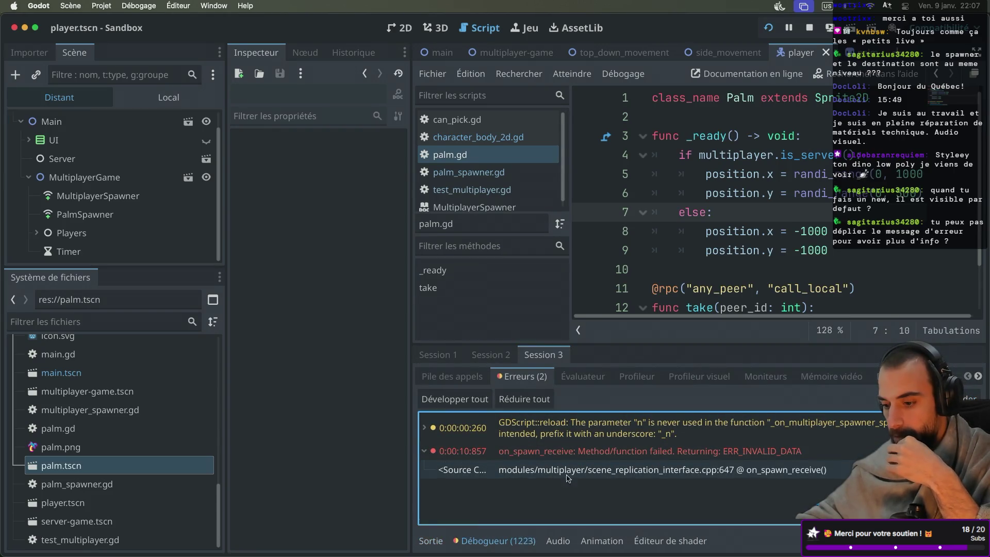
left_click(493, 355)
left_click(438, 355)
left_click(521, 376)
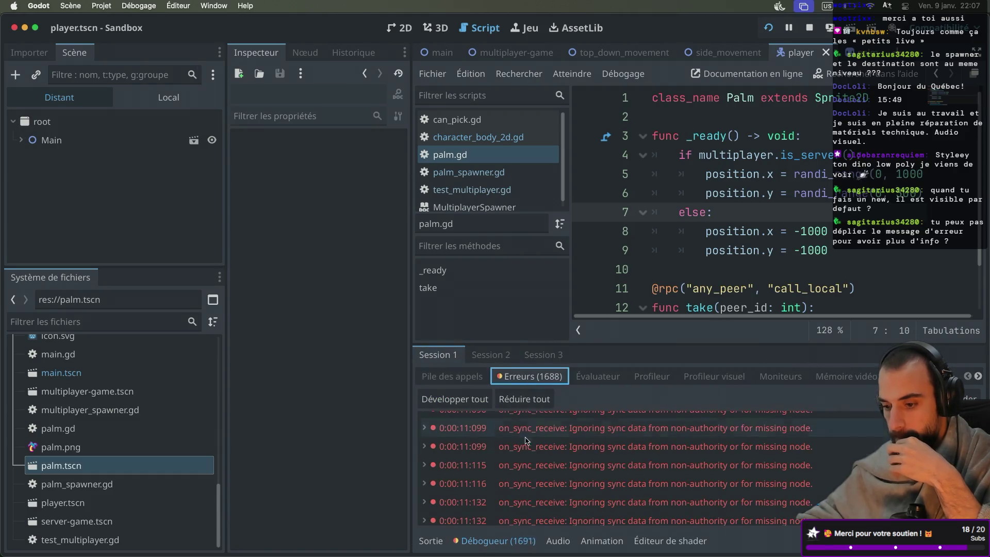
double_click(480, 452)
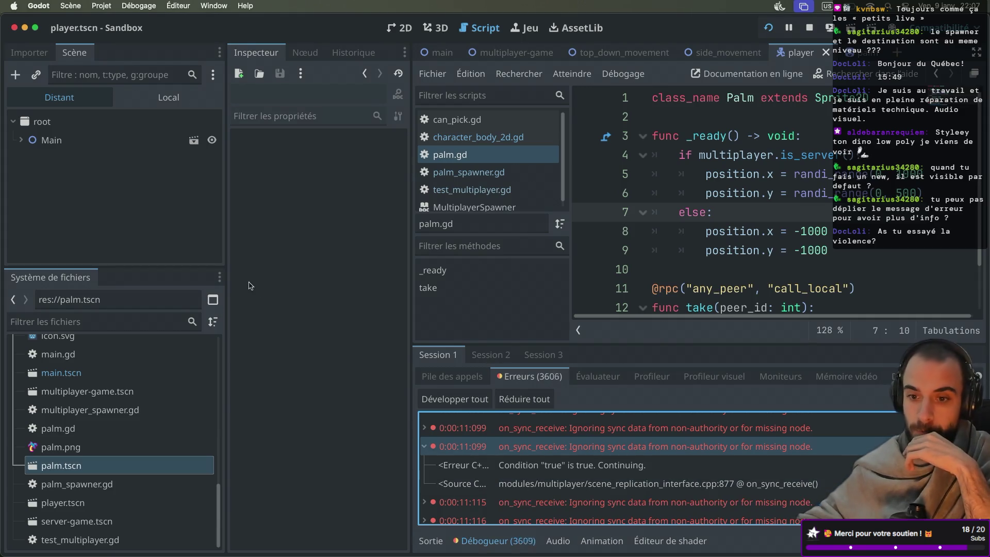
Expand Main > MultiplayerGame > Players in the live tree to see the connected player.
left_click(21, 139)
left_click(28, 233)
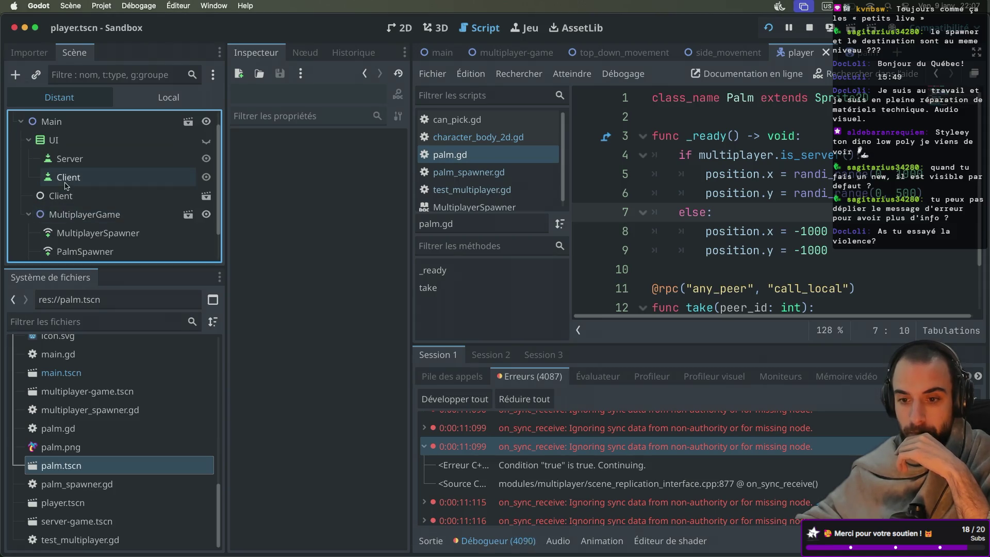
scroll(32, 233, "down", 2)
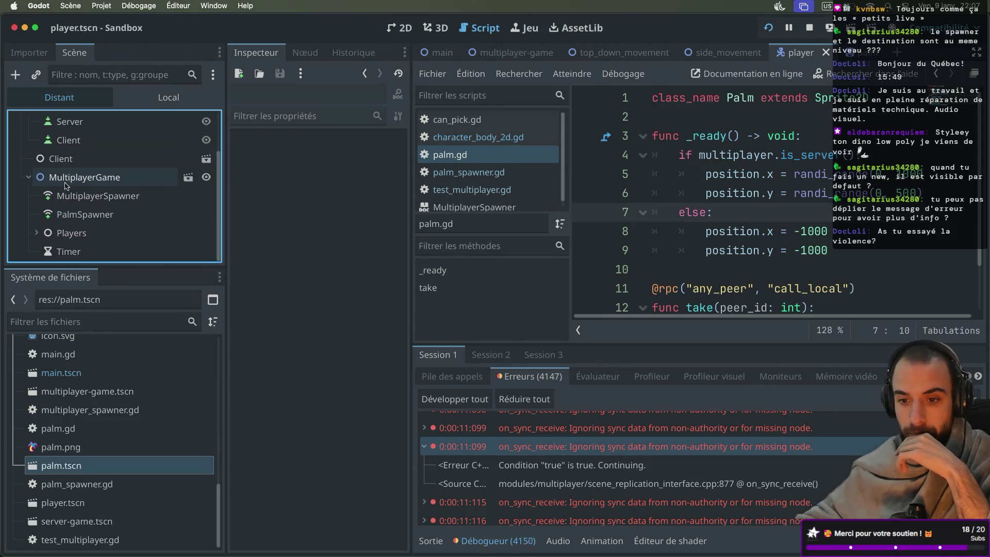
left_click(38, 233)
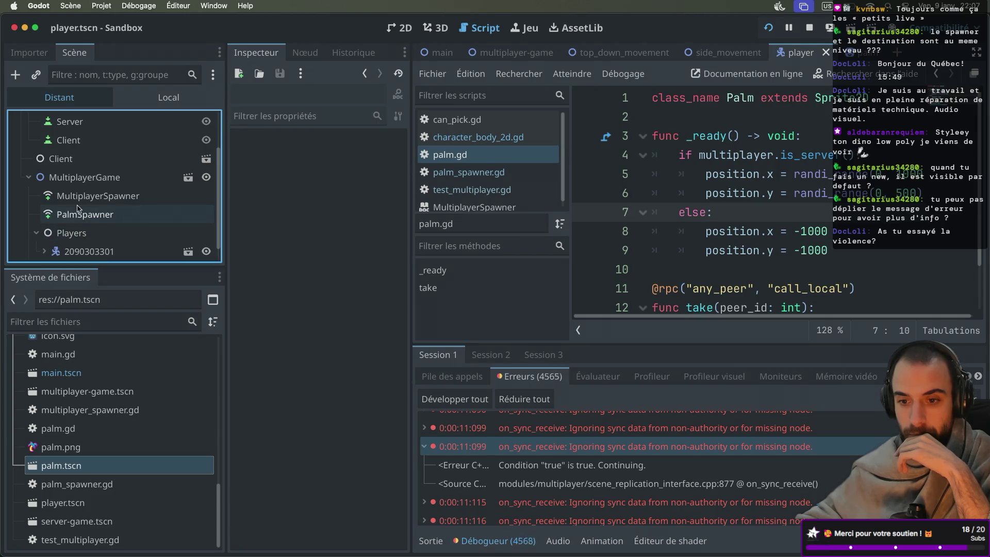
scroll(46, 217, "up", 2)
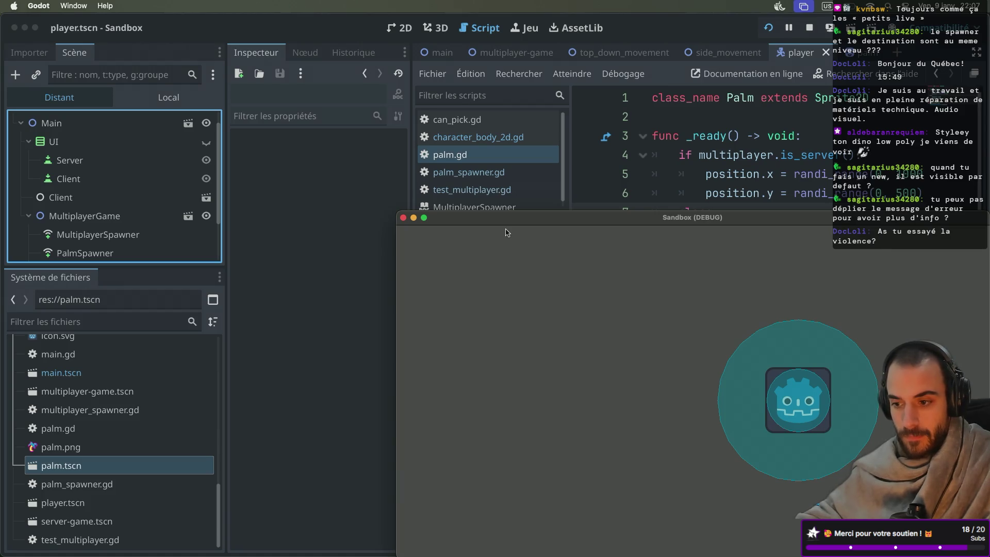
Show the remote scene tree, restart the game, and connect one server and one client.
left_click(169, 97)
left_click(84, 102)
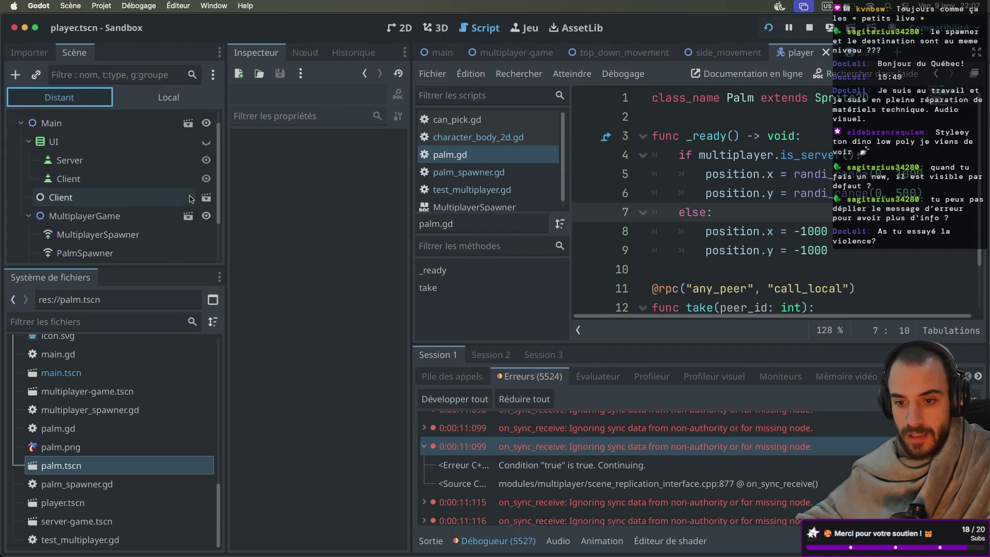
scroll(191, 199, "down", 2)
left_click(769, 32)
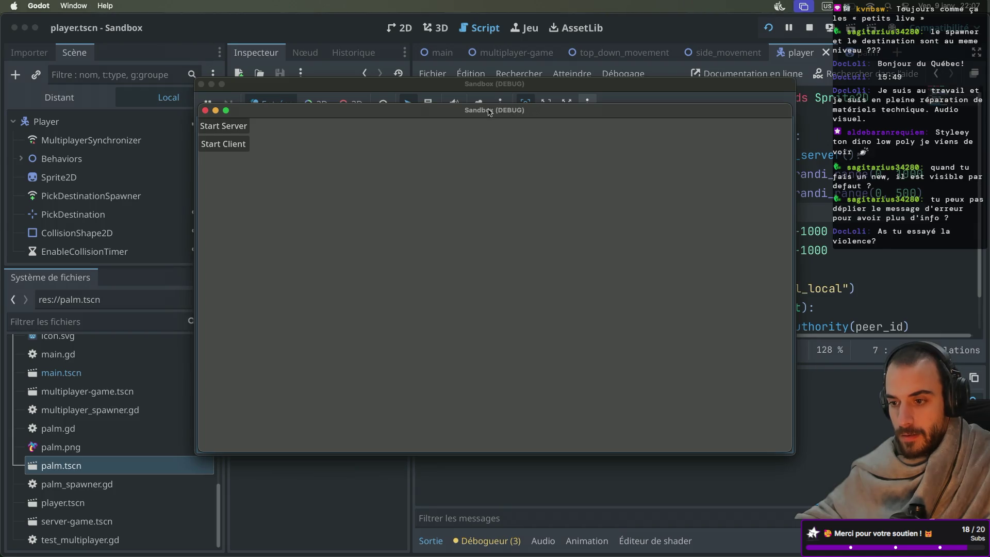
left_click_drag(489, 112, 716, 209)
left_click(453, 223)
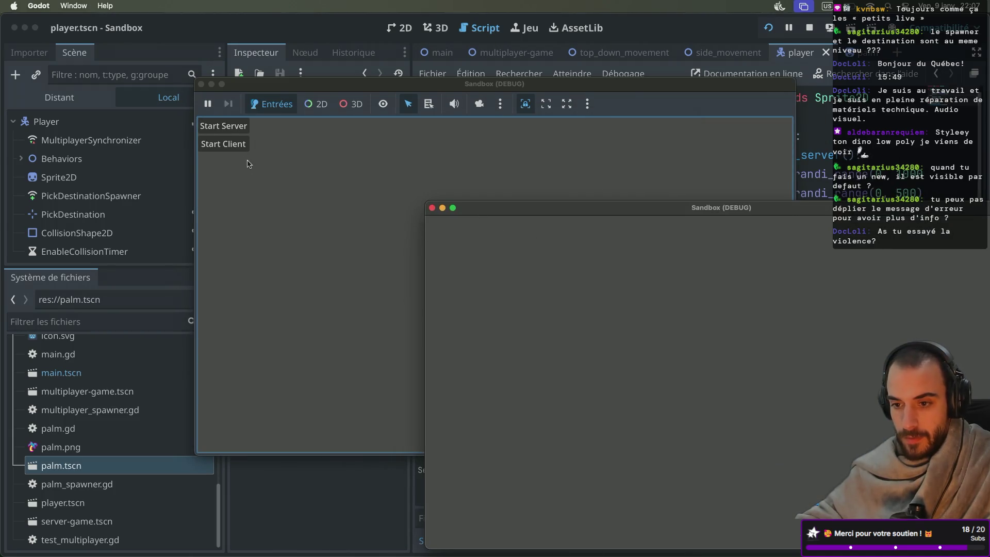
left_click(223, 144)
left_click(59, 97)
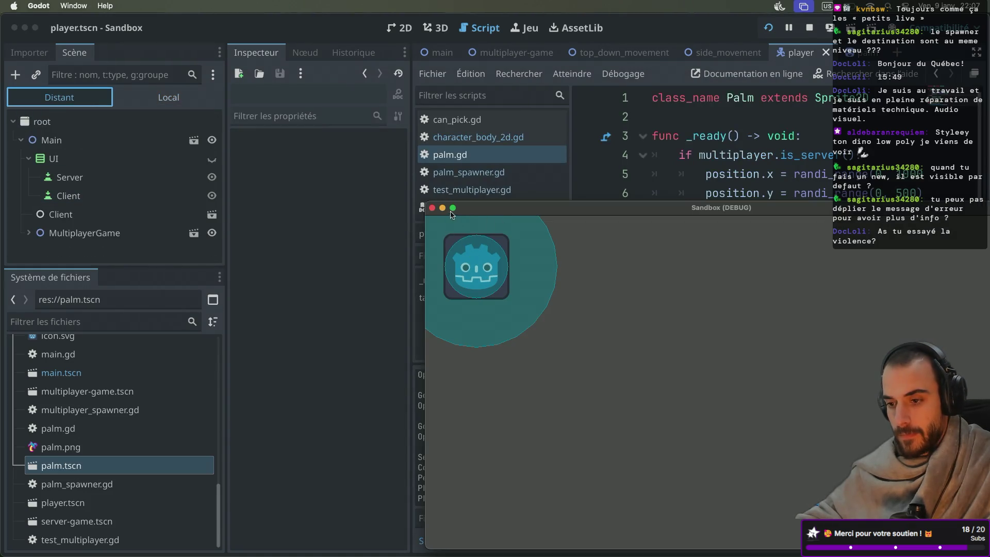
Relaunch twice more, ending with a server and a client connected and the remote tree shown.
left_click(774, 26)
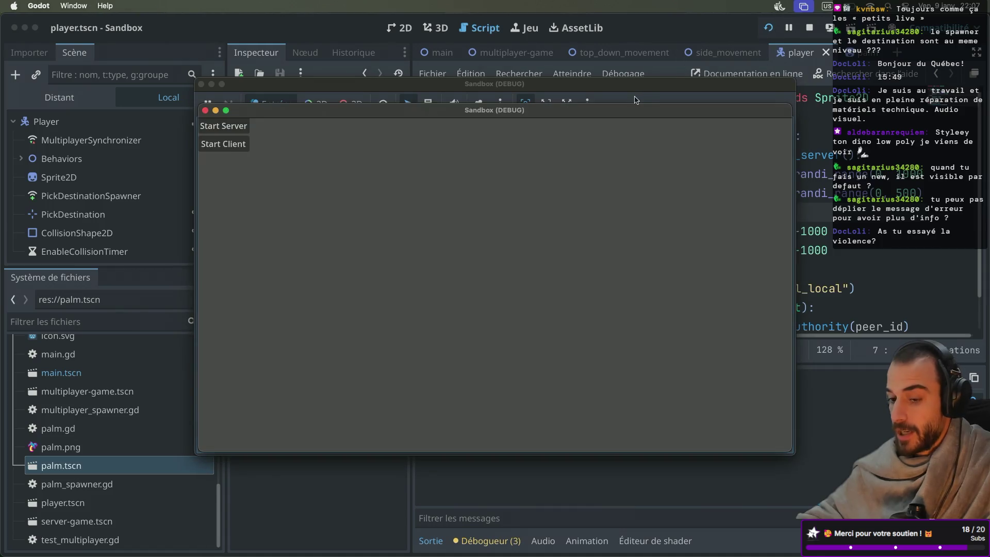
left_click_drag(559, 114, 716, 173)
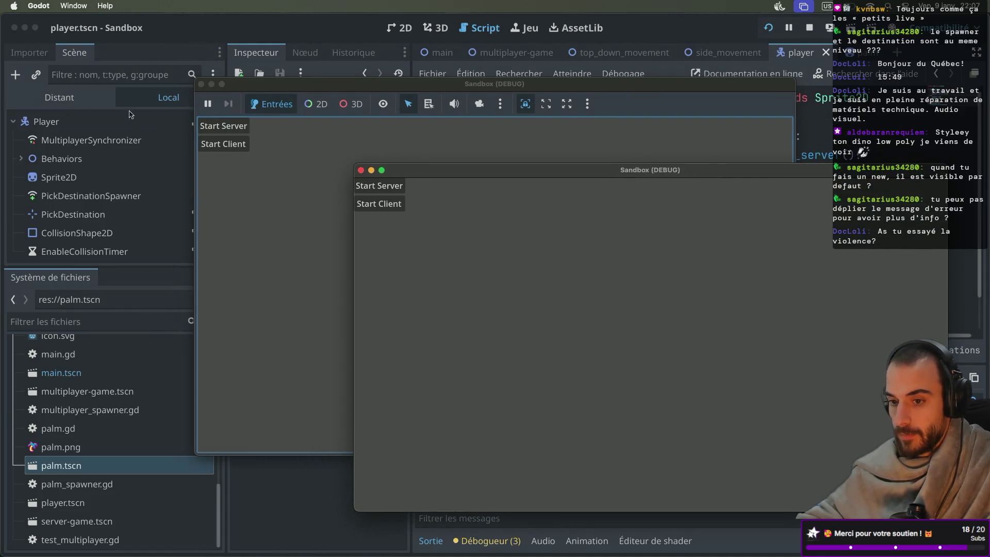
left_click(394, 200)
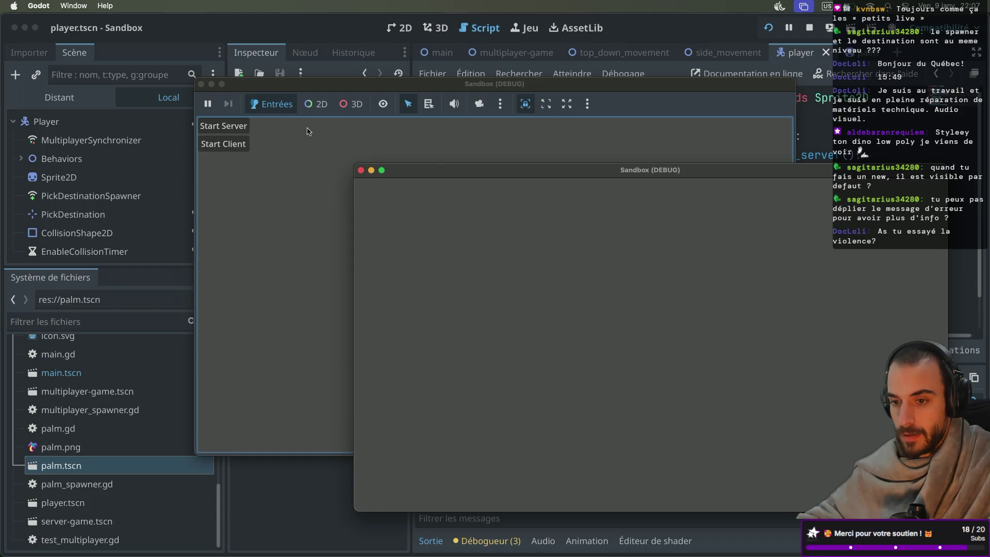
left_click(768, 27)
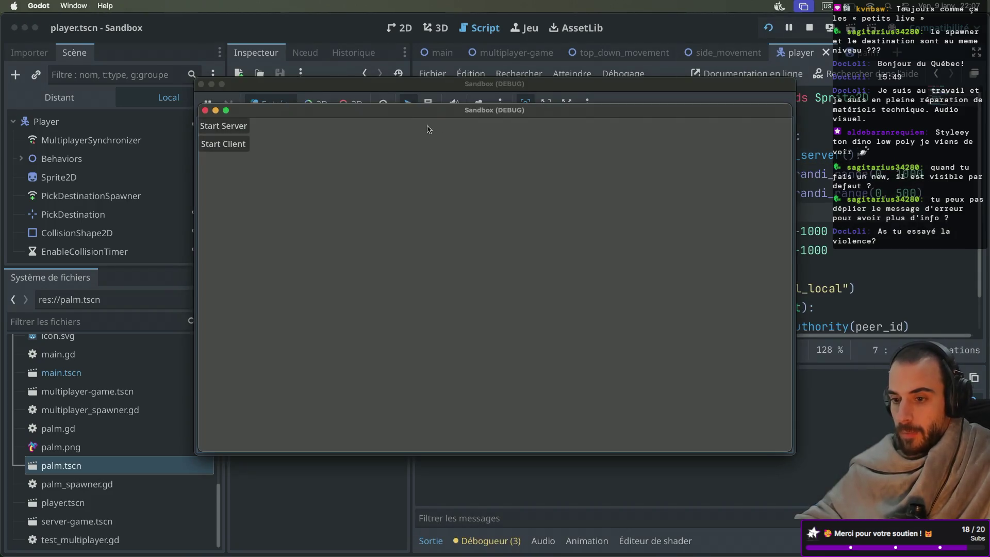
left_click_drag(405, 116, 548, 221)
left_click(227, 127)
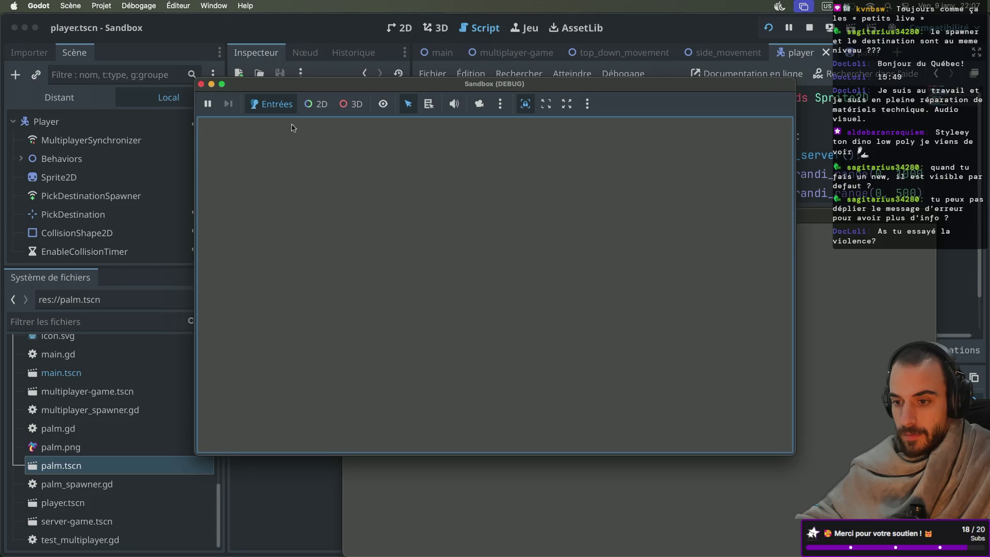
left_click(387, 252)
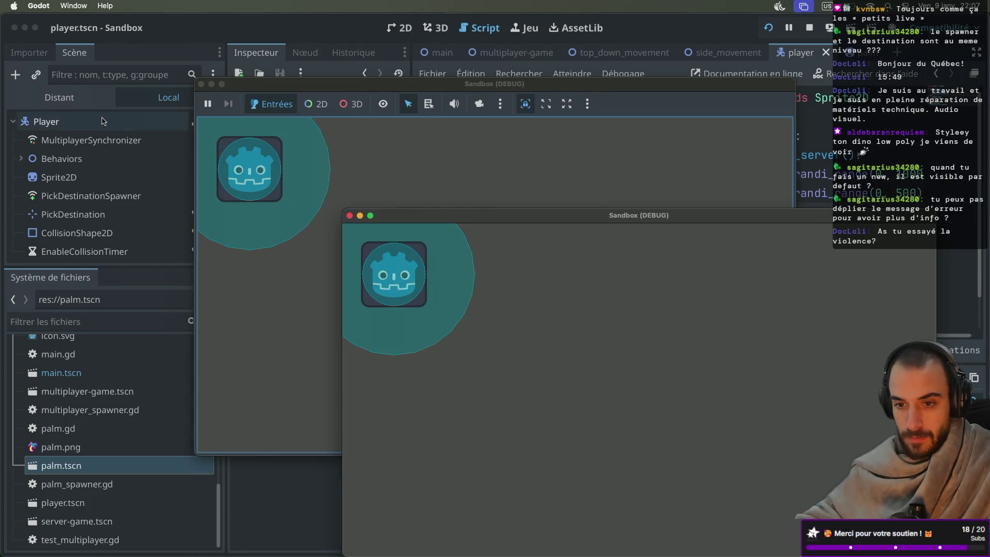
left_click(89, 101)
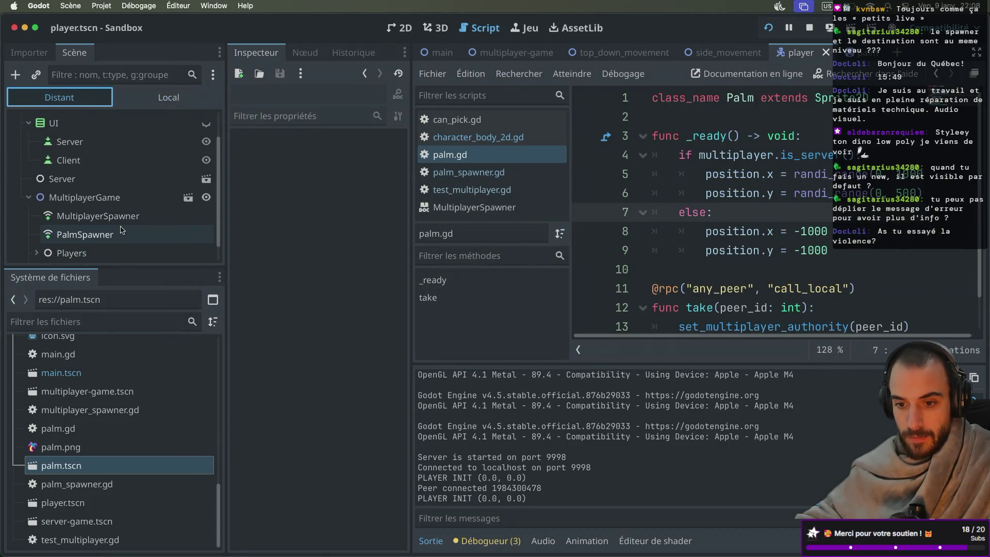
Expand Players in the remote tree and move the player across the game window.
left_click(36, 232)
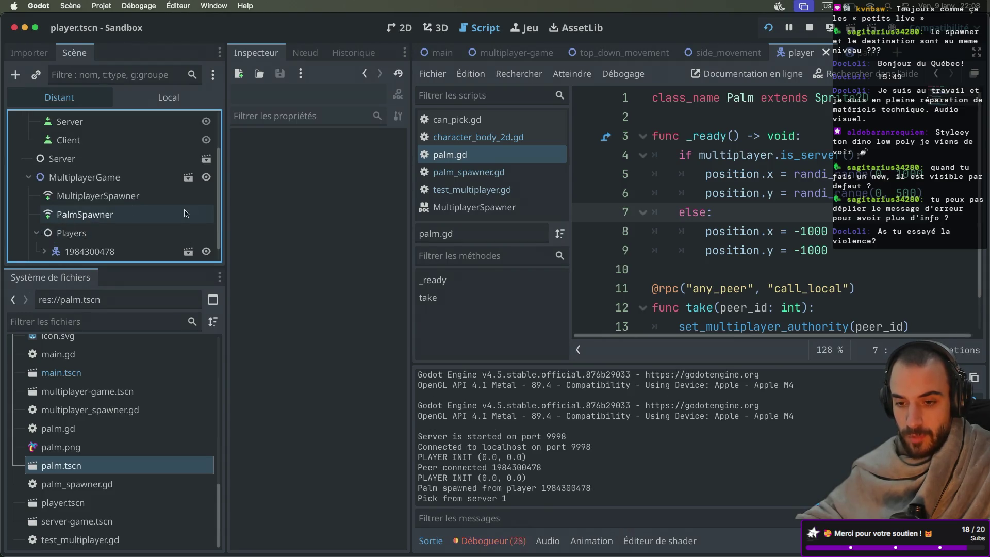
scroll(221, 196, "down", 1)
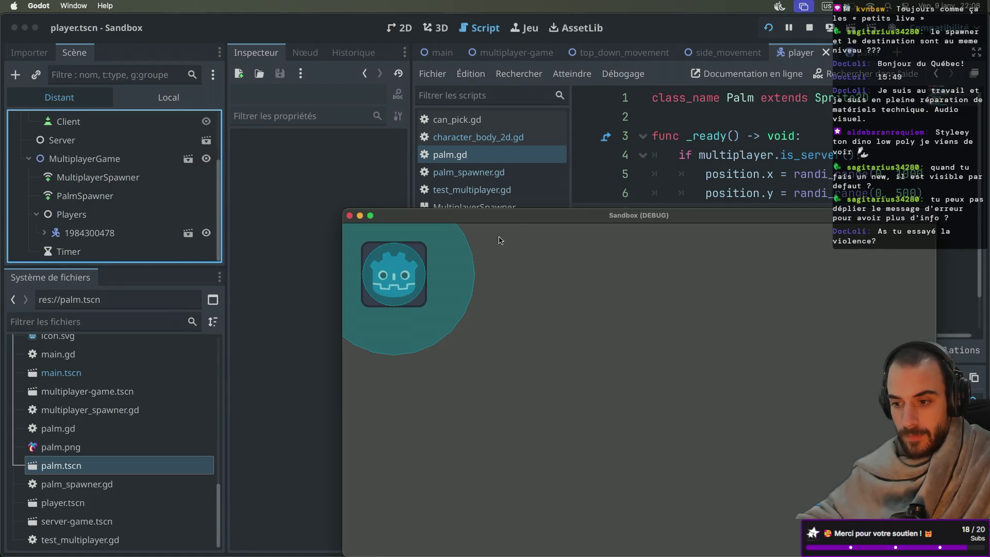
left_click_drag(527, 221, 554, 195)
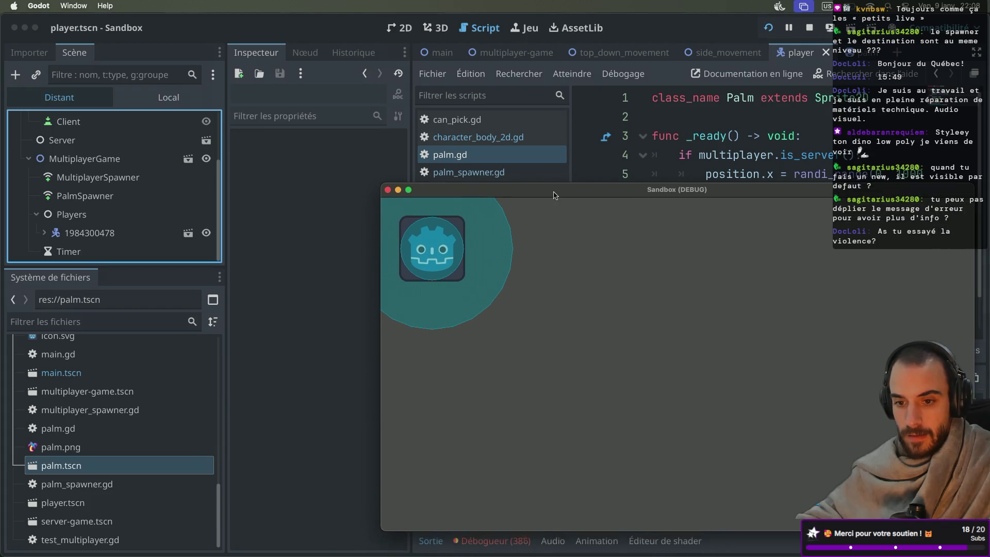
left_click(579, 326)
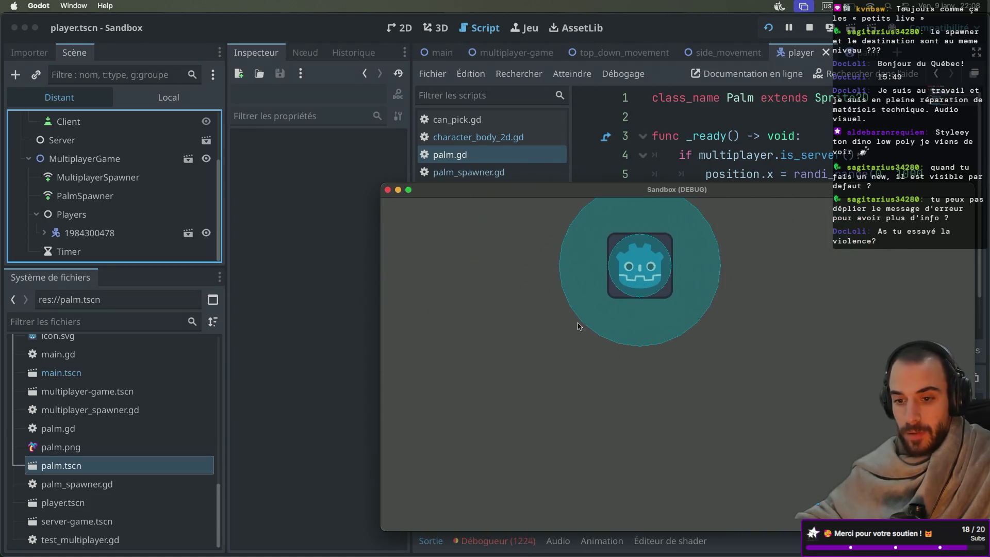
Expand the player's PickDestination and inspect the spawned Palm and the PickDestinationSpawner.
left_click(44, 233)
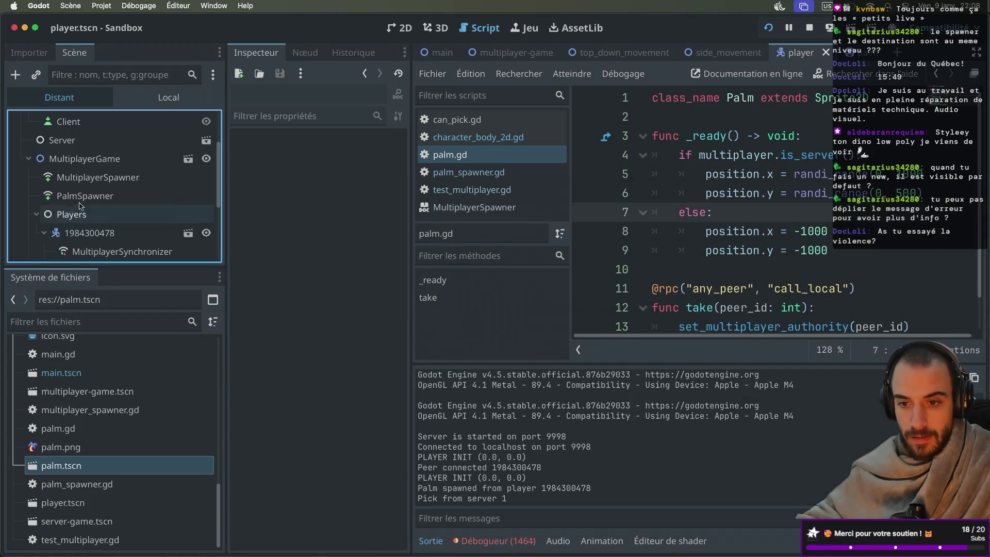
scroll(96, 200, "down", 5)
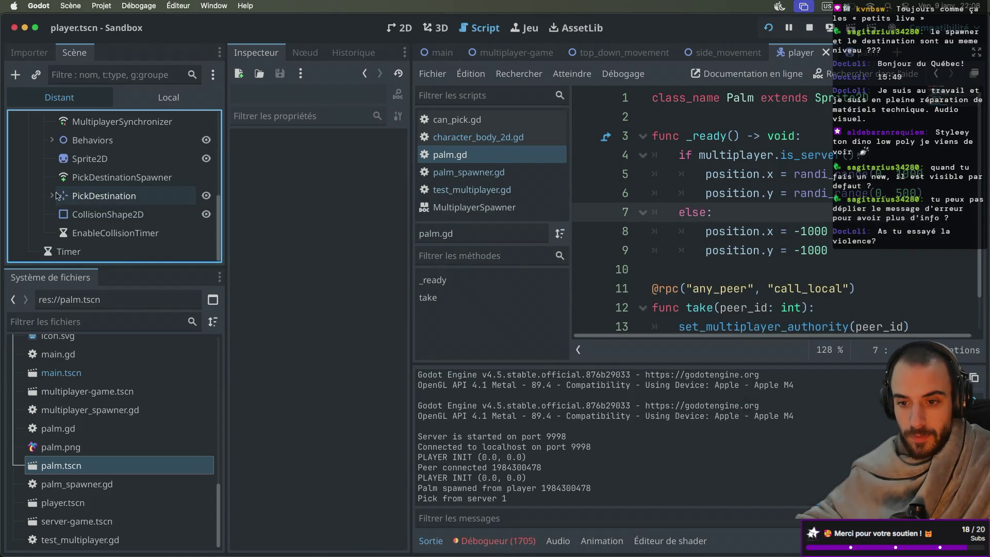
left_click(50, 195)
left_click(89, 214)
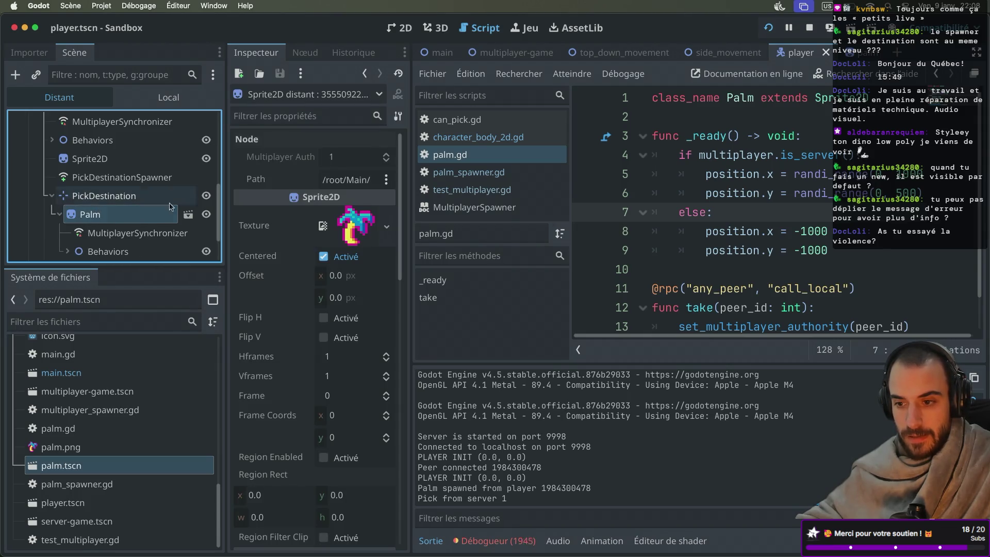
scroll(121, 194, "up", 2)
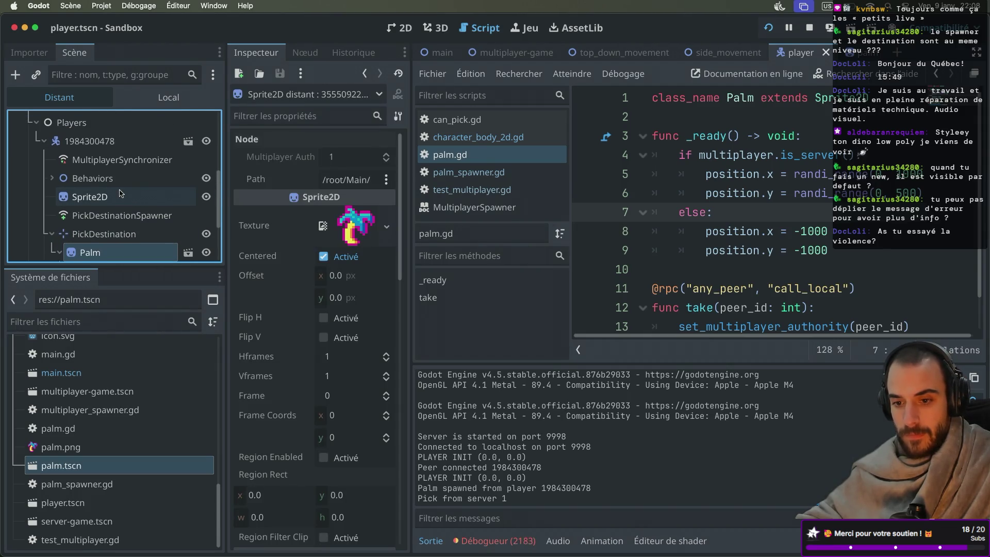
scroll(121, 194, "down", 1)
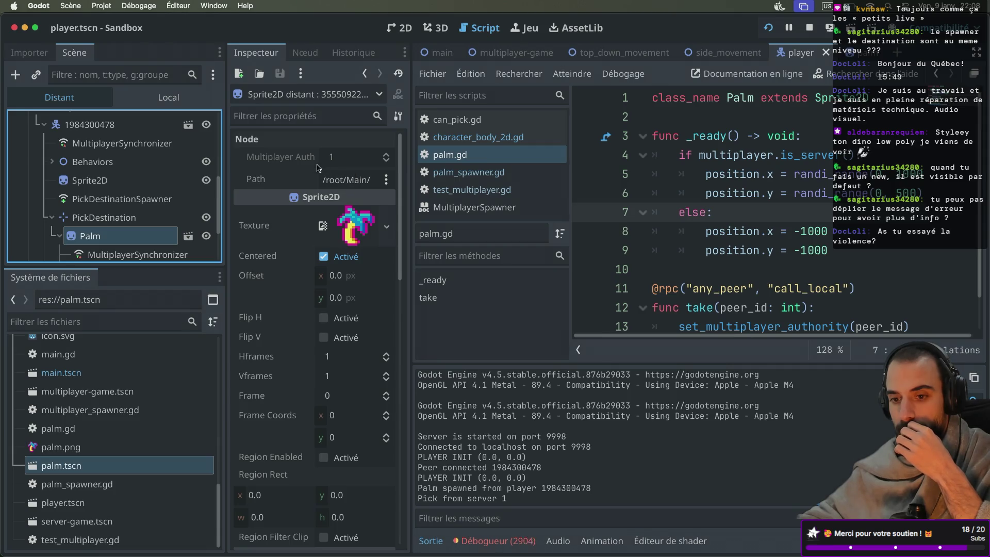
scroll(173, 207, "down", 1)
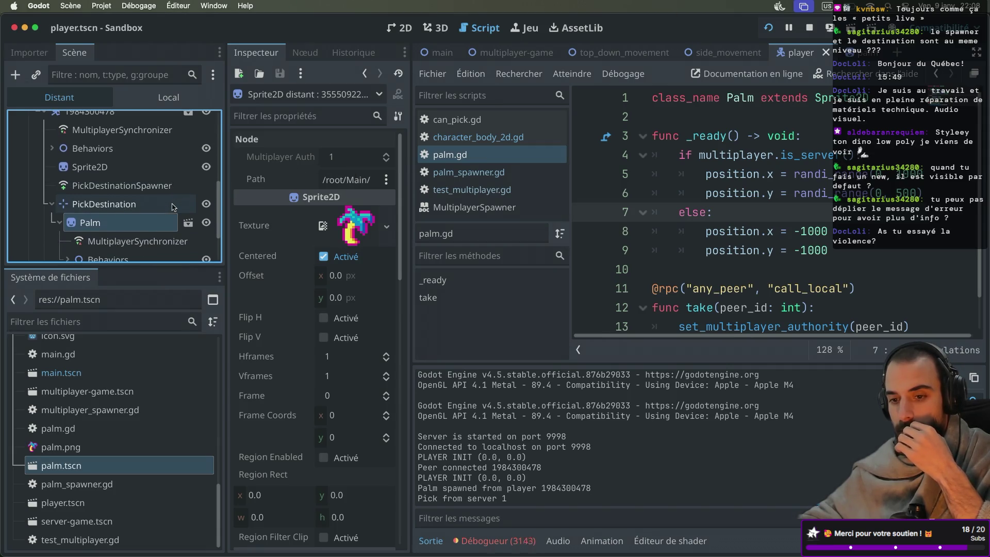
left_click(137, 207)
left_click(130, 187)
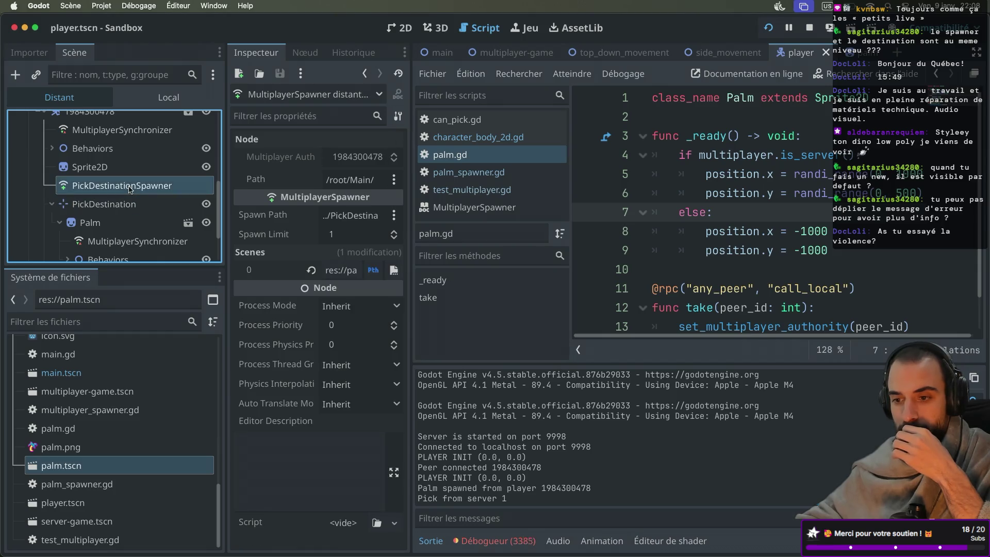
left_click(114, 205)
left_click(102, 222)
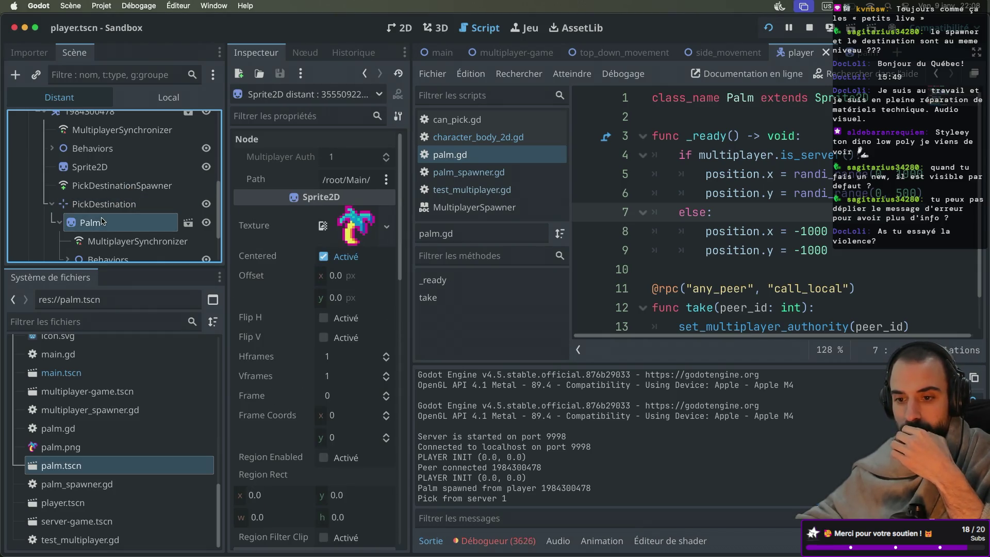
Bring up character_body_2d.gd in a full-window editor, scrolled to remote_take's player_id check.
key("ctrl+super+d")
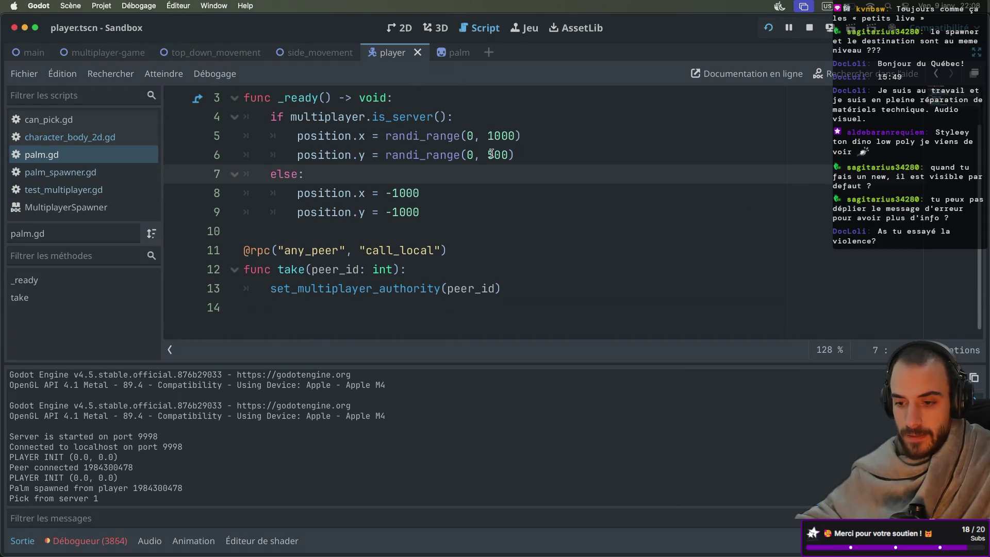
scroll(335, 165, "up", 2)
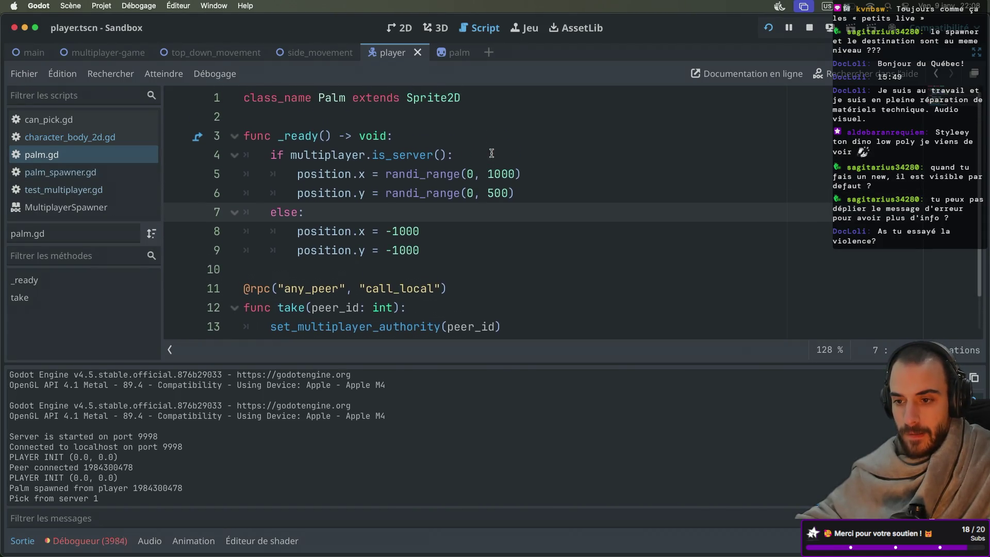
left_click(88, 175)
left_click(80, 143)
scroll(385, 210, "down", 10)
scroll(384, 210, "up", 1)
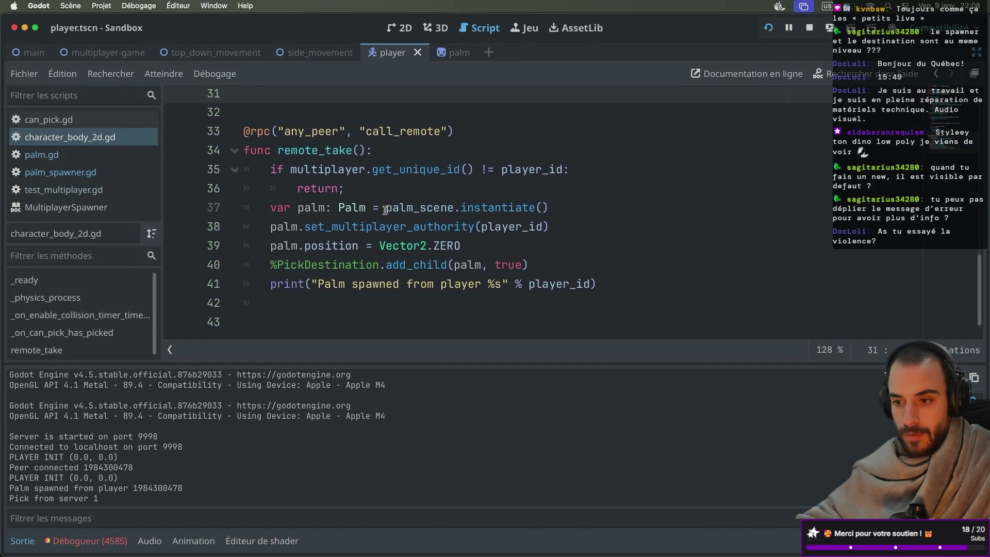
scroll(385, 209, "down", 1)
left_click(366, 180)
key("Return")
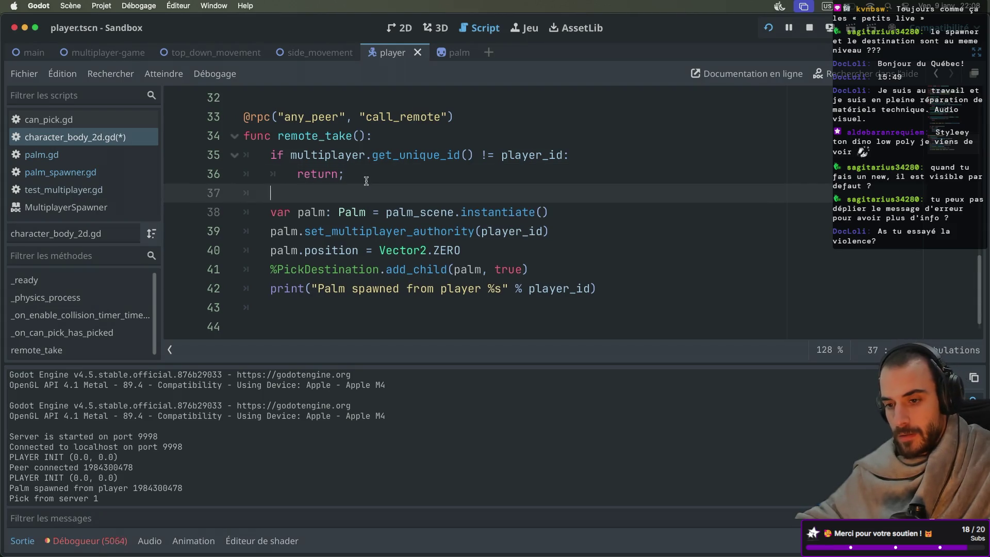
key("BackSpace")
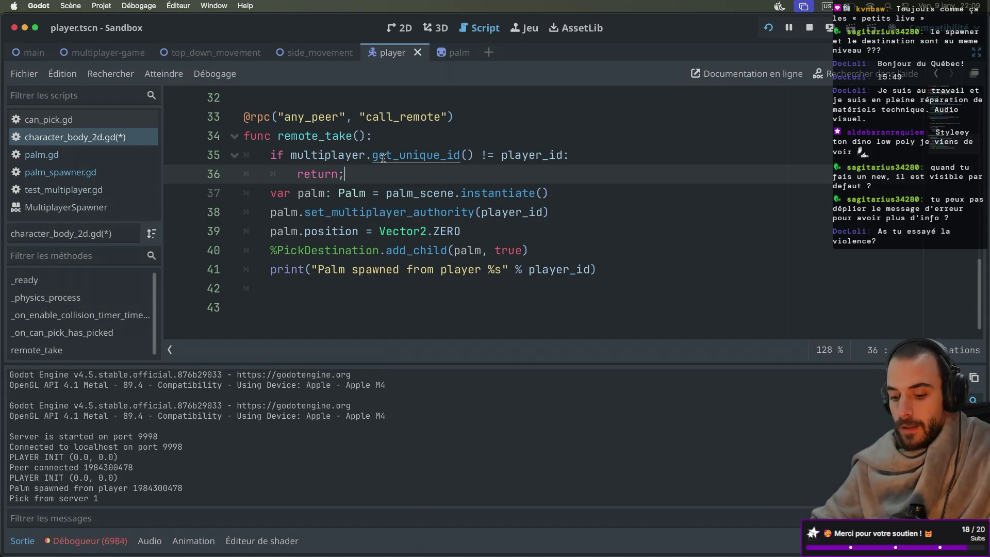
key("super+ctrl+d")
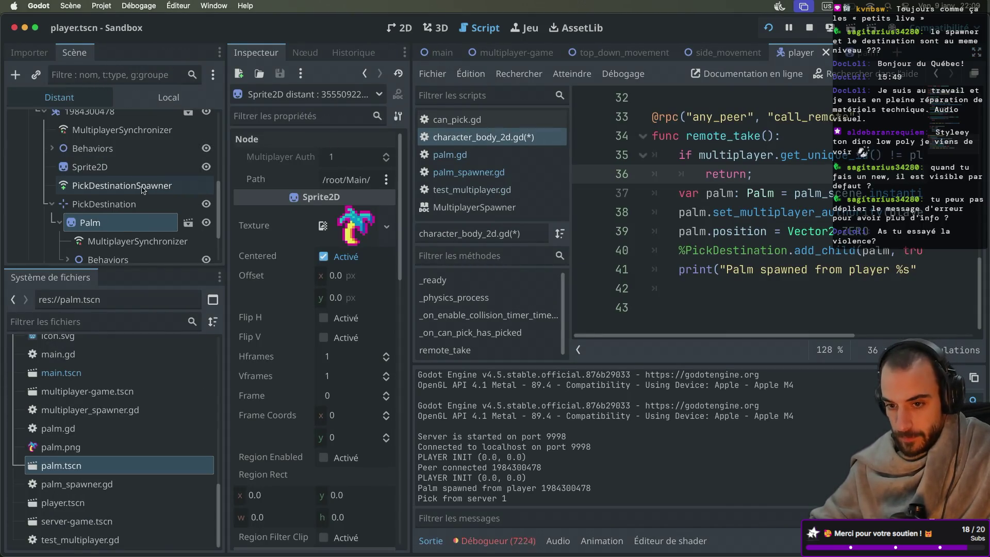
Check the running game's PalmSpawner settings, then give the script editor the full window.
scroll(143, 189, "up", 3)
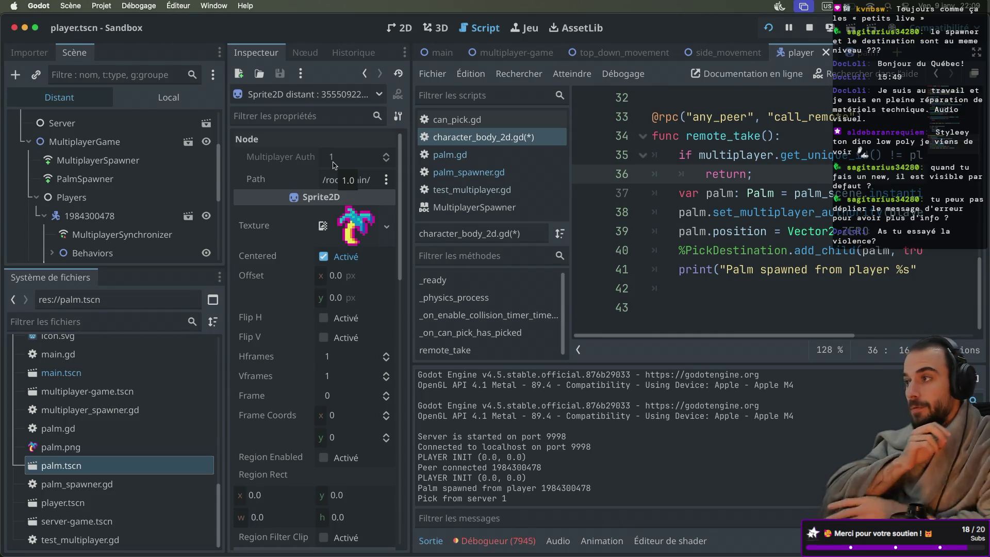
left_click(105, 181)
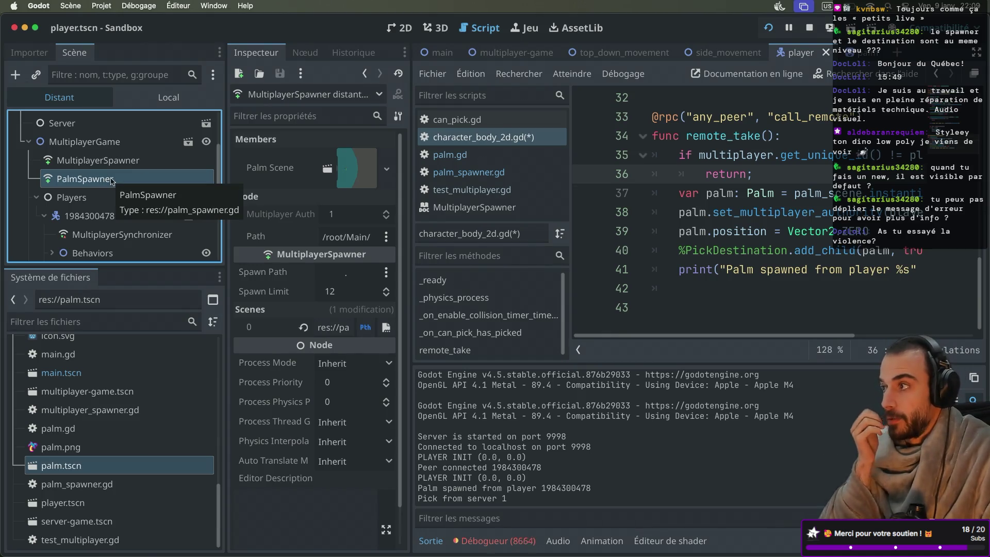
key("ctrl+super+d")
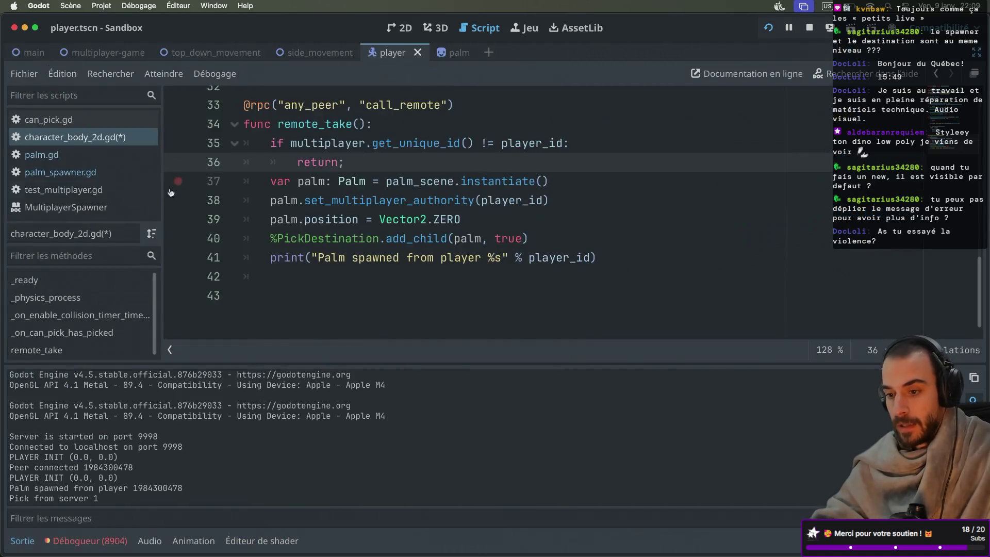
Highlight the authority and add_child lines, then open multiplayer_spawner.gd from the multiplayer-game scene.
left_click_drag(305, 200, 563, 200)
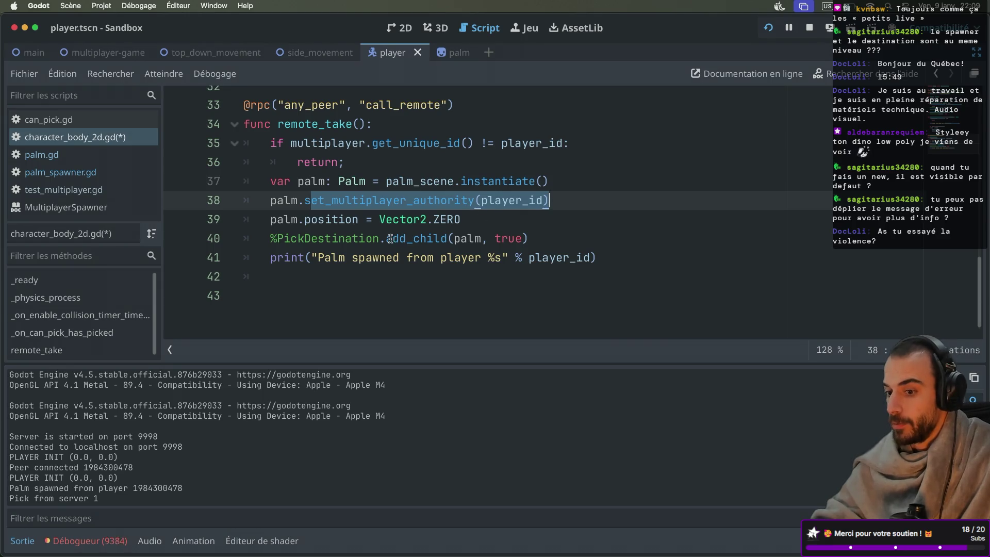
left_click_drag(390, 238, 459, 239)
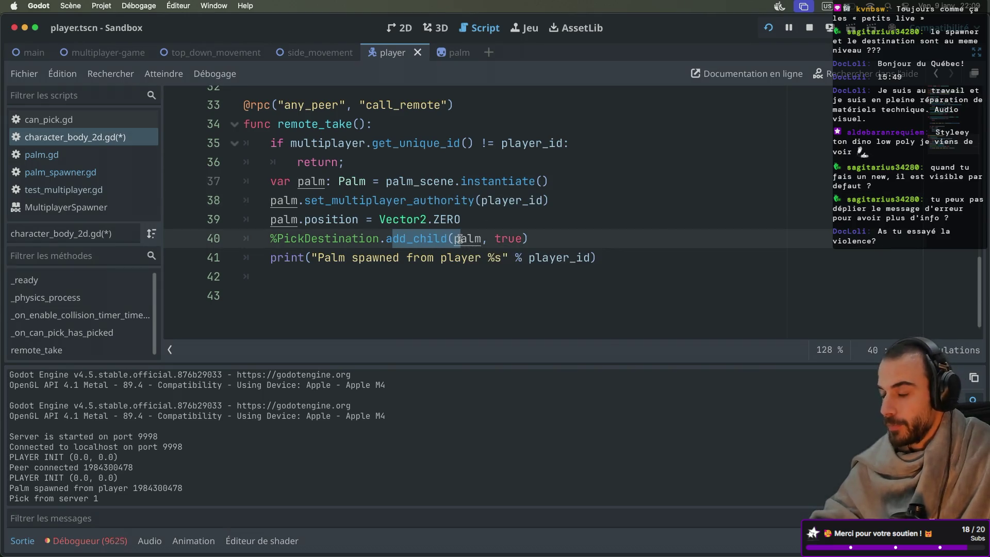
key("ctrl+super+d")
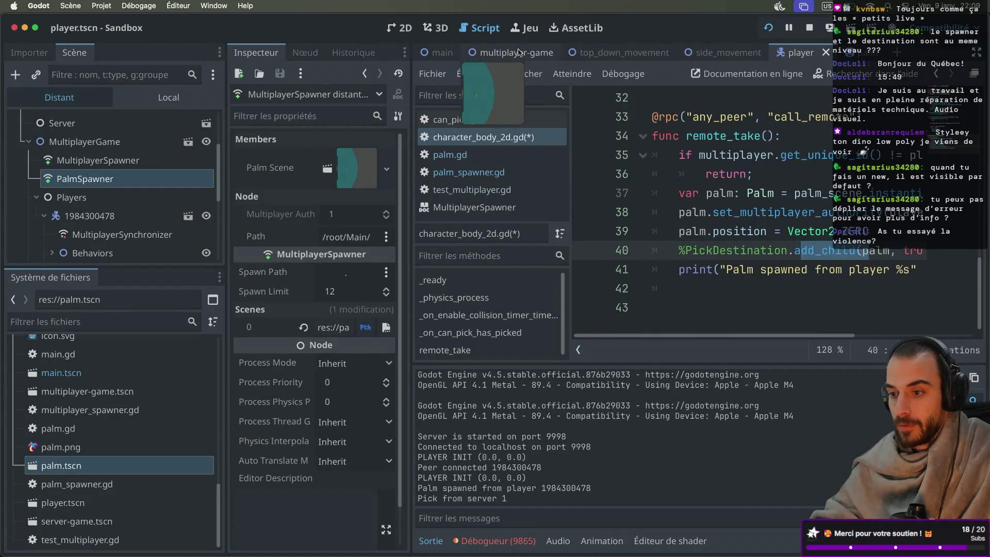
left_click(522, 54)
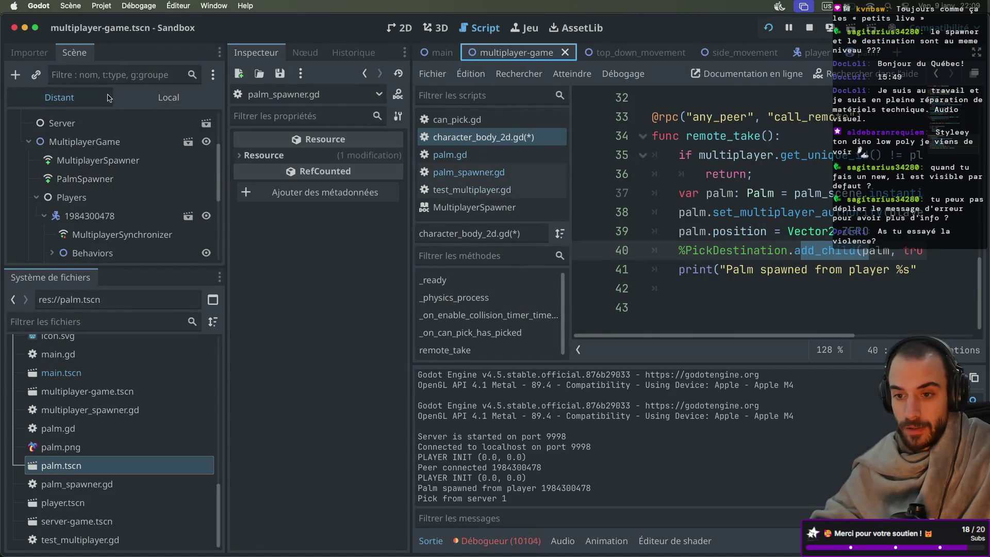
left_click(143, 104)
left_click(212, 140)
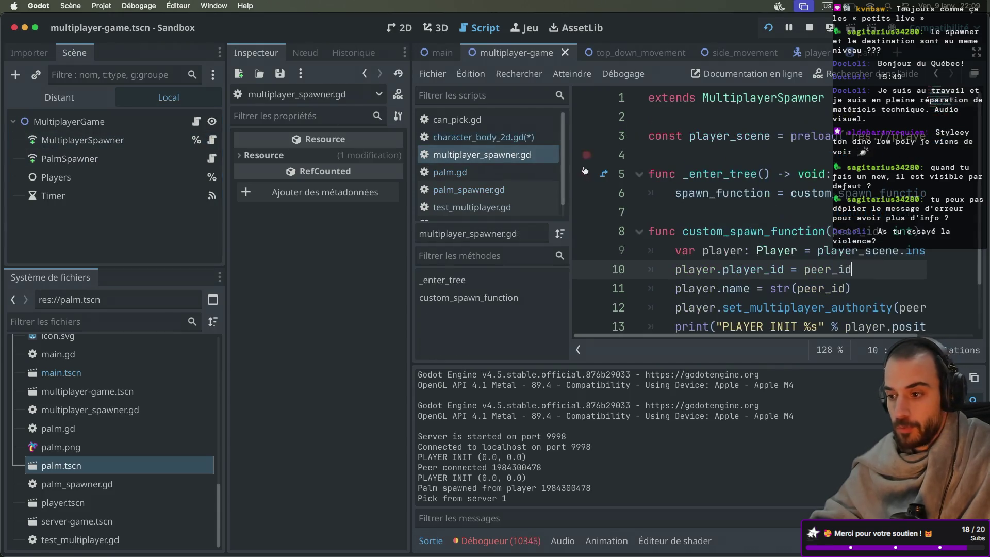
key("ctrl+super+d")
scroll(331, 186, "down", 2)
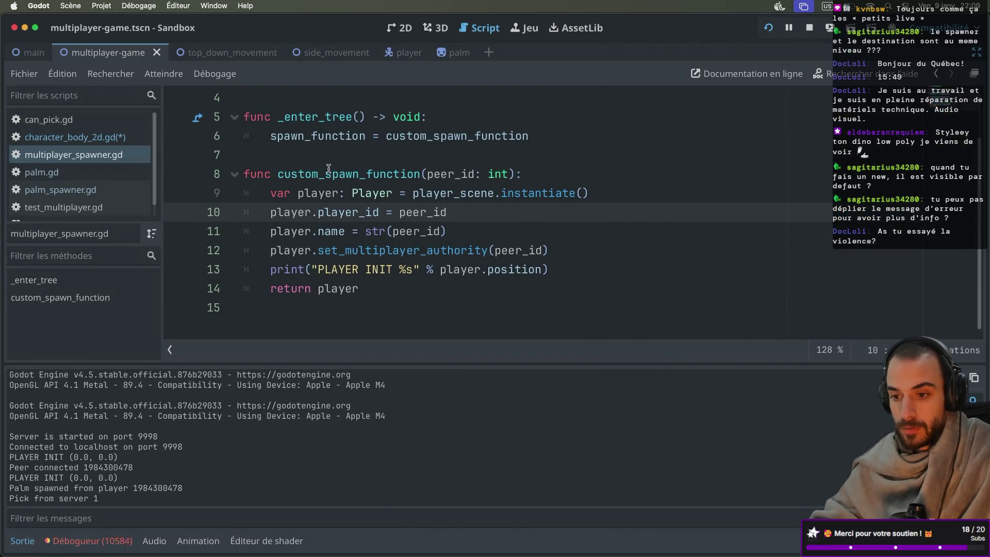
Copy the enter-tree and custom spawn function code, then select PickDestinationSpawner in the player scene.
left_click_drag(256, 303, 233, 121)
scroll(311, 167, "up", 3)
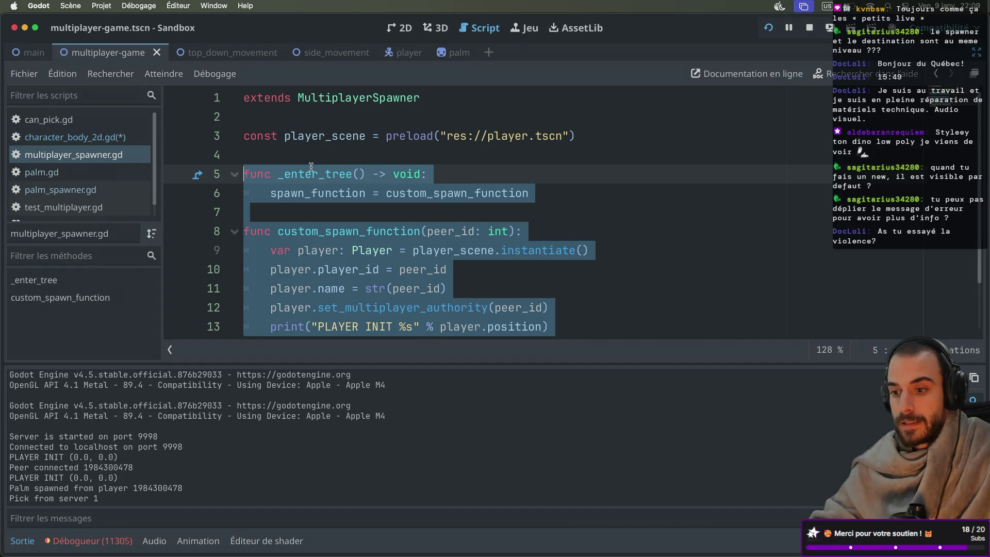
key("super+ctrl+d")
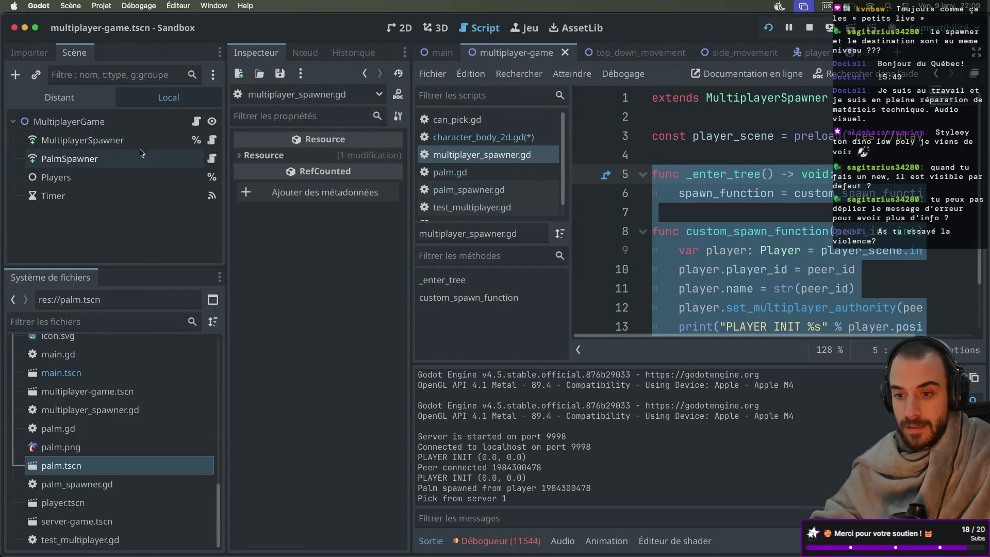
left_click(802, 52)
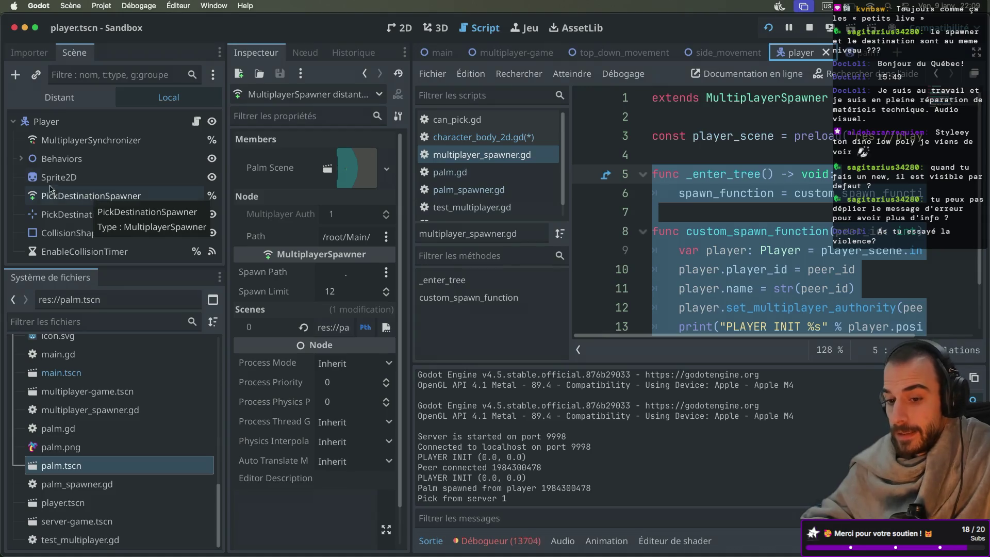
left_click(94, 197)
right_click(95, 197)
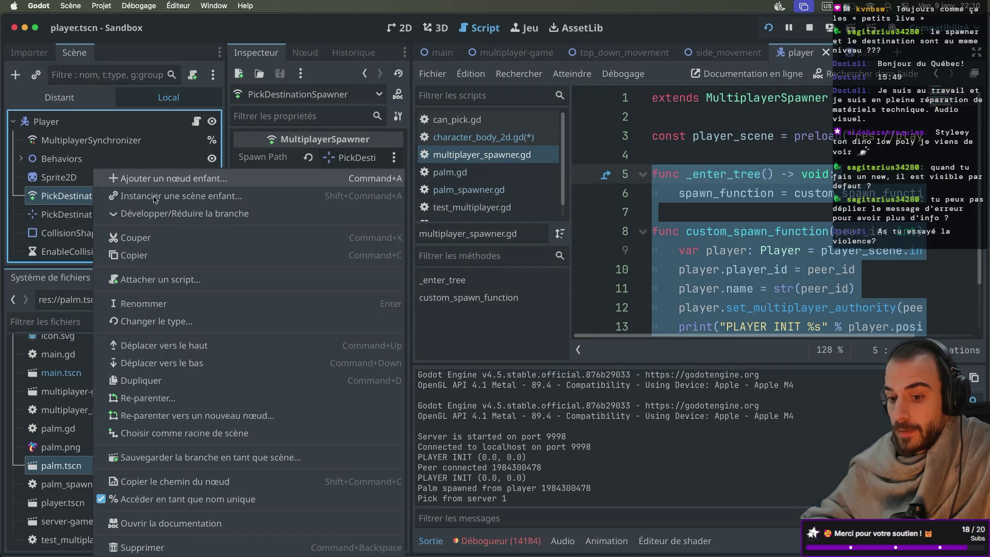
Attach a new pick_destination_spawner.gd script and paste in the custom spawn function.
left_click(139, 280)
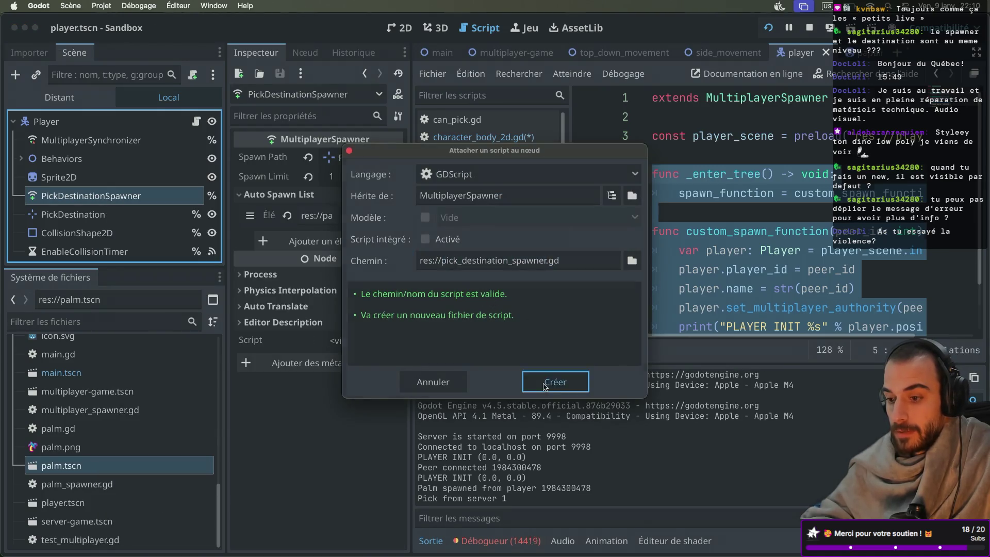
left_click(555, 382)
key("Return")
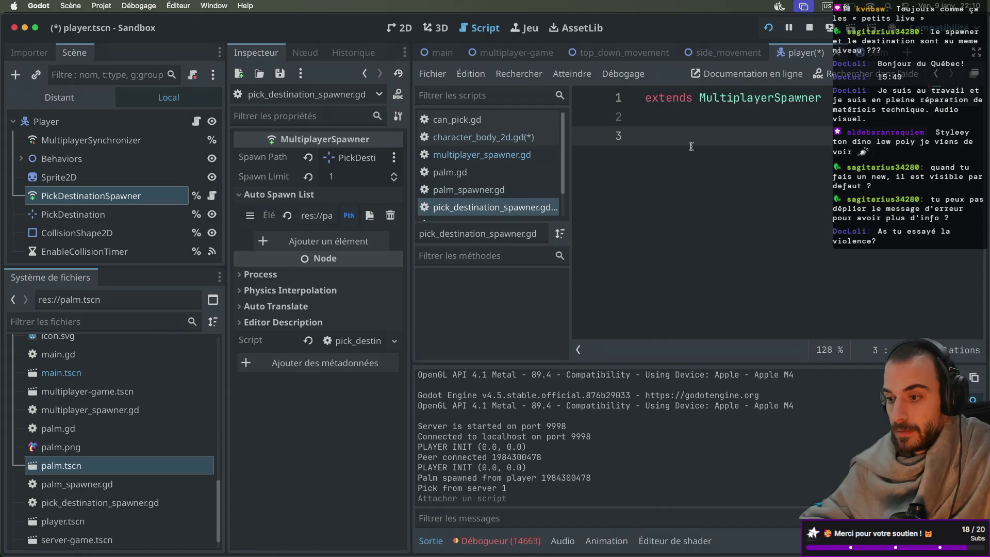
key("super+v")
key("ctrl+super+d")
scroll(464, 168, "up", 2)
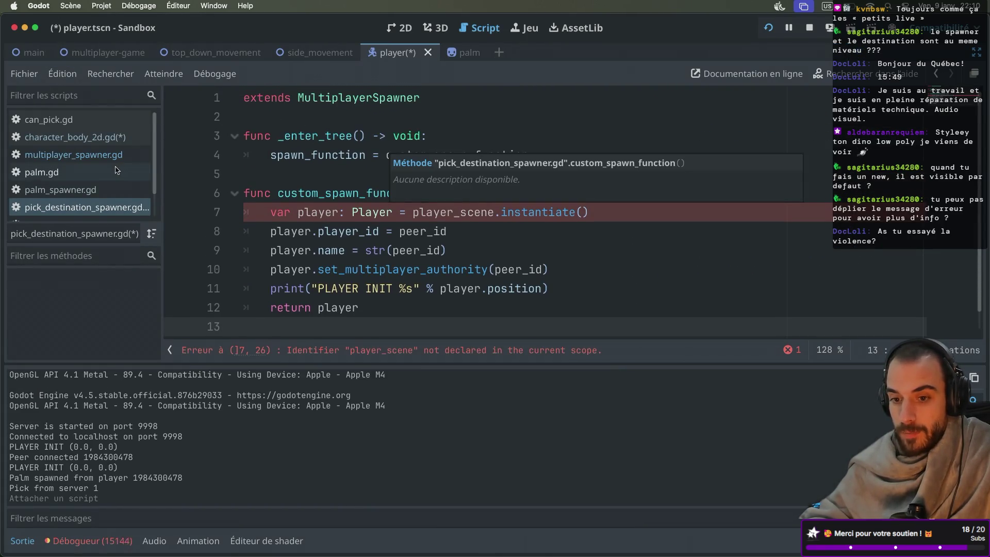
Move the palm creation lines from remote_take into the custom spawn function.
left_click(77, 138)
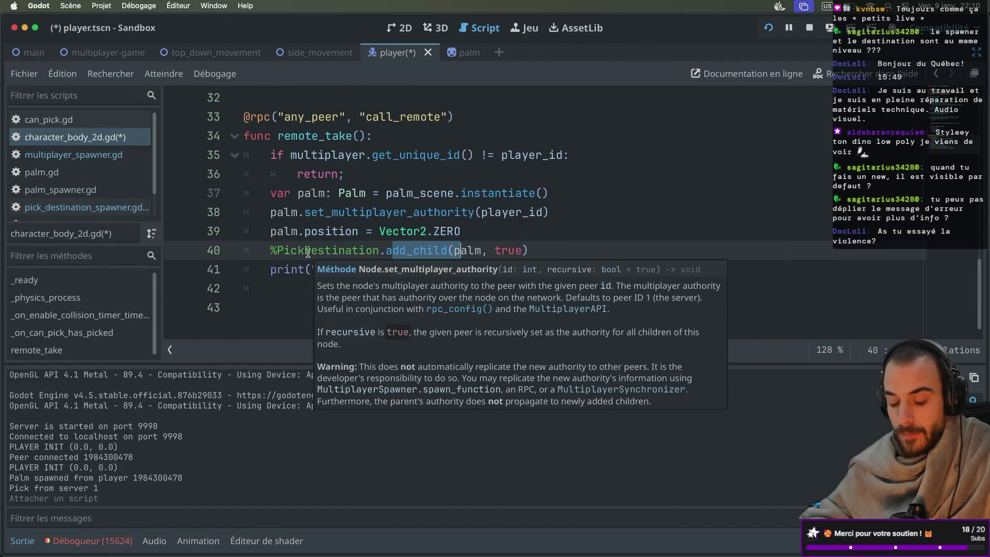
left_click(527, 249)
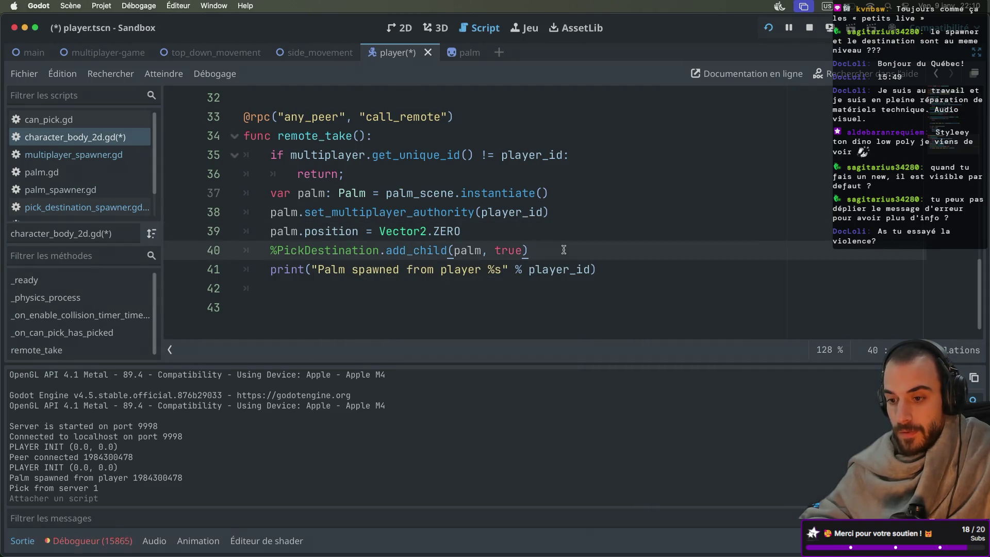
left_click_drag(478, 228, 469, 182)
key("cmd+c")
key("BackSpace")
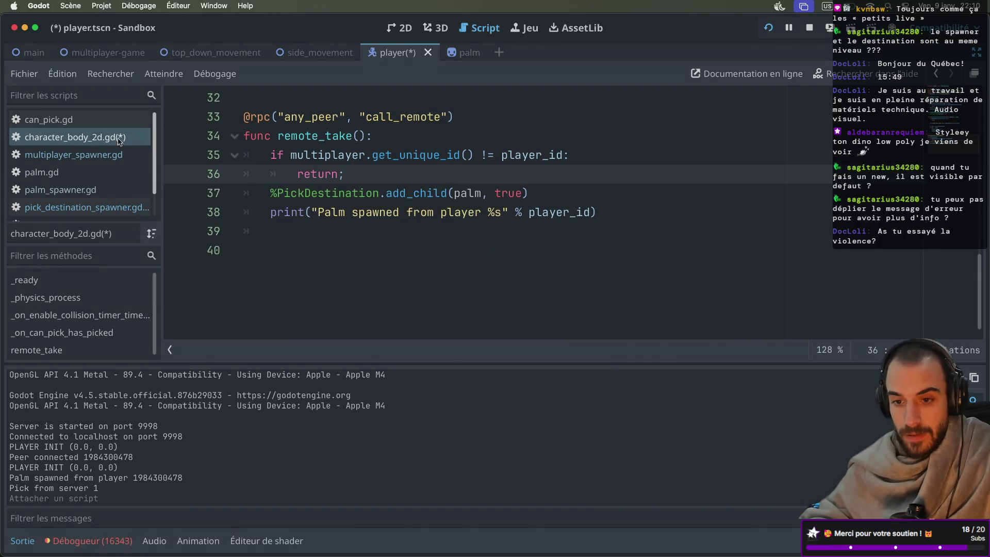
scroll(77, 168, "down", 2)
left_click(77, 183)
left_click(542, 189)
key("Return")
key("cmd+v")
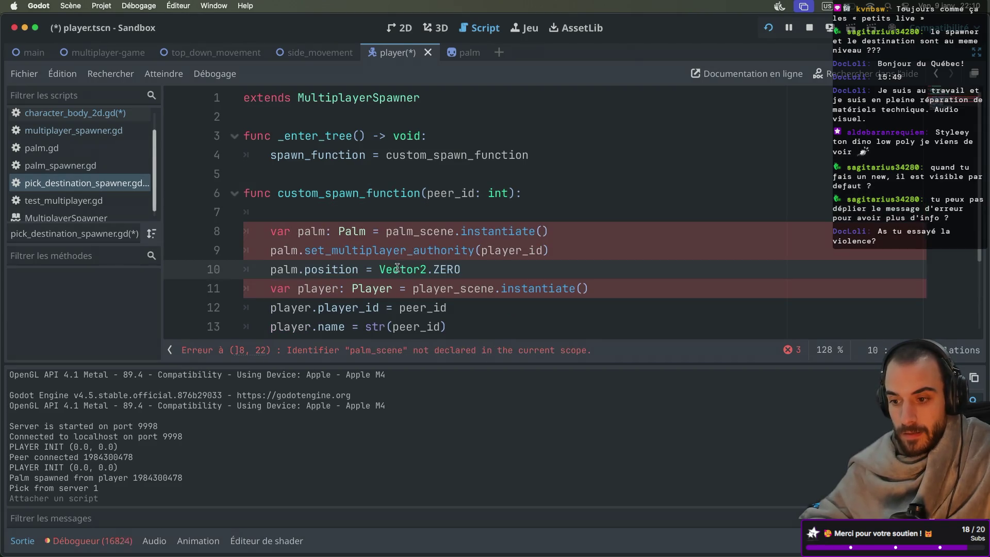
key("Return")
Delete the leftover player setup lines, return palm from the function, and save.
scroll(552, 268, "down", 2)
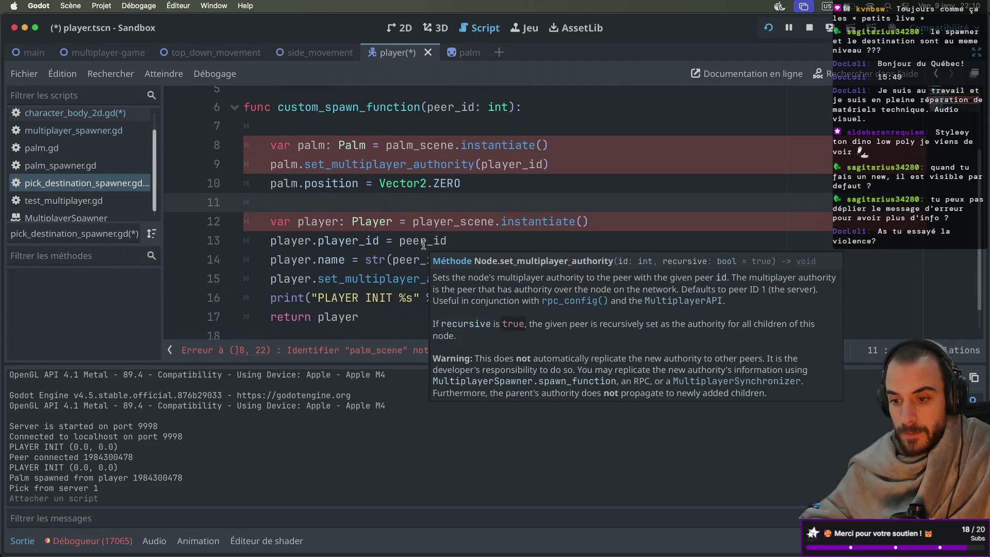
left_click(569, 234)
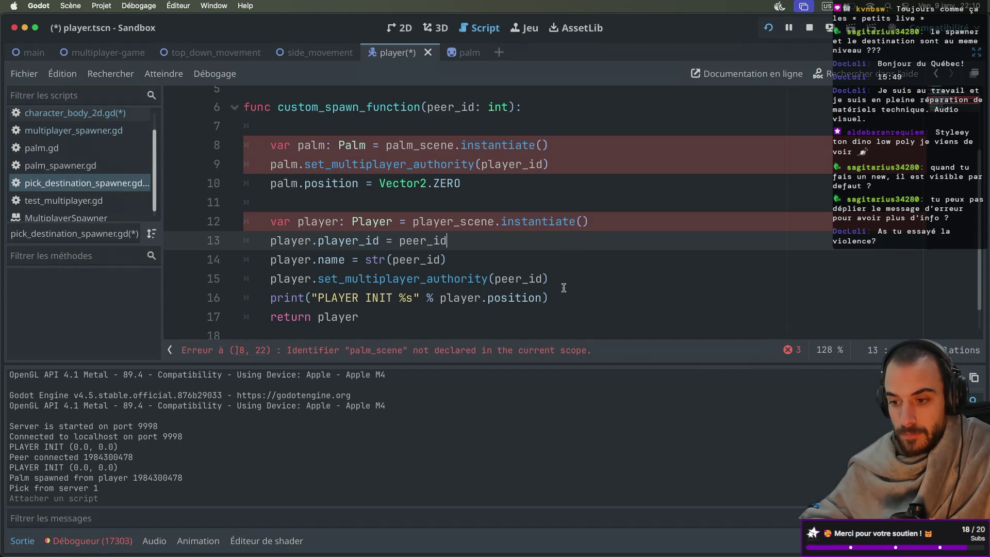
left_click_drag(560, 294, 505, 184)
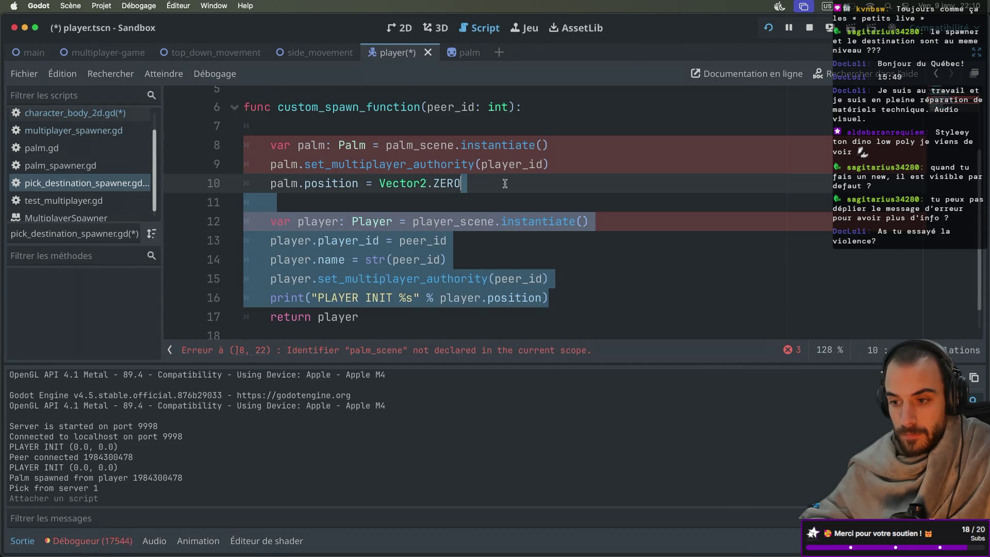
key("BackSpace")
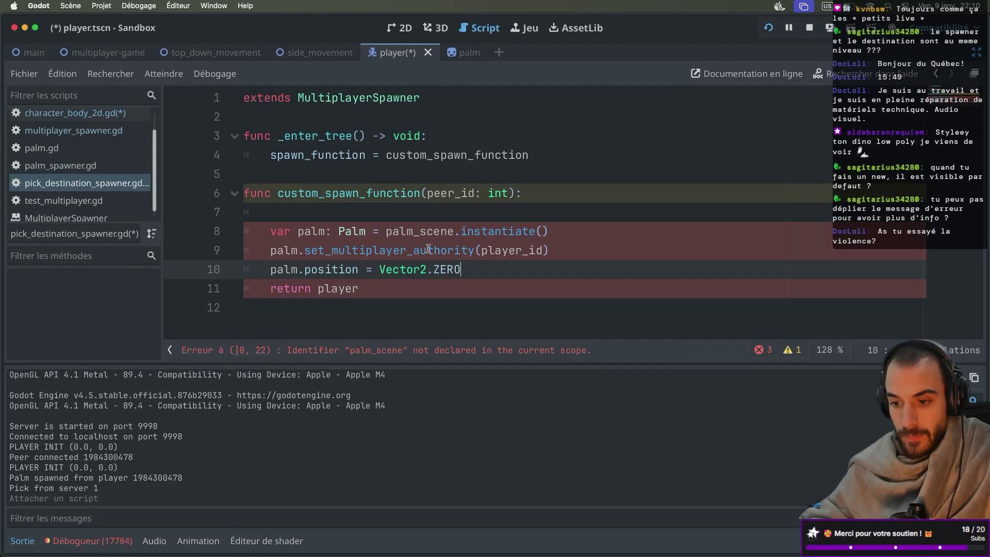
double_click(332, 288)
type("palm")
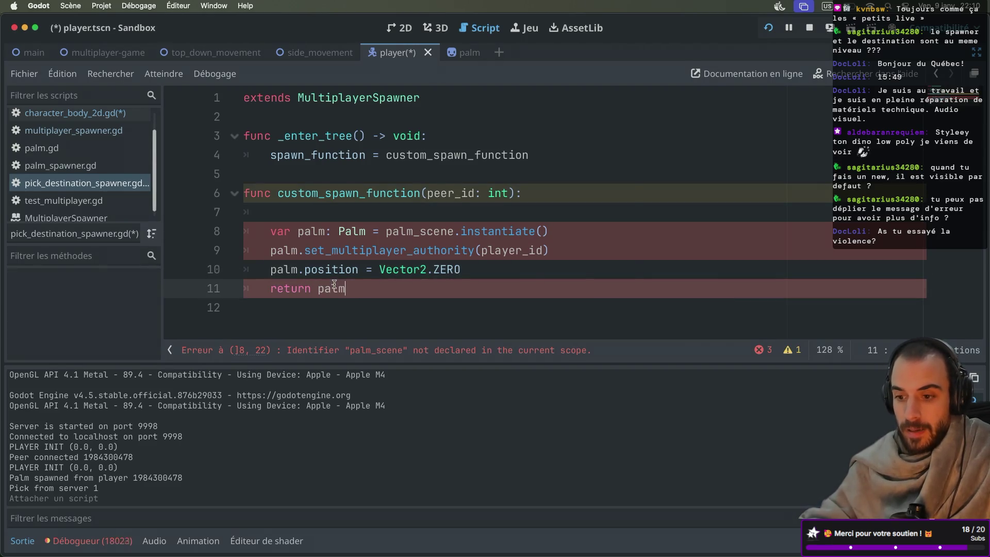
left_click(350, 212)
key("super+s")
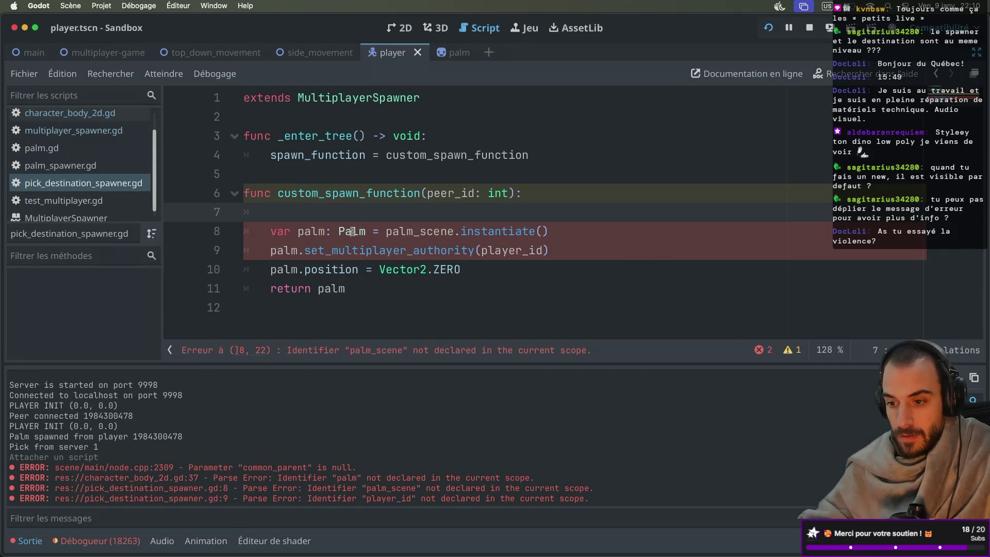
left_click(101, 133)
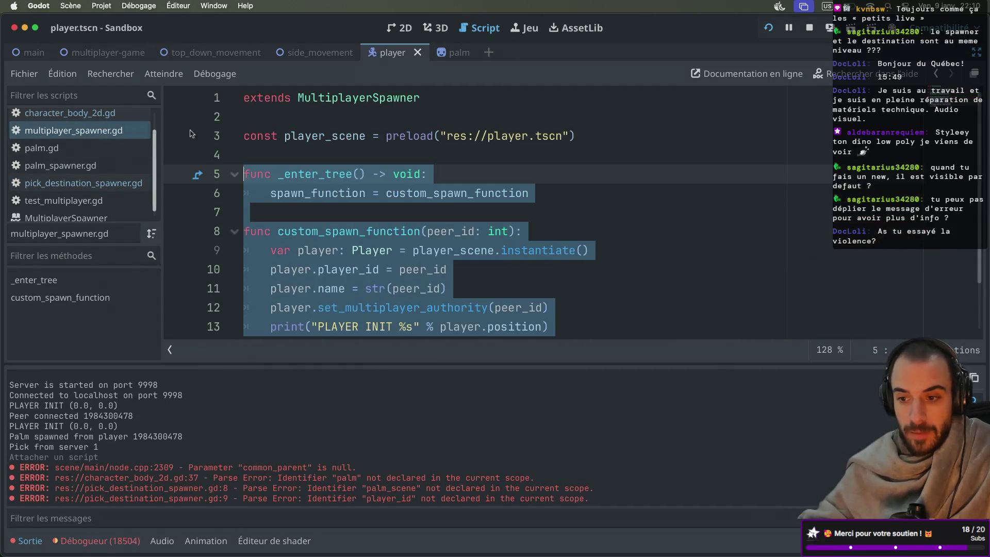
Move the palm_scene preload from character_body_2d.gd to below the extends line in pick_destination_spawner.gd.
left_click(70, 113)
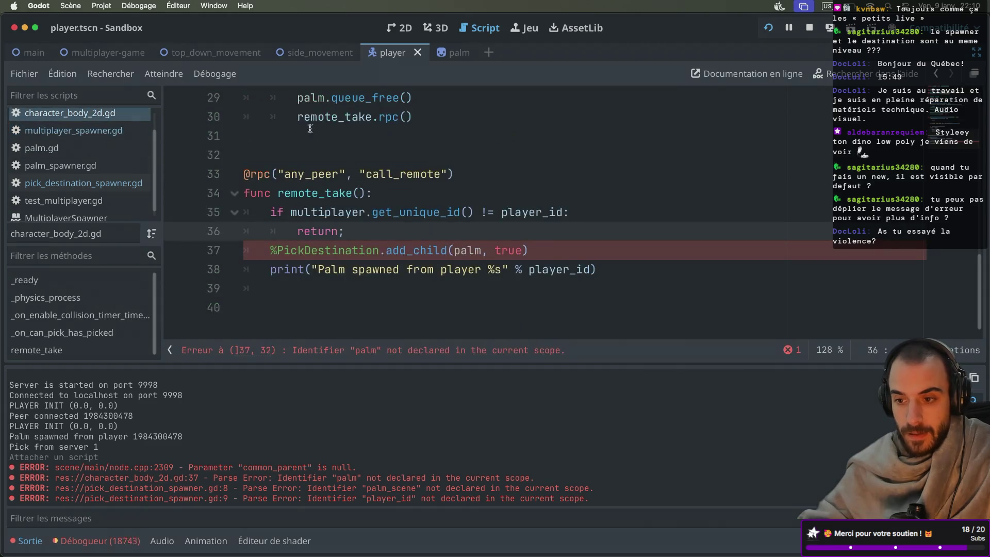
scroll(325, 136, "up", 10)
left_click_drag(269, 213, 239, 196)
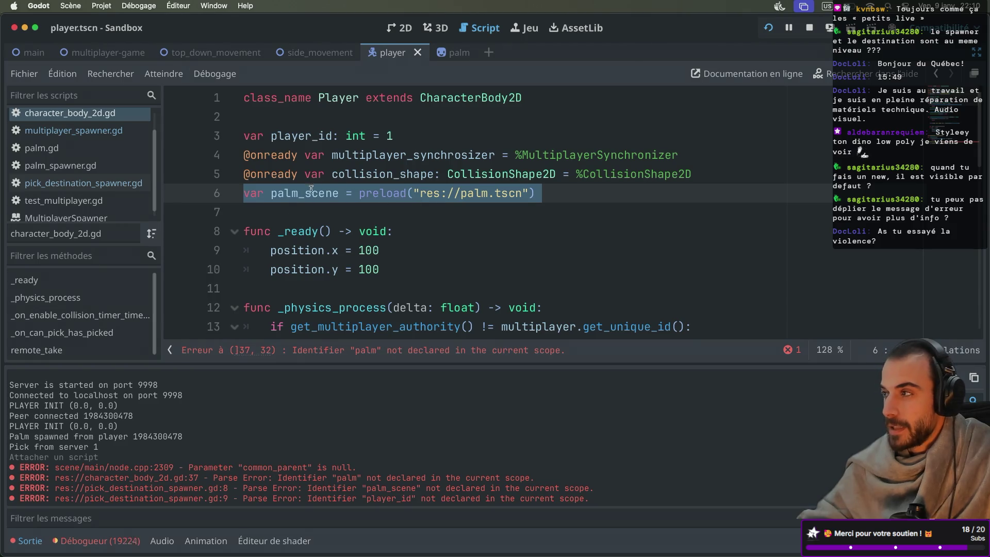
key("ctrl+x")
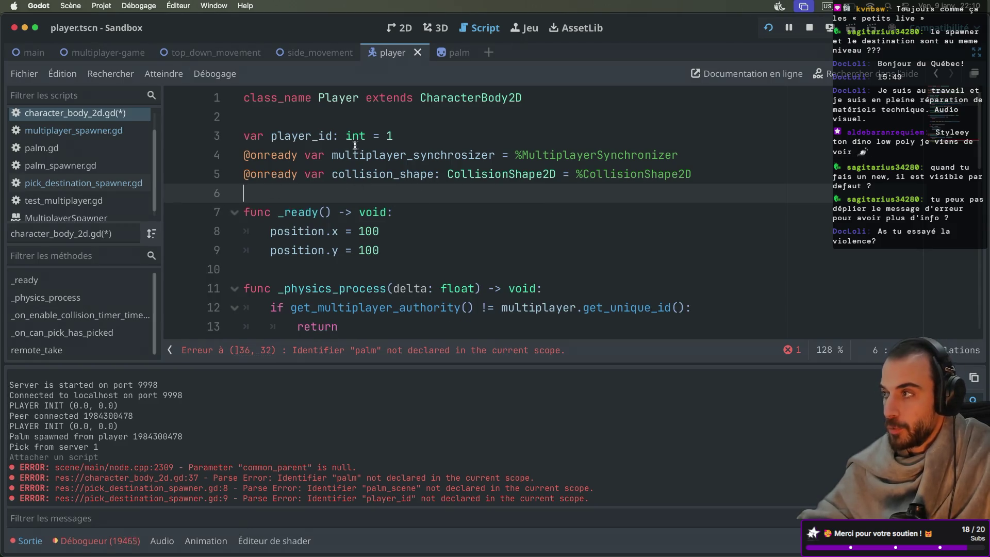
left_click(80, 184)
left_click(282, 112)
key("Return")
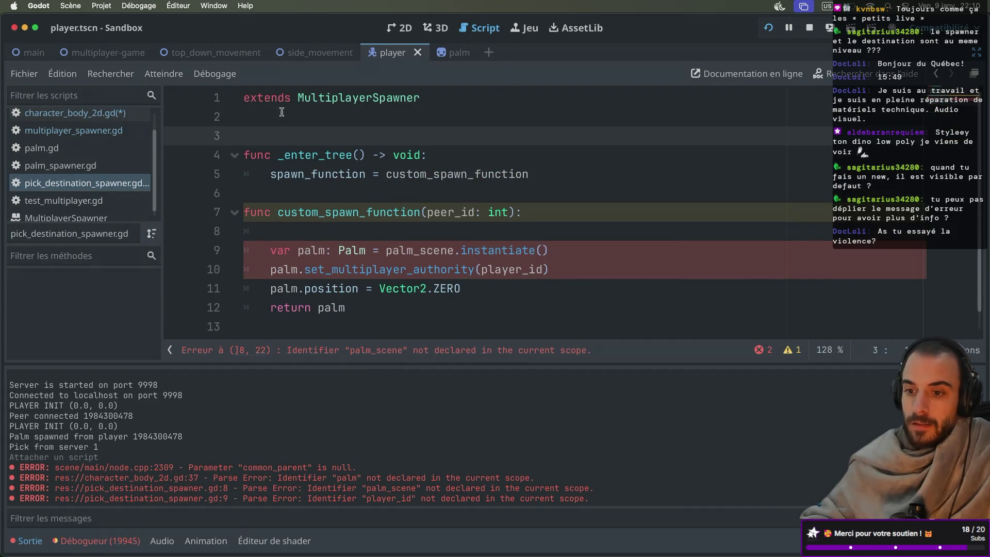
key("Up")
key("Return")
key("ctrl+v")
key("Return")
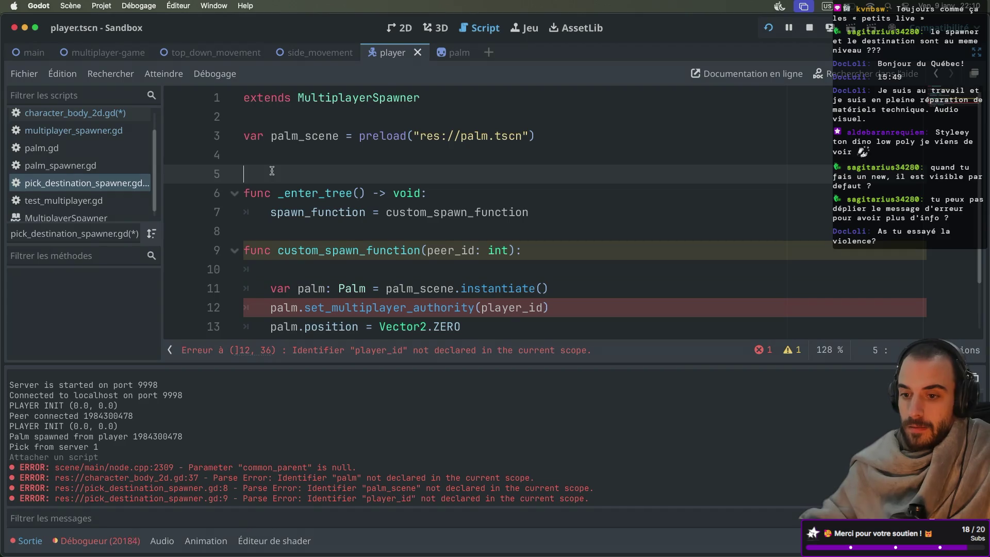
key("ctrl+s")
Drop the empty line and set the palm's authority to peer_id instead of player_id, then save.
scroll(397, 155, "down", 2)
left_click(293, 214)
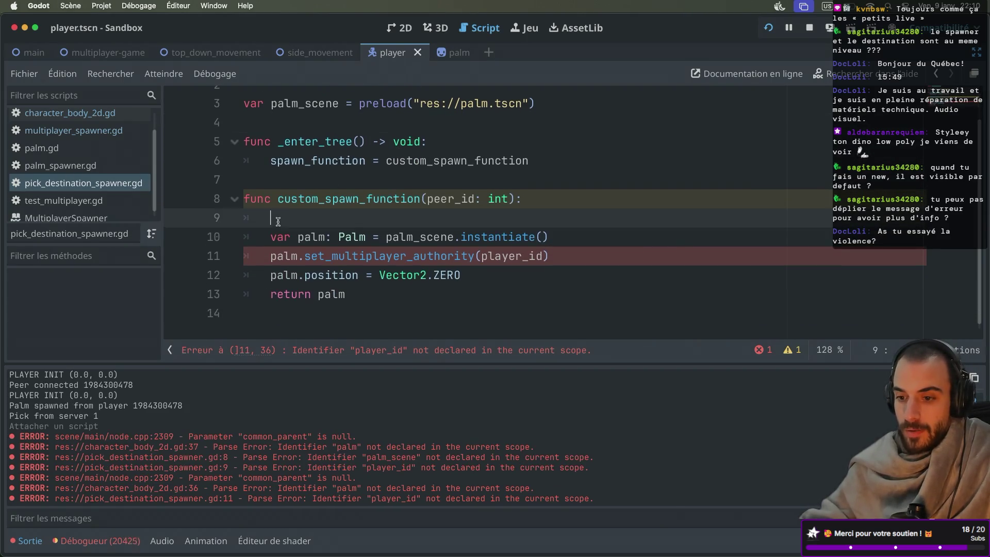
key("BackSpace")
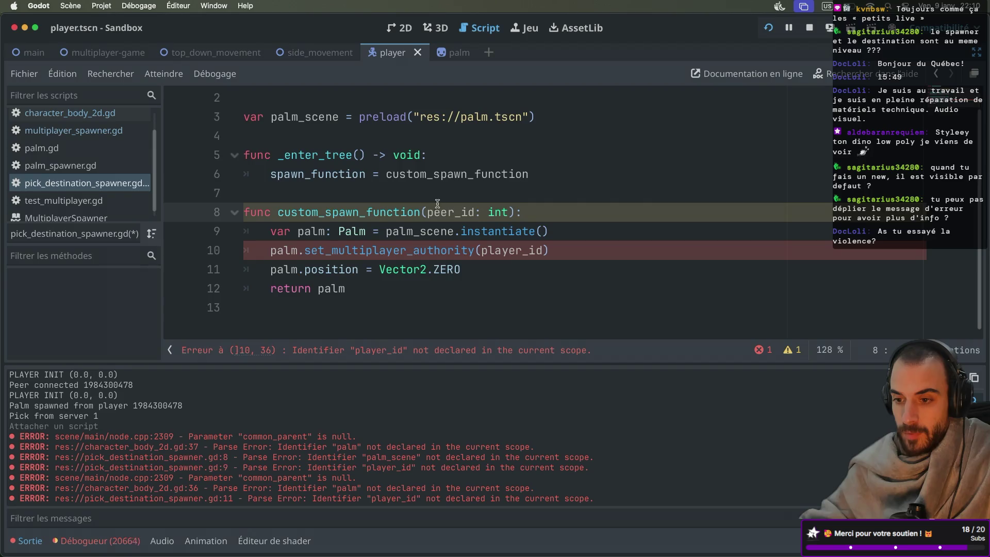
left_click(421, 174)
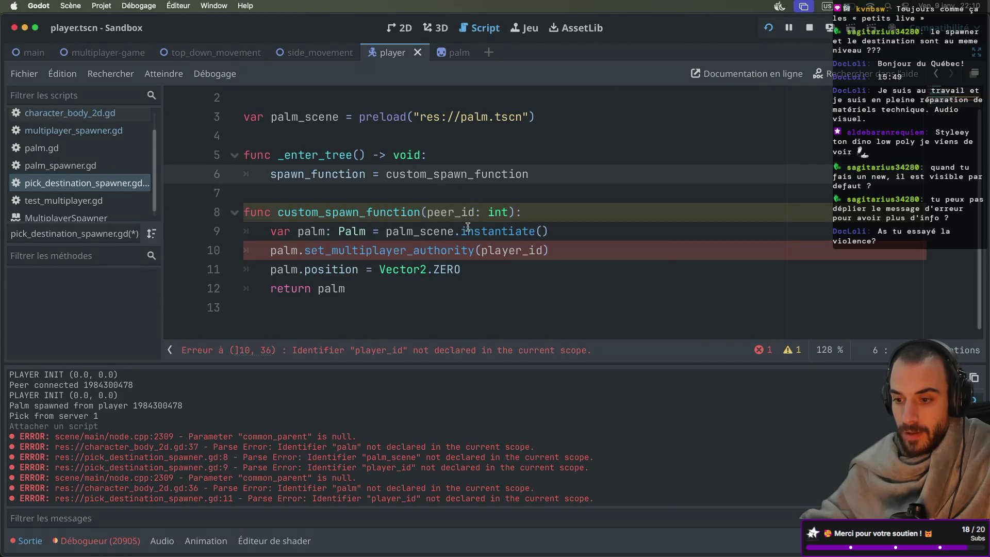
double_click(502, 250)
key("BackSpace")
type("pee")
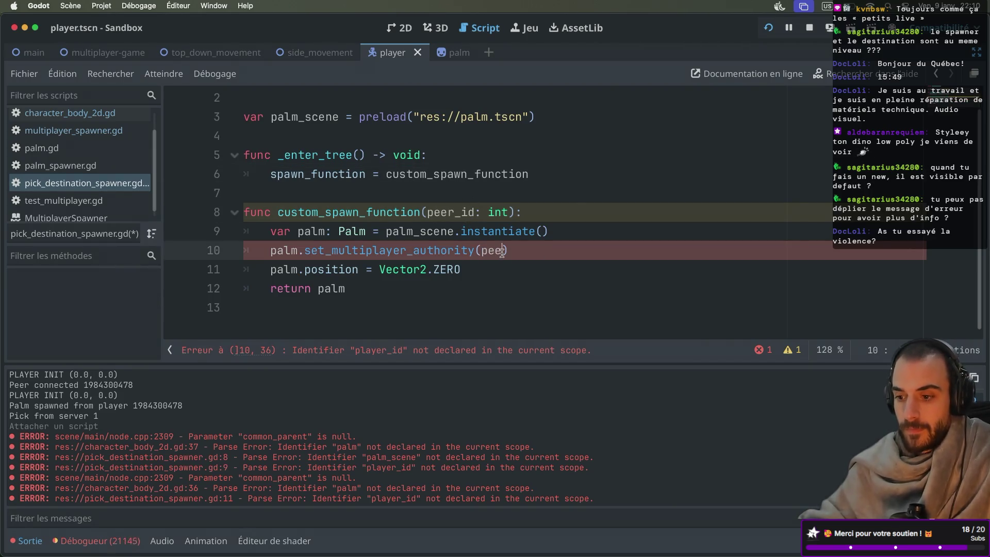
key("Return")
left_click(528, 175)
key("ctrl+s")
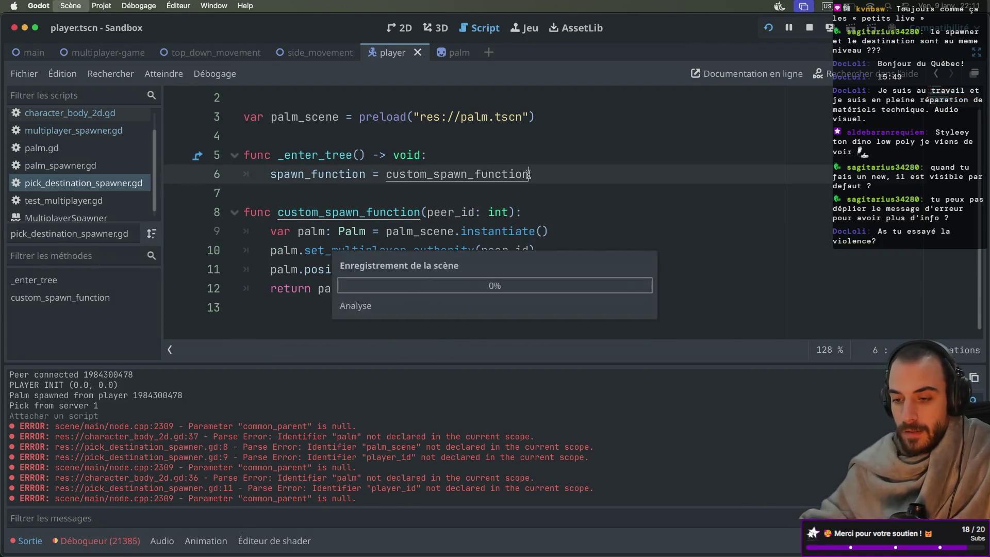
left_click(79, 115)
scroll(357, 217, "down", 9)
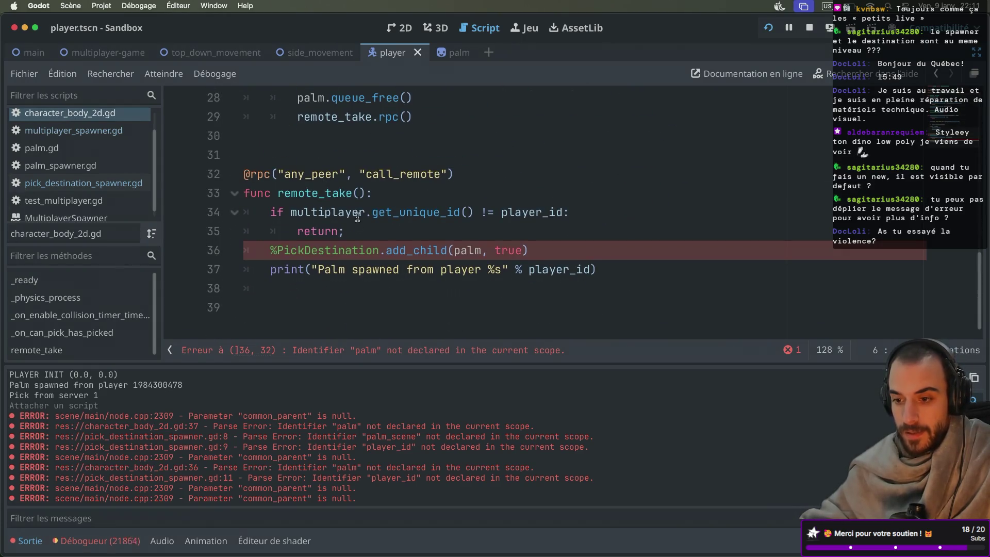
Replace line 36's %PickDestination.add_child(palm, true) with %PickDestinationSpawner.spawn(player_id) and save.
left_click_drag(271, 248, 546, 247)
key("BackSpace")
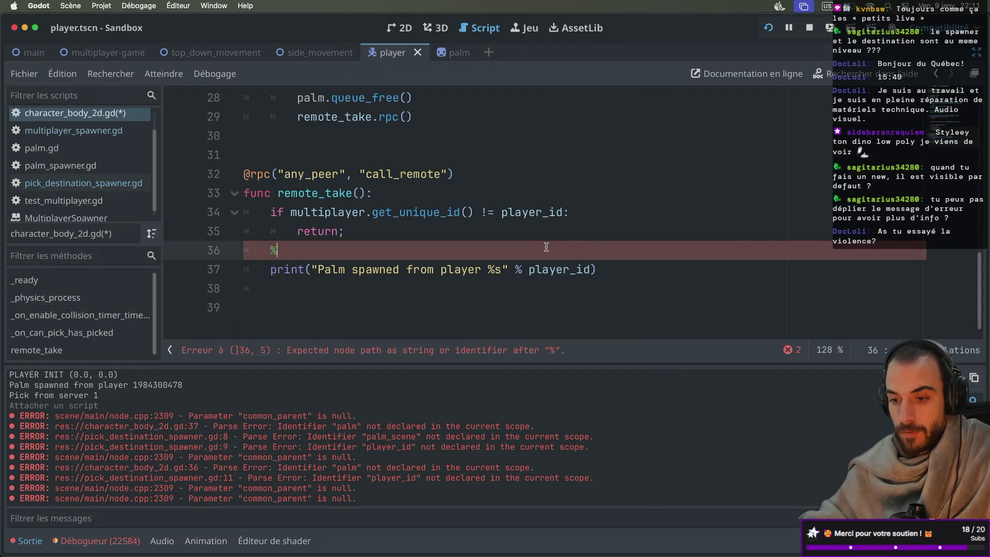
key("Down")
key("Return")
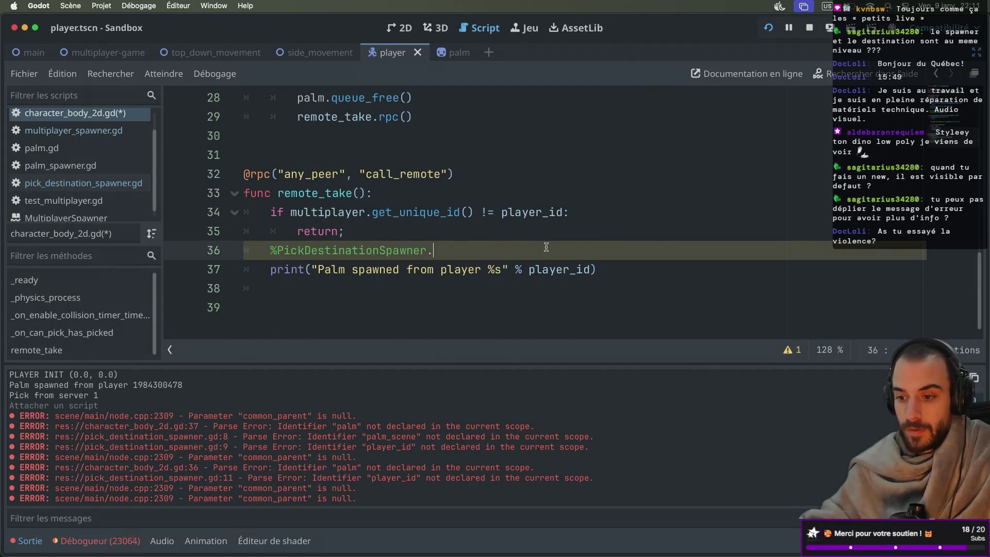
type("sp")
key("Return")
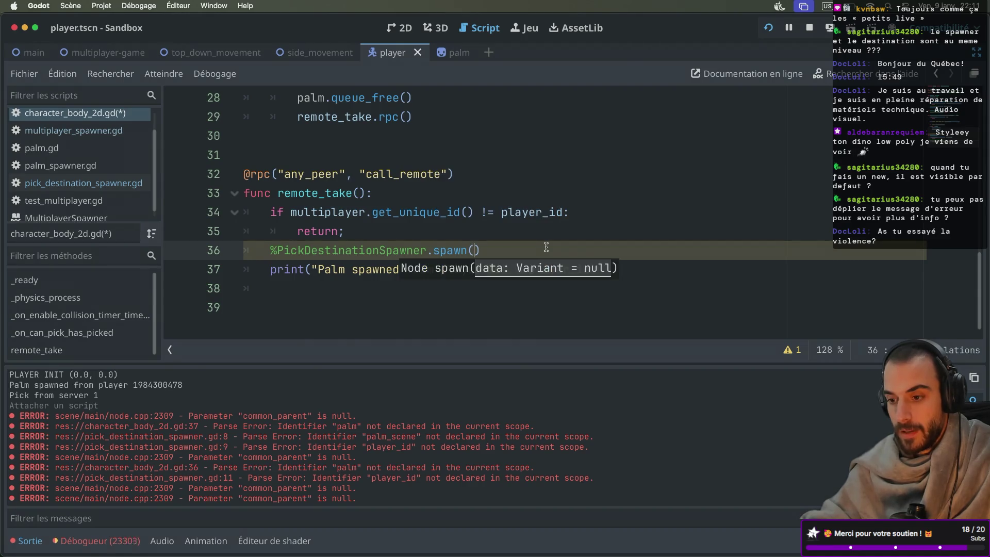
type("pla")
key("Return")
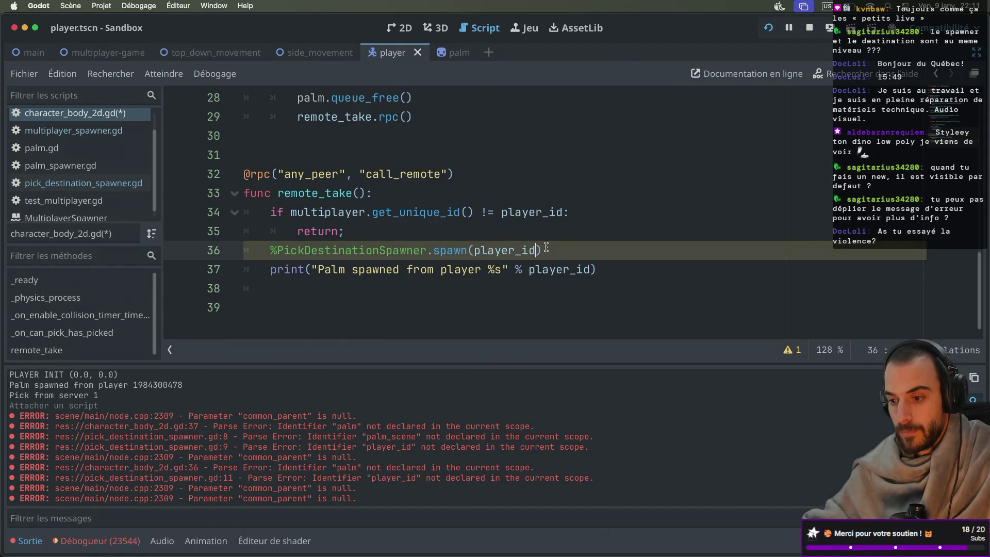
key("cmd+s")
left_click(463, 227)
key("cmd+s")
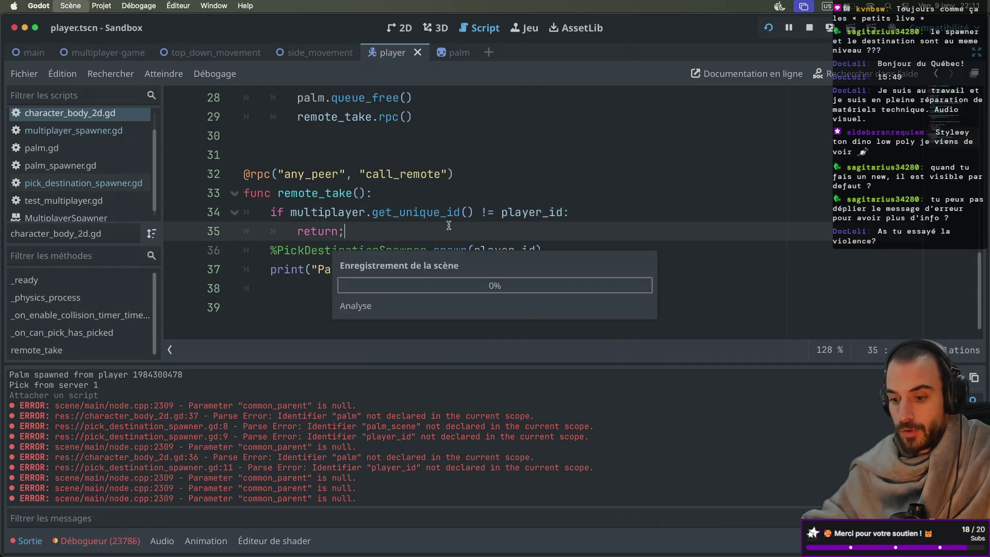
left_click(768, 28)
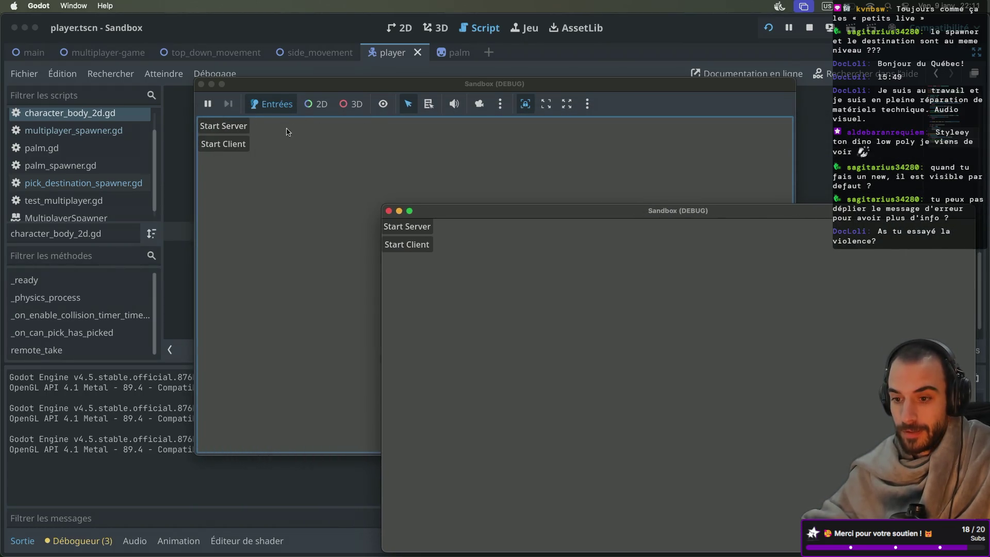
Start the server in one game window, connect the other as a client, then return to the editor.
left_click(241, 128)
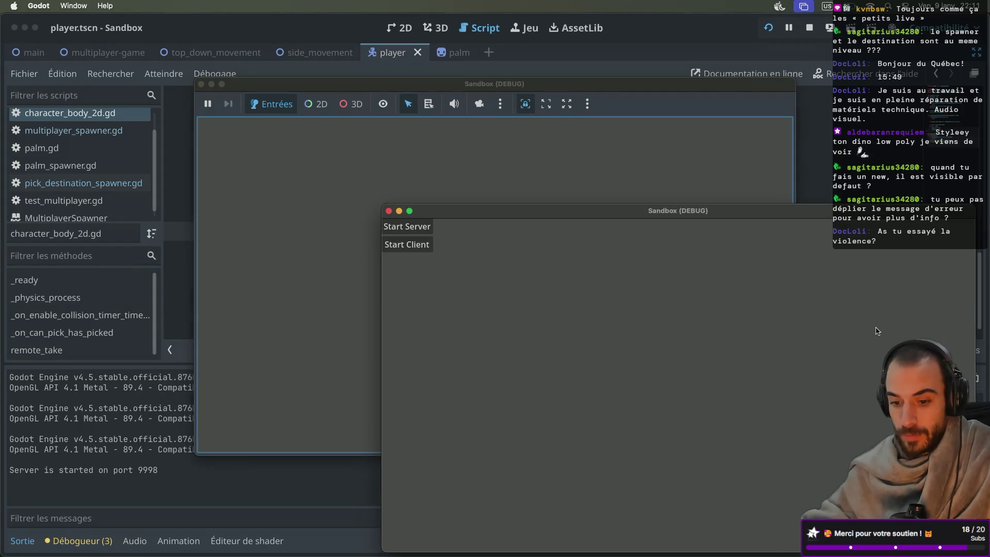
left_click(419, 246)
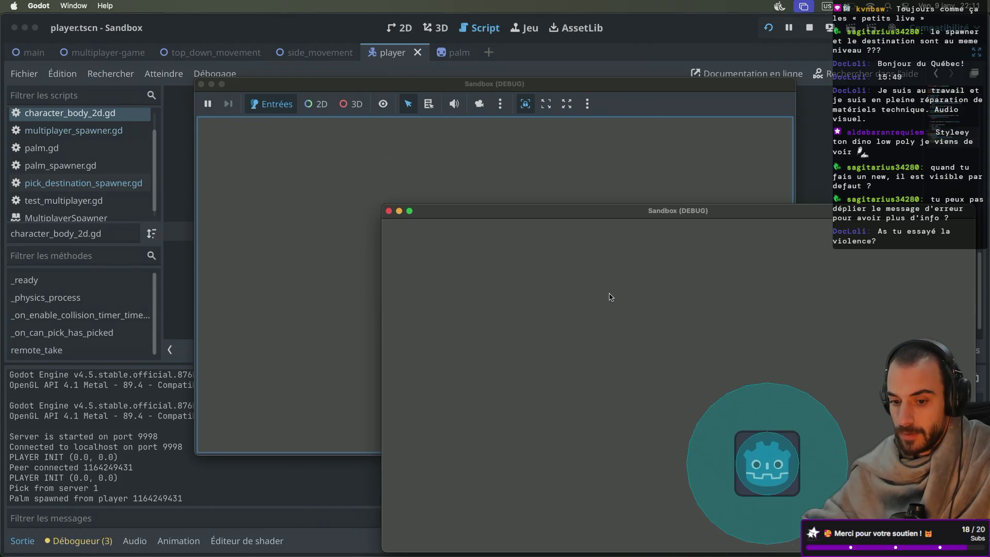
left_click(196, 72)
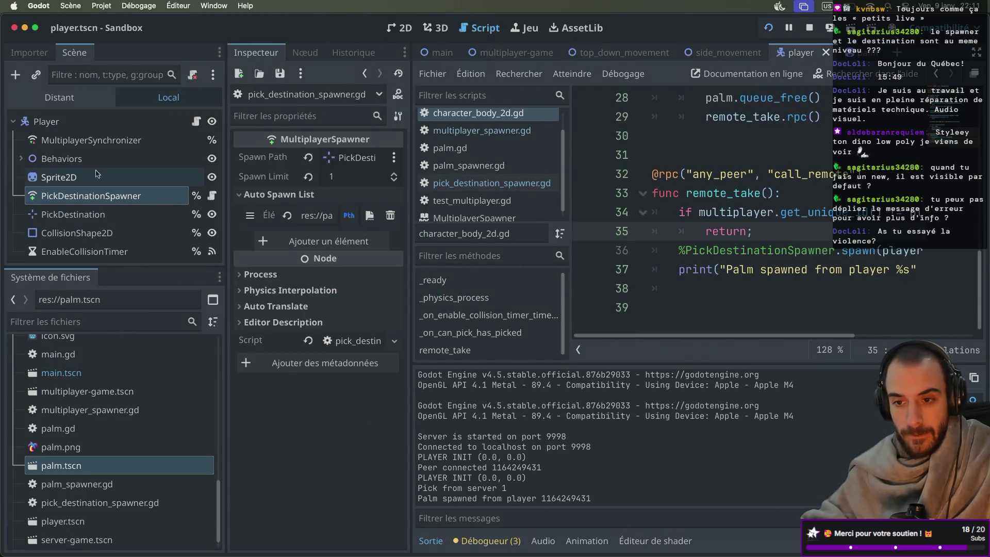
Show the remote tree and expand Main > MultiplayerGame > Players > the connected player.
left_click(68, 102)
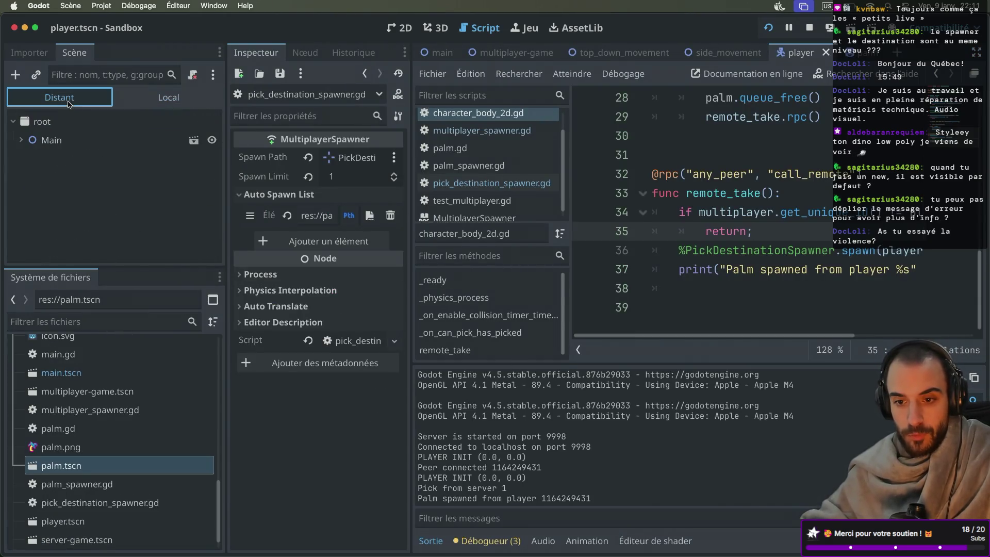
left_click(21, 140)
left_click(29, 196)
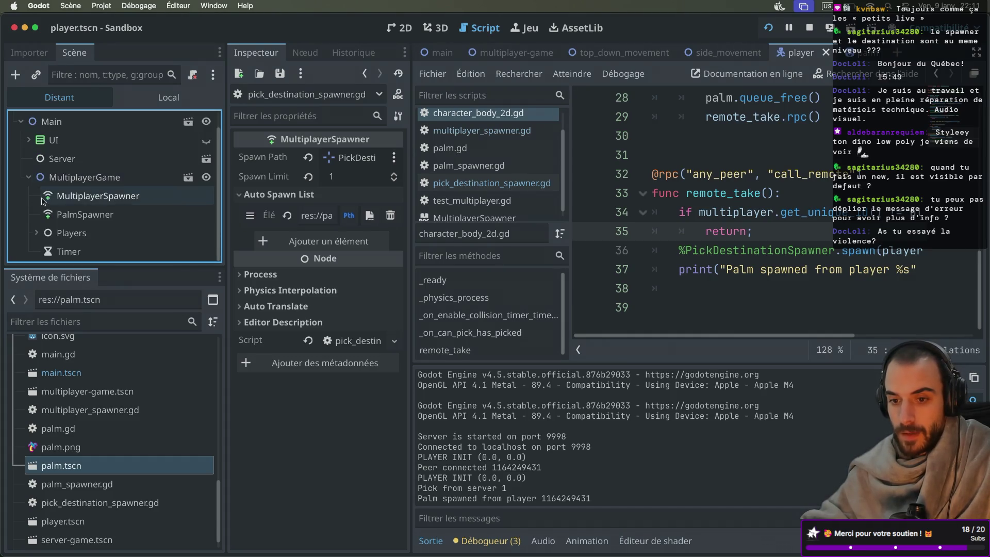
left_click(36, 233)
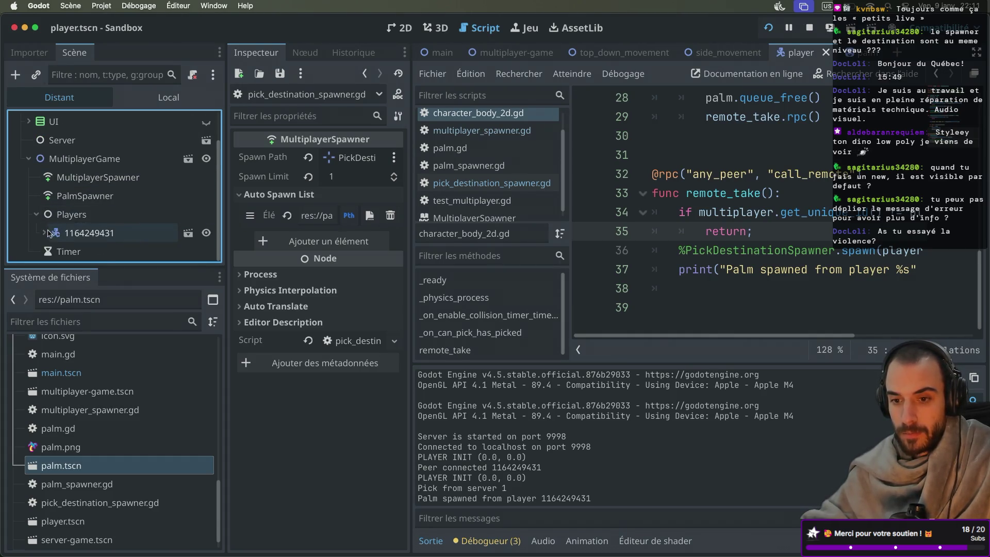
left_click(45, 233)
scroll(81, 186, "down", 2)
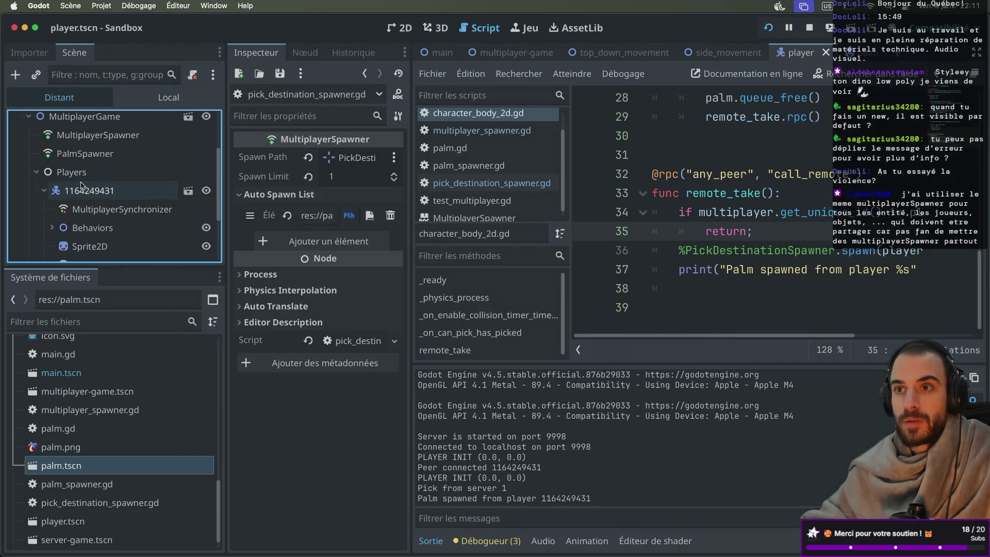
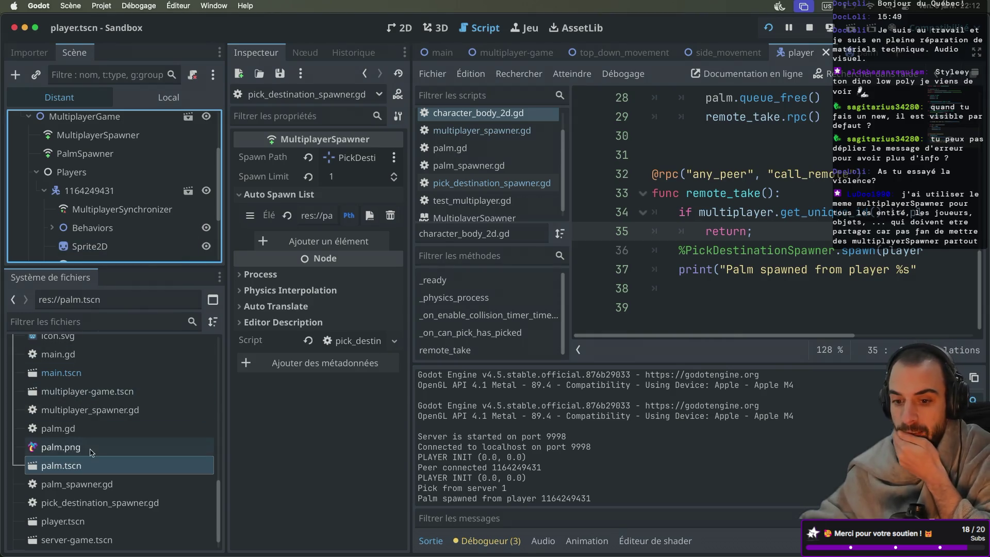
In the Remote tree, expand PickDestination and inspect the marker and its spawned Palm.
scroll(87, 444, "down", 1)
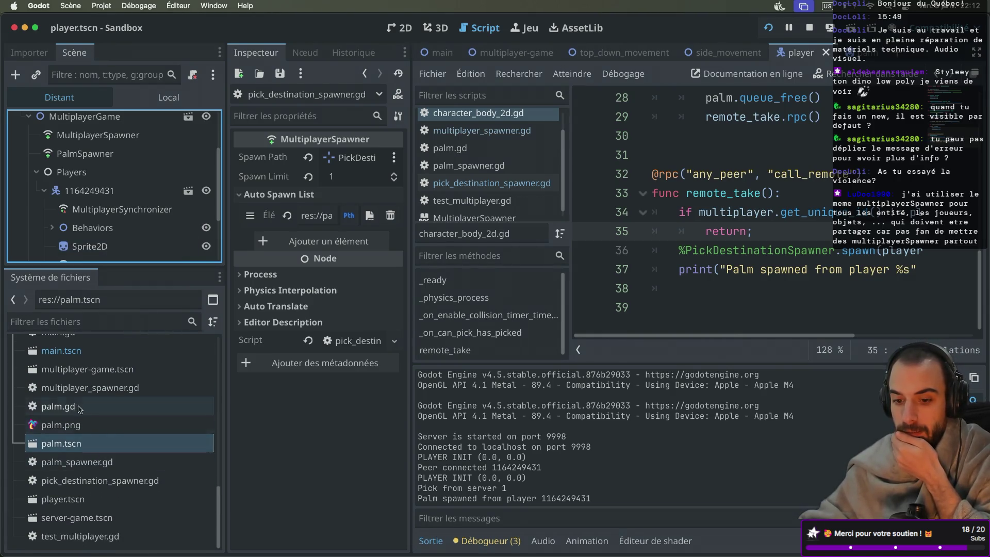
scroll(67, 202, "down", 4)
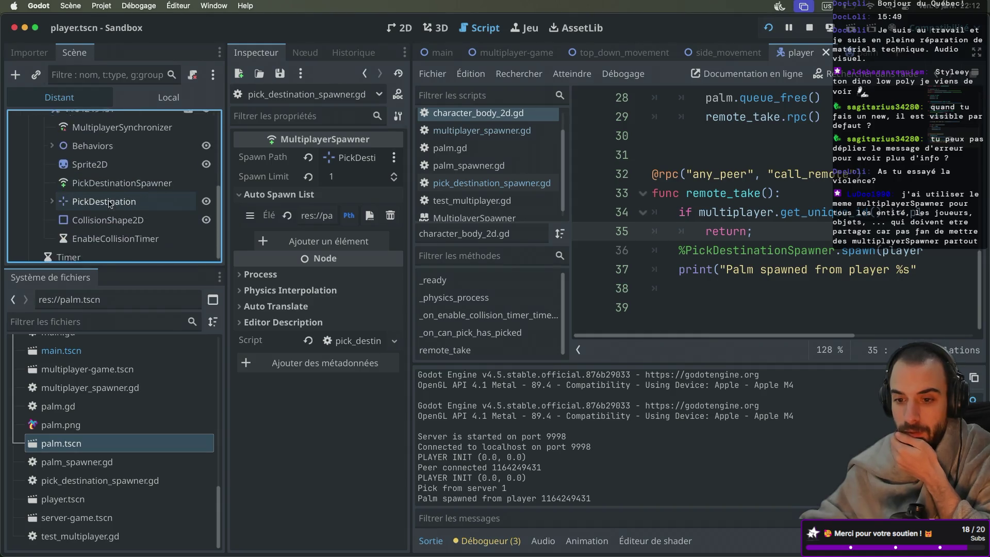
left_click(52, 196)
left_click(95, 196)
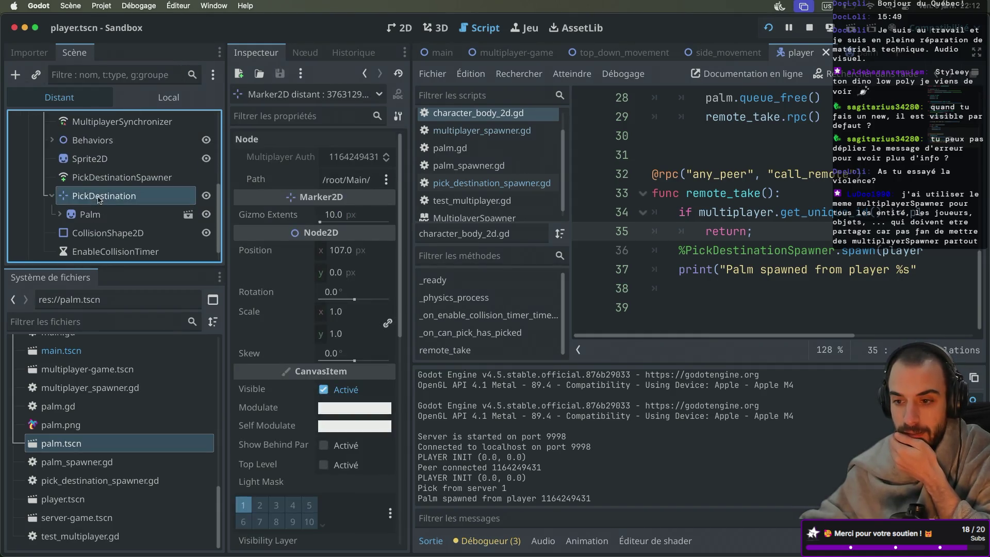
left_click(92, 214)
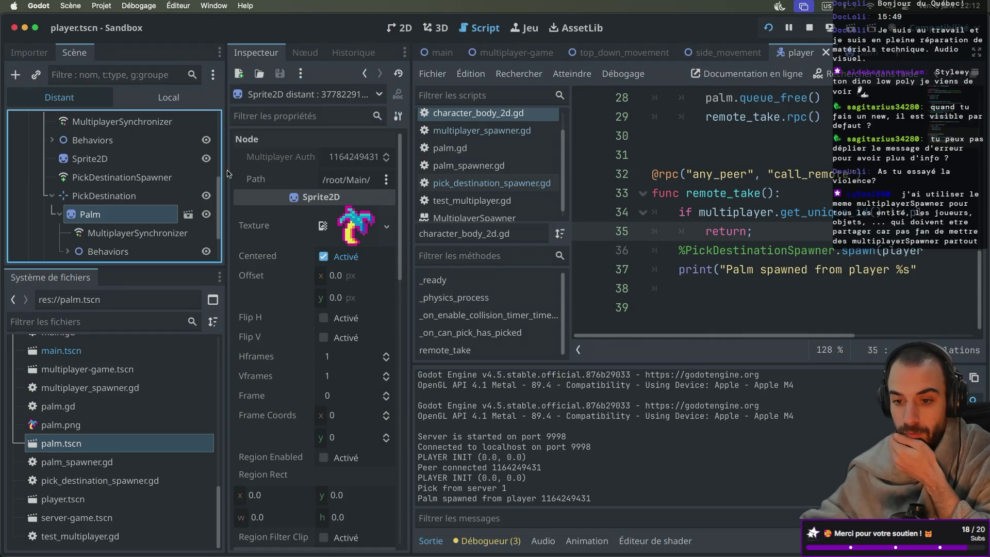
scroll(118, 220, "down", 2)
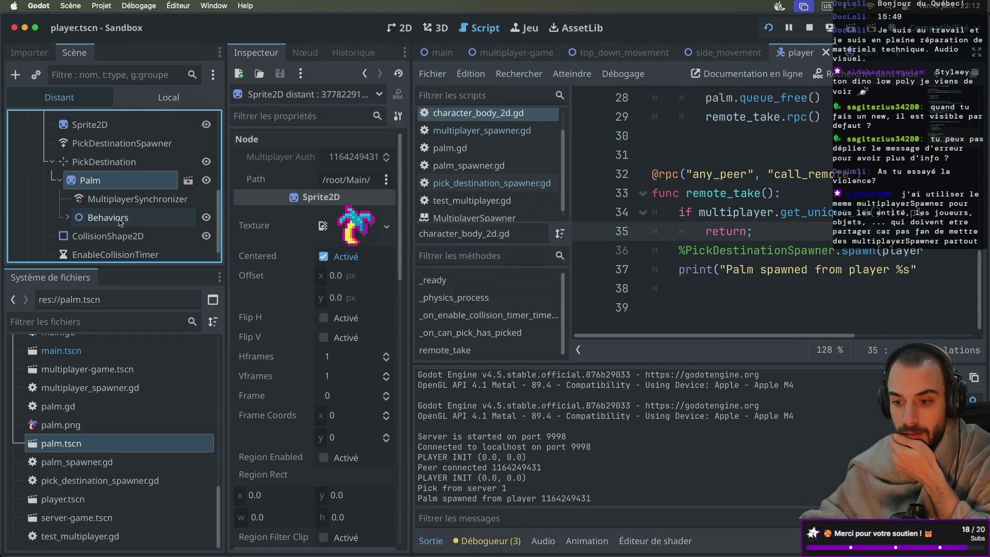
scroll(323, 315, "down", 6)
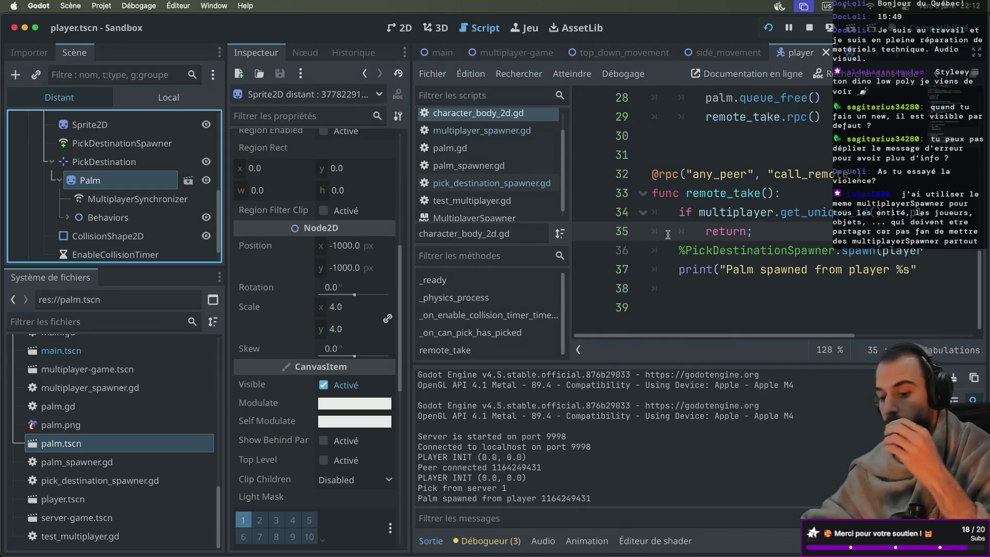
Enter distraction-free mode and put the caret on empty line 30 of the player script.
key("ctrl+super+d")
scroll(459, 198, "up", 3)
scroll(459, 198, "up", 4)
scroll(459, 198, "down", 5)
left_click(346, 186)
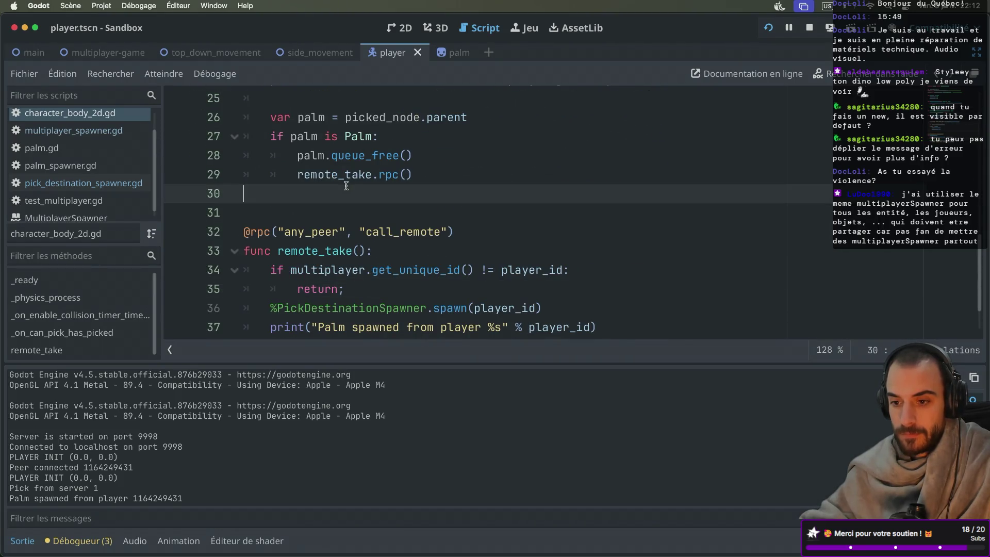
Run the game to test picking, then close the game window.
left_click(381, 175)
scroll(393, 175, "up", 6)
scroll(393, 172, "up", 2)
key("super+b")
mouse_move(427, 173)
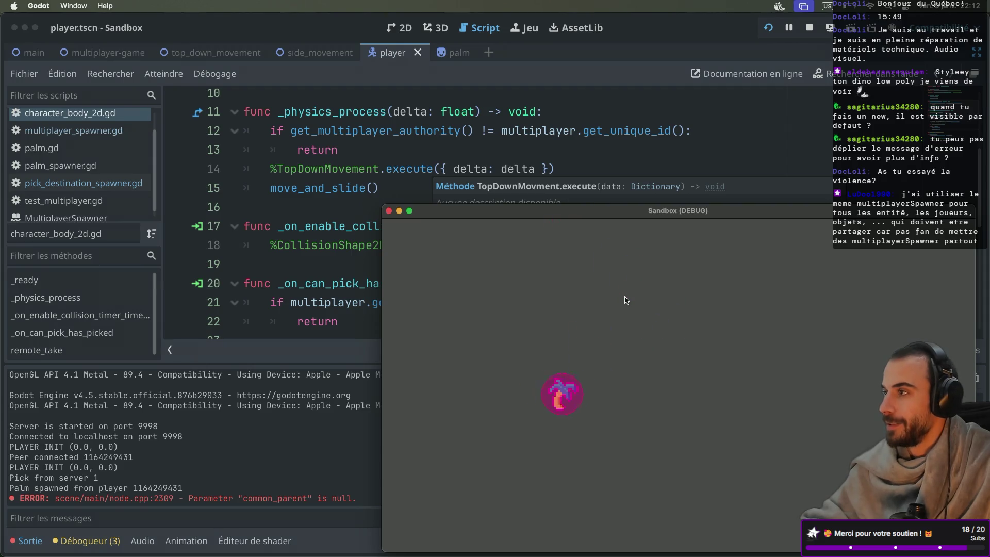
left_click(389, 211)
Delete the else branch on lines 7–9 of palm.gd and relaunch the game.
scroll(300, 194, "up", 5)
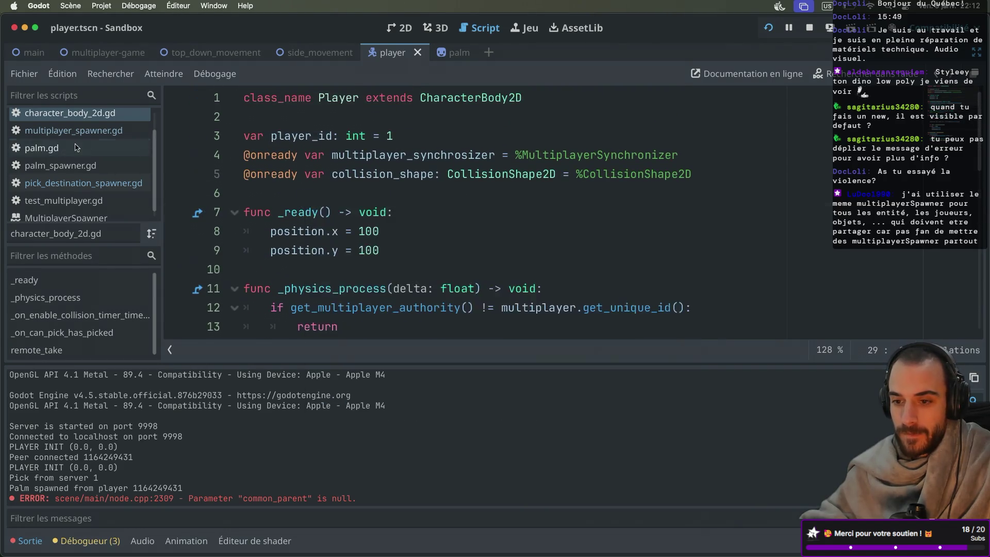
left_click(41, 148)
scroll(349, 237, "down", 1)
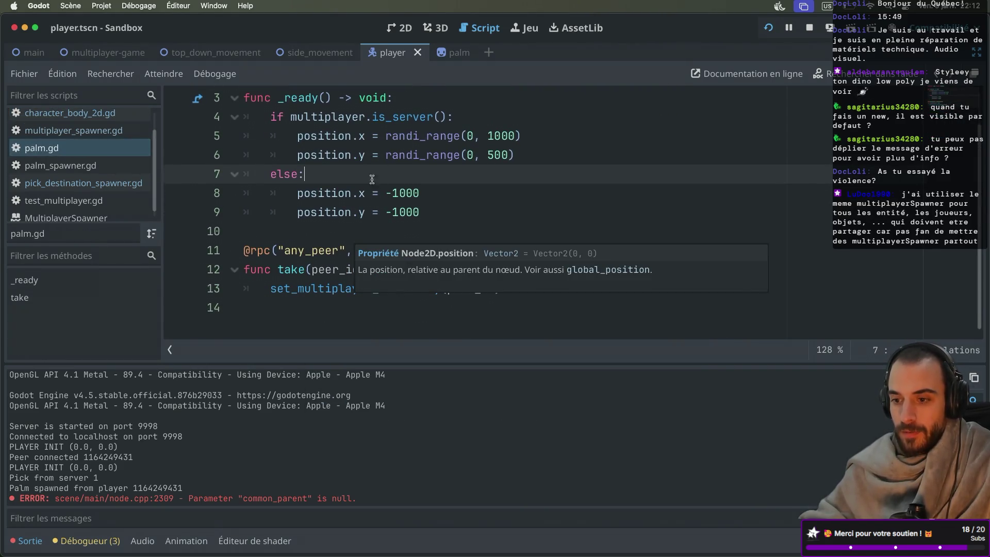
mouse_move(425, 212)
left_mouse_down()
mouse_move(248, 195)
mouse_move(236, 179)
left_mouse_up()
key("BackSpace")
key("BackSpace")
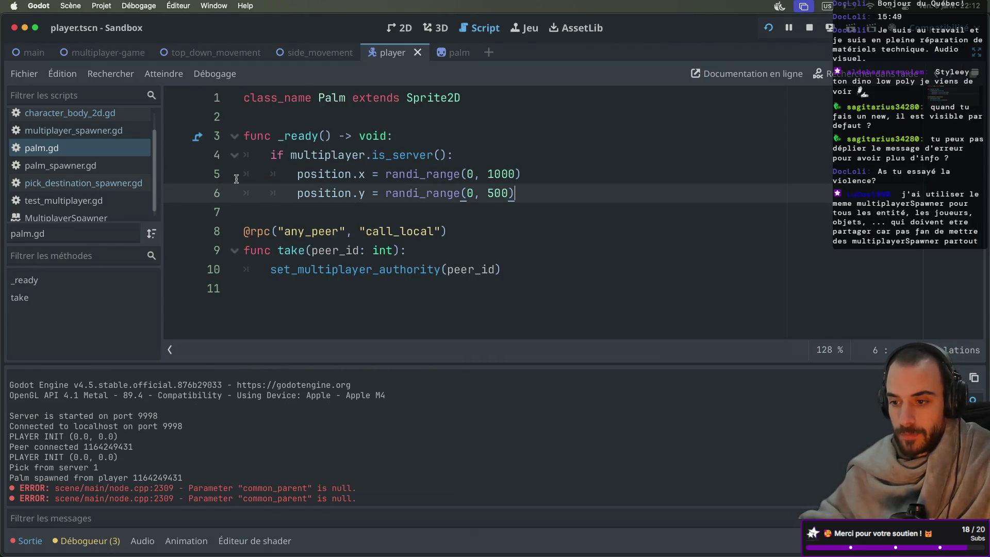
left_click(768, 28)
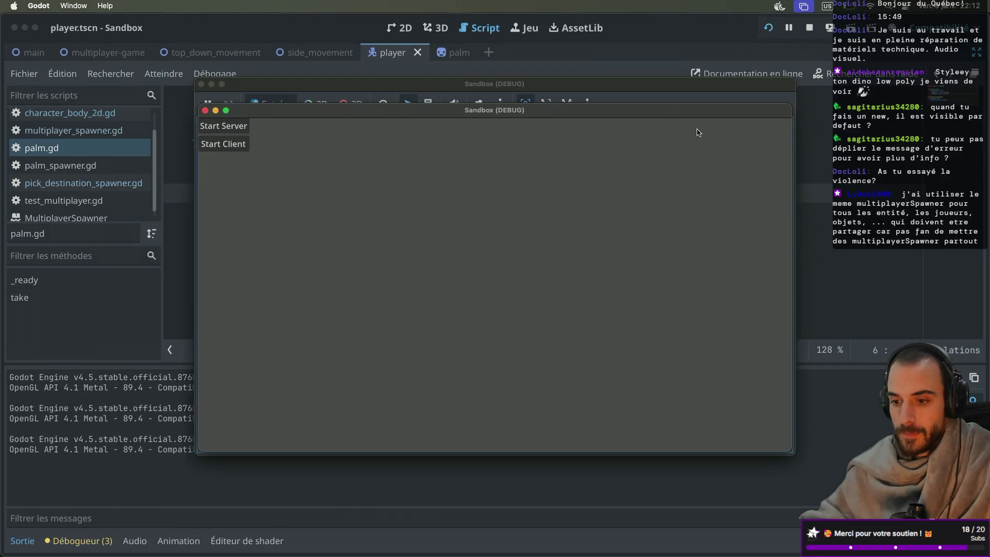
Start the server and connect two client windows.
mouse_move(263, 111)
left_mouse_down()
mouse_move(391, 173)
mouse_move(407, 190)
left_mouse_up()
left_click(239, 128)
left_click(810, 308)
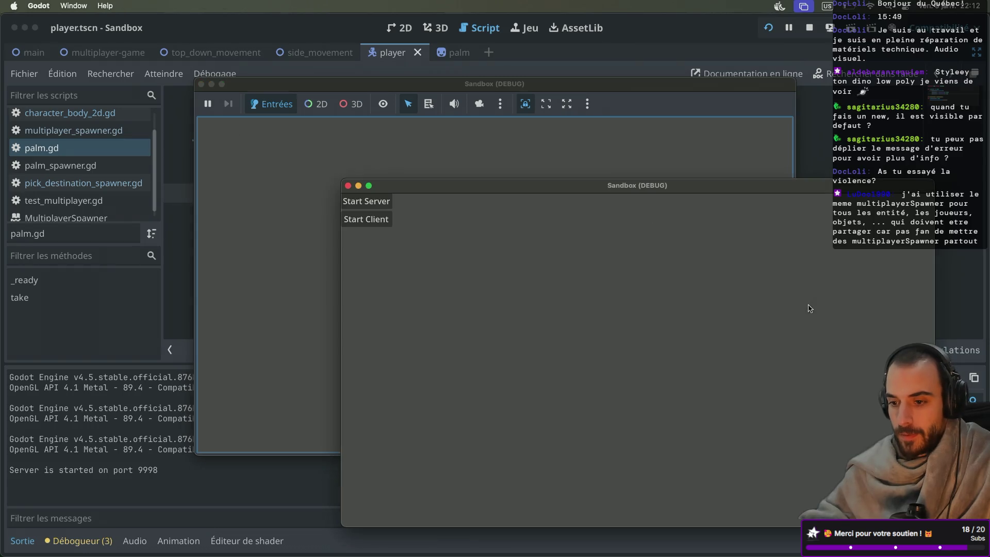
left_click(366, 218)
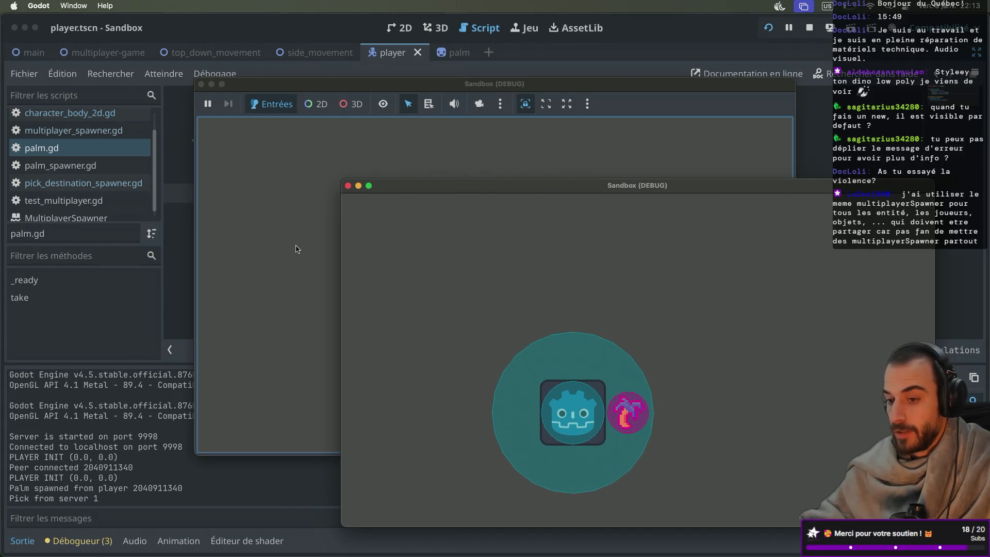
left_click_drag(628, 182, 764, 185)
left_click_drag(610, 90, 752, 50)
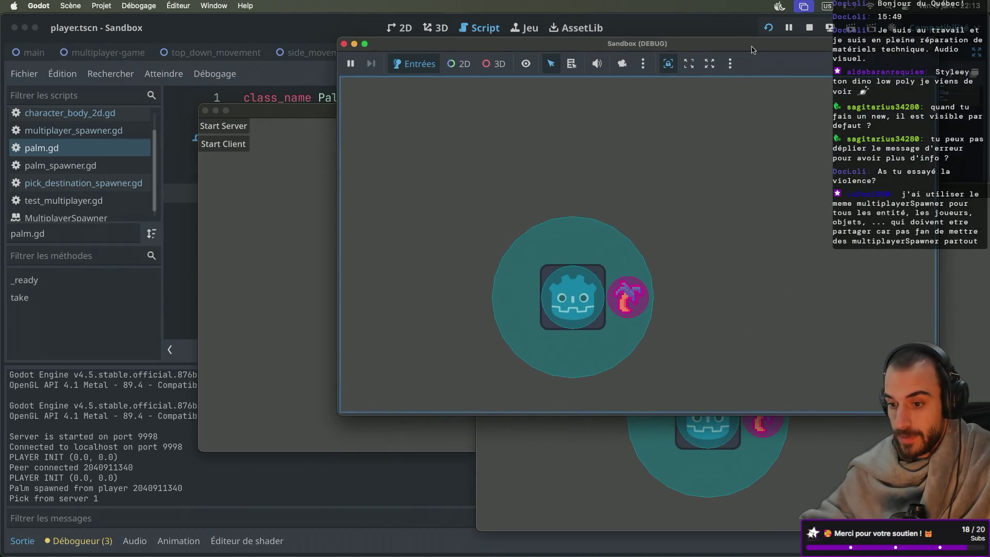
left_click(311, 255)
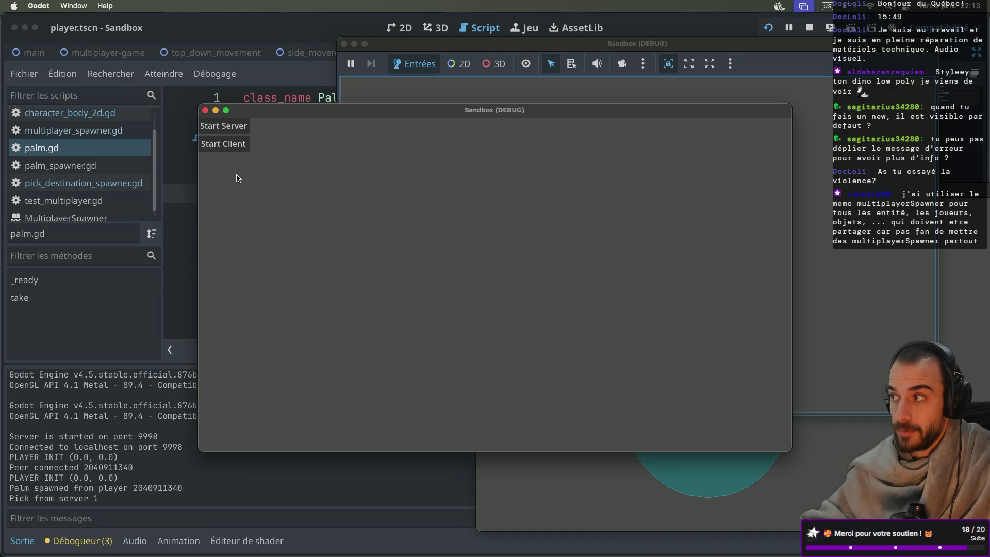
left_click(240, 149)
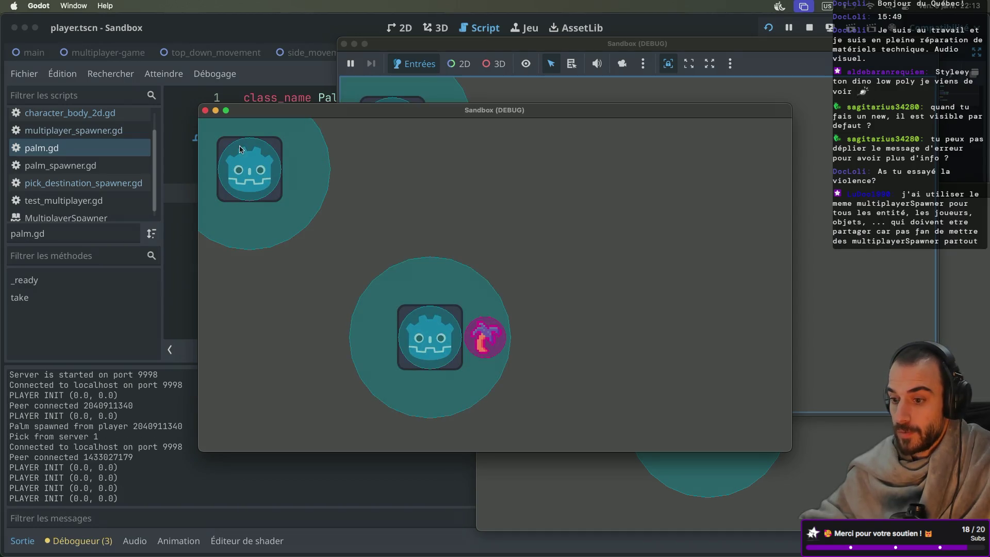
Walk the player around with the arrow keys, then restart the running game.
key("Right")
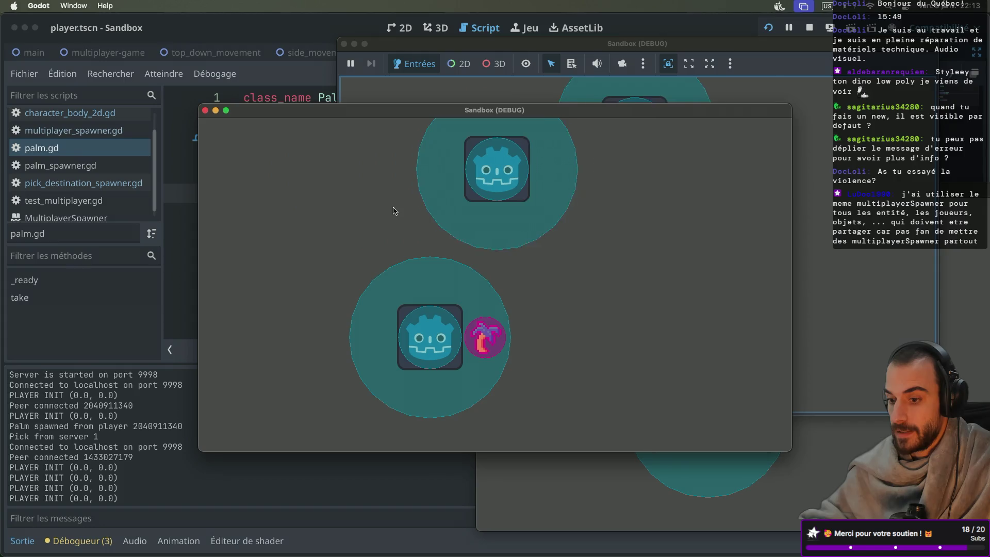
key("Down")
key("Left")
key("Right")
key("Left")
key("Right")
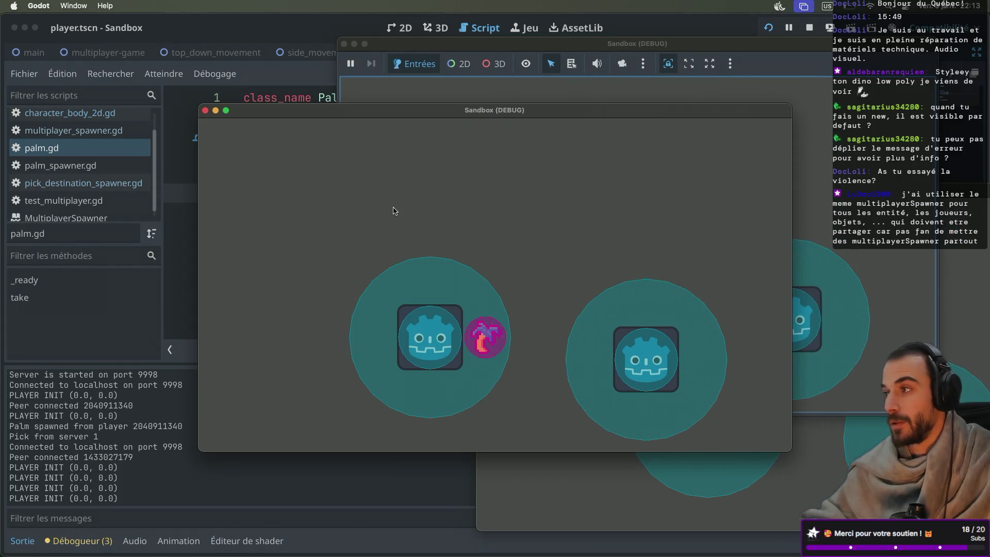
key("Left")
key("Up")
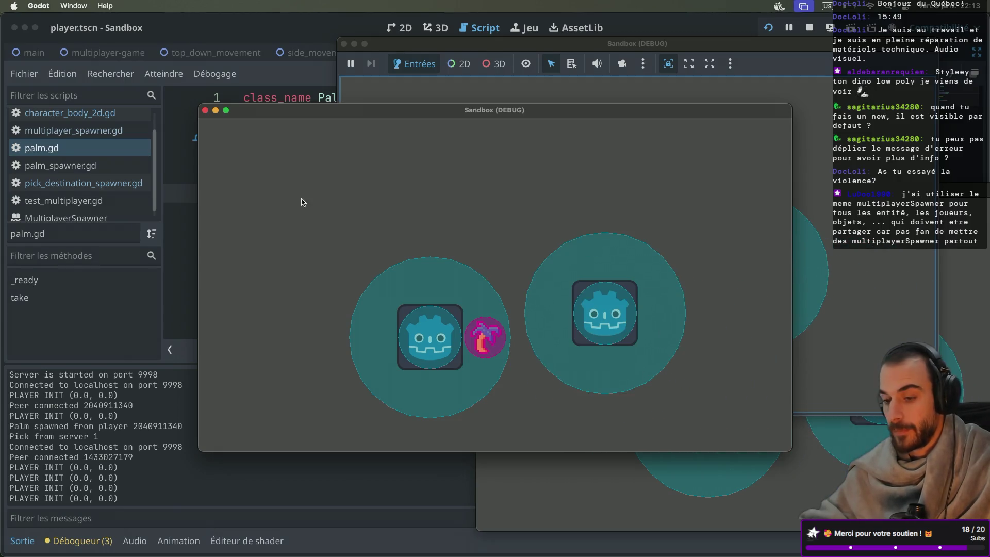
left_click(775, 28)
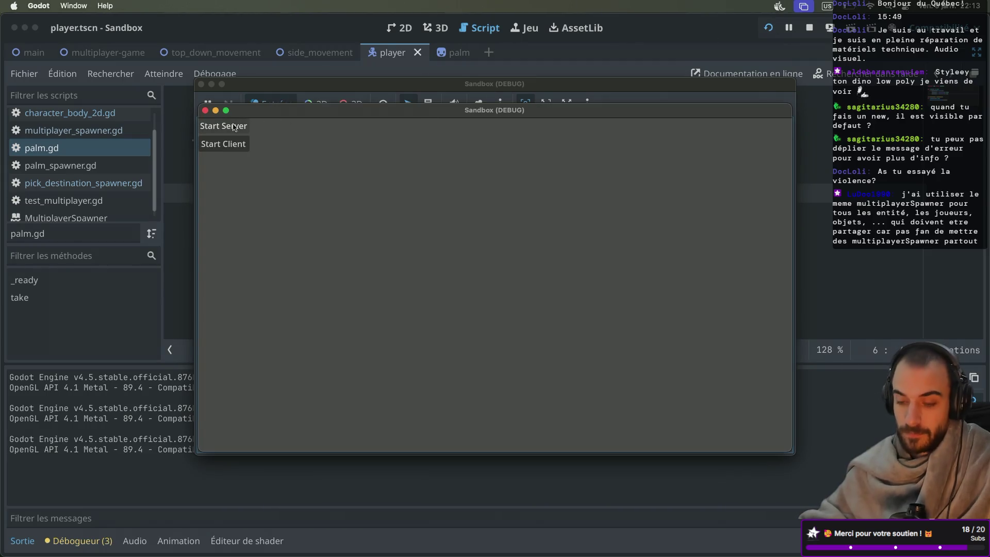
Start the server, connect two clients, and move both players down-right.
left_click(234, 126)
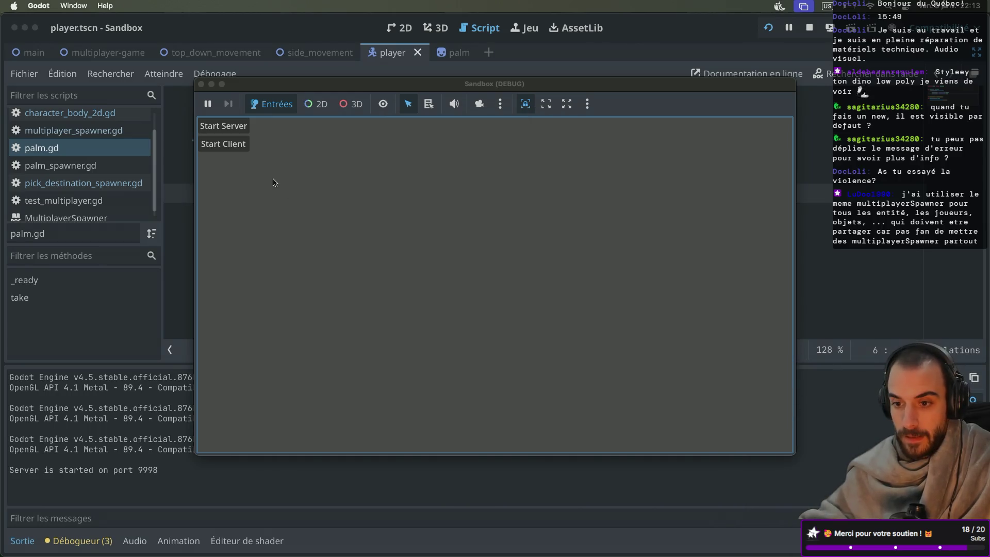
left_click(236, 148)
mouse_move(321, 79)
left_mouse_down()
mouse_move(551, 75)
mouse_move(540, 76)
left_mouse_up()
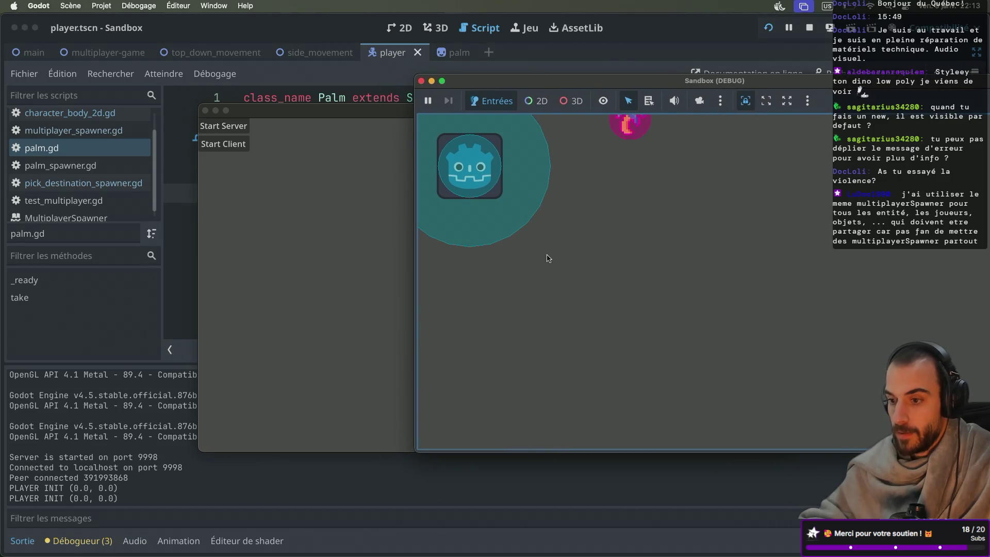
key("Down")
key("Right")
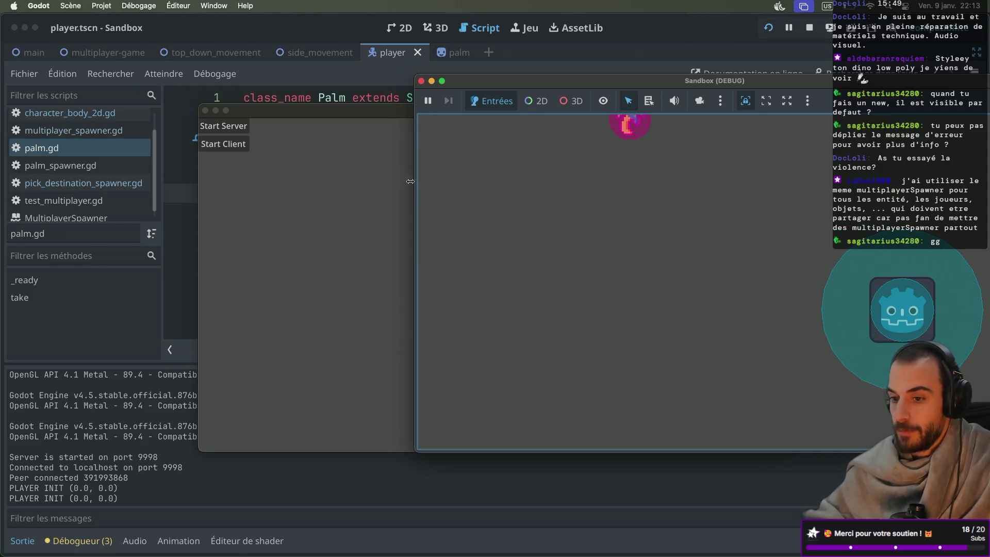
mouse_move(356, 112)
left_mouse_down()
mouse_move(343, 113)
mouse_move(275, 204)
mouse_move(215, 204)
left_mouse_up()
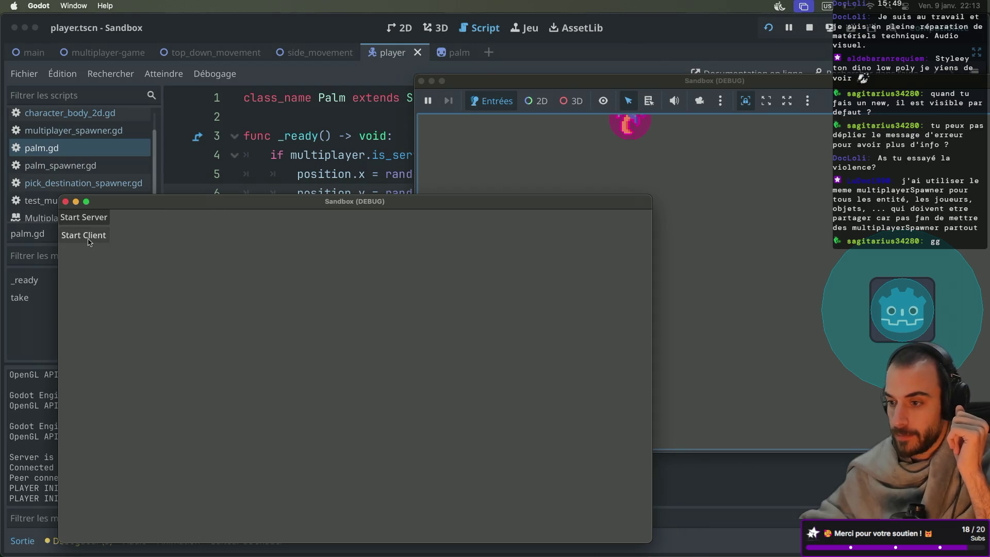
left_click(83, 236)
key("Down")
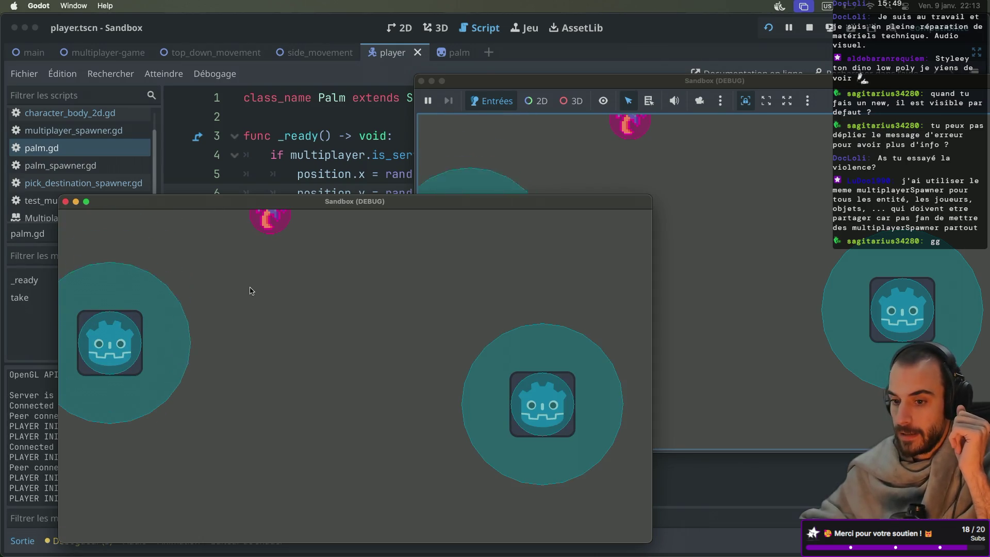
key("Right")
In the top-right window, walk up-left to pick the palm and carry it down-right.
left_click(692, 227)
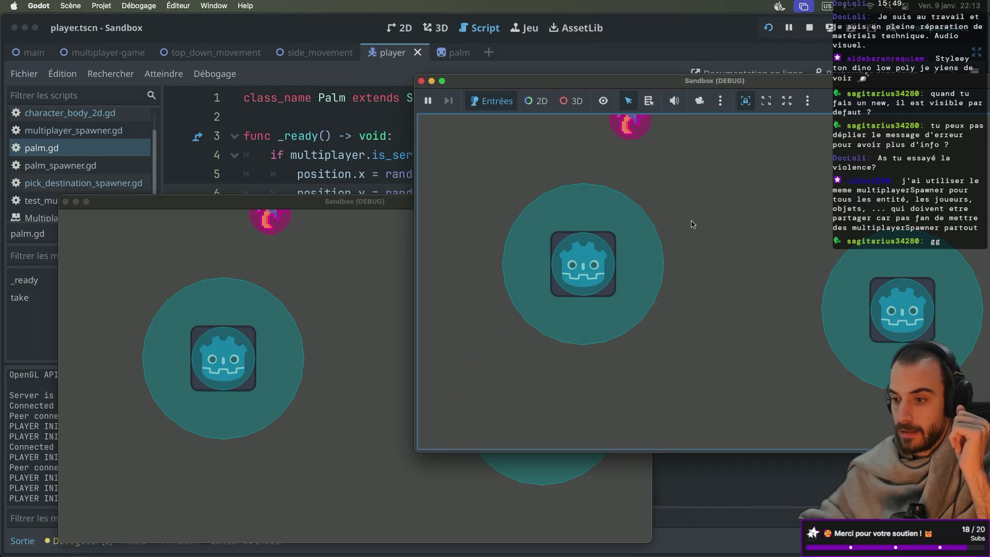
key("Left")
key("Up")
key("Right")
key("Down")
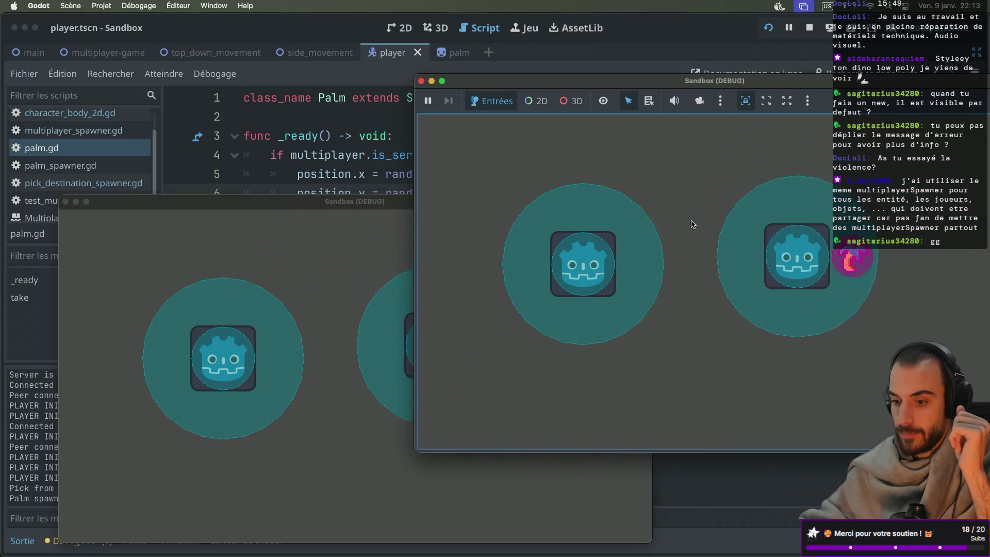
Steer the back window's palm-less player around the other player, then stop the run.
left_click(394, 292)
key("Right")
key("Right")
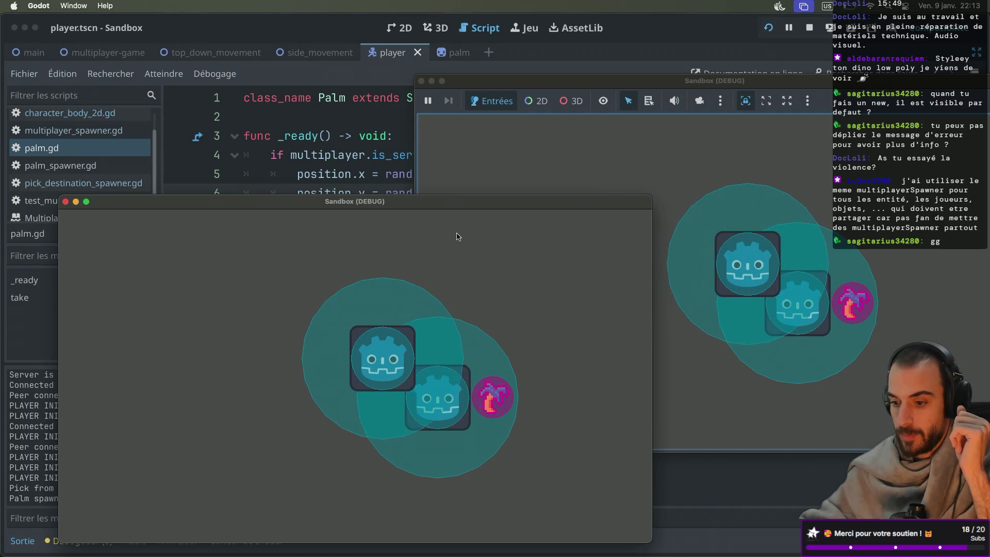
key("Up")
key("Right")
key("Up")
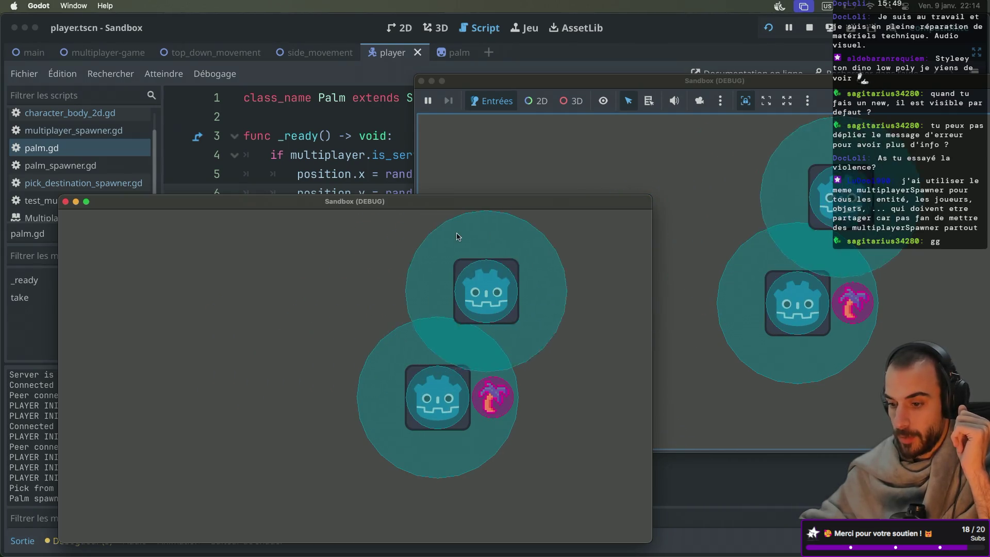
key("Down")
key("Right")
key("Up")
key("Left")
key("Up")
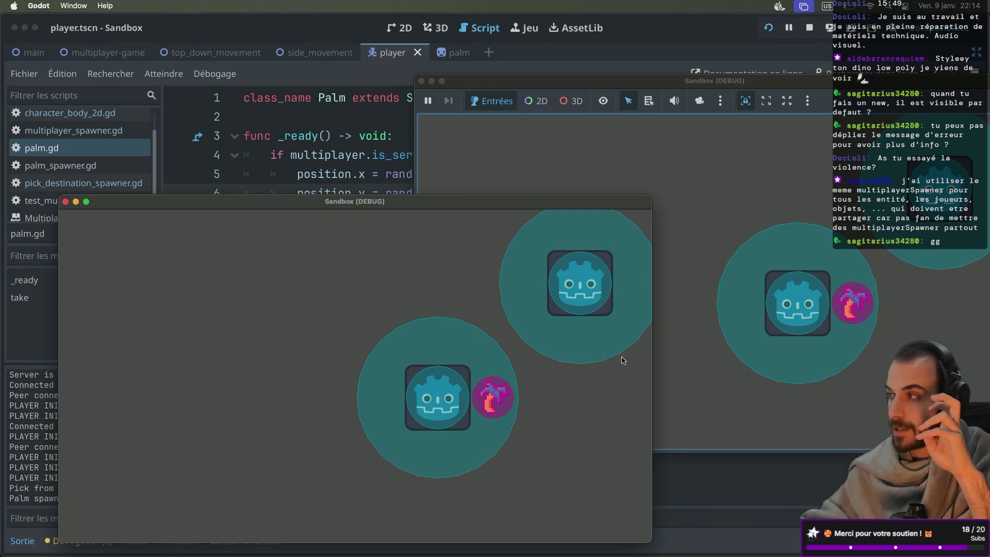
key("Left")
key("Down")
key("Up")
key("Down")
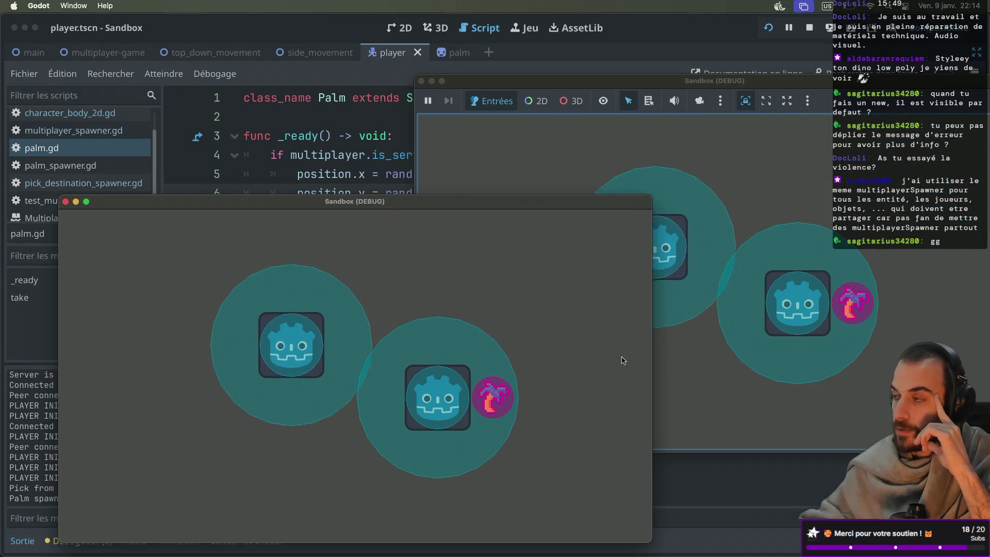
key("Left")
key("Up")
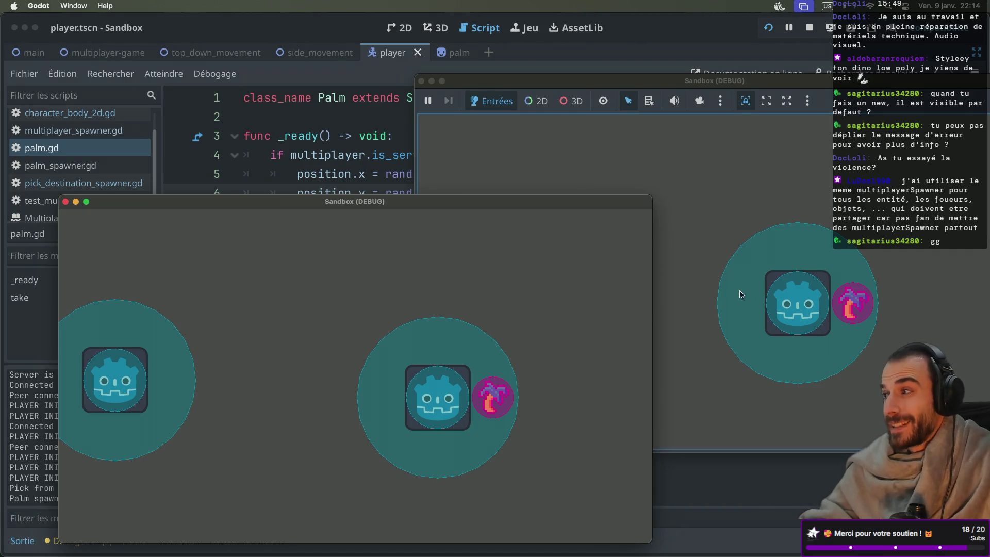
left_click(811, 25)
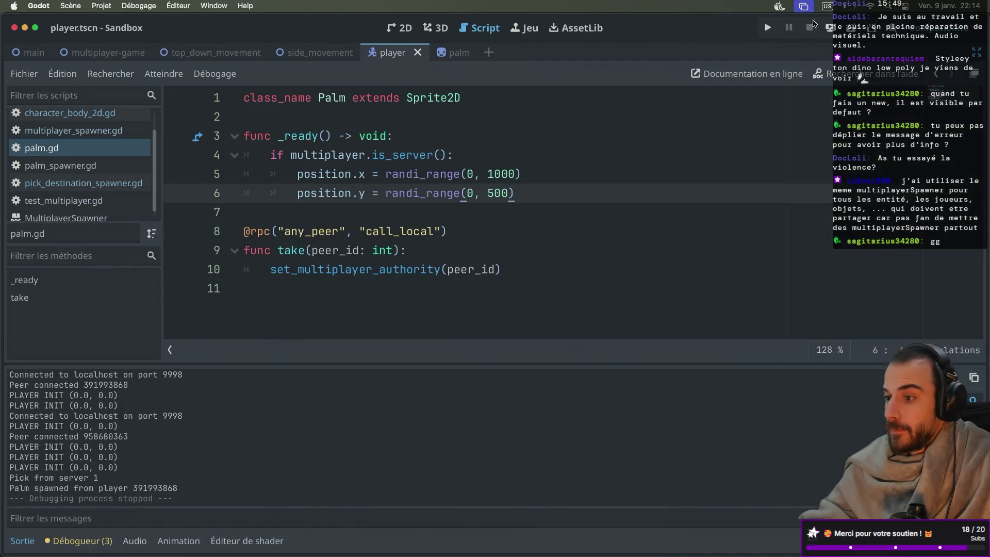
Restore the side docks and select CanPick under the player's Behaviors.
key("ctrl+super+d")
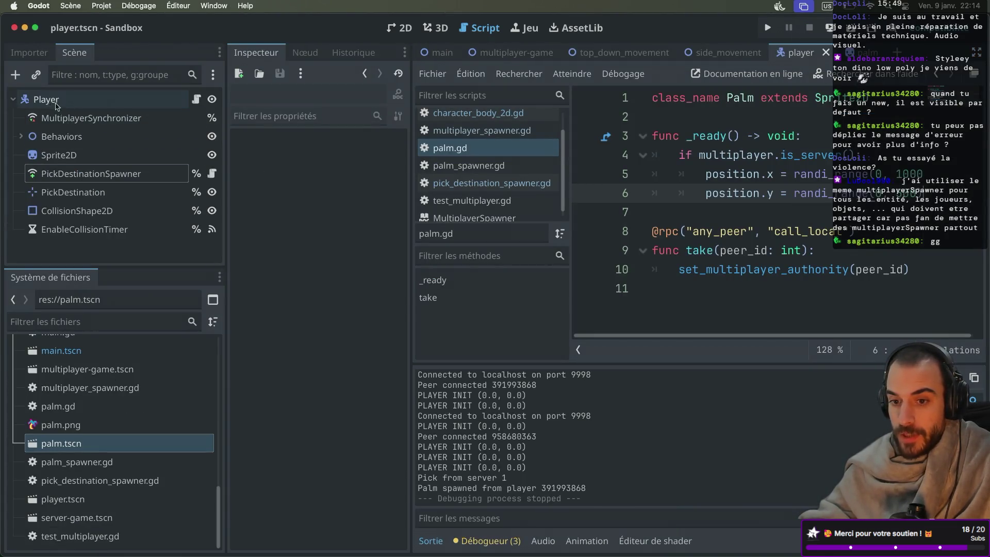
left_click(21, 136)
left_click(64, 165)
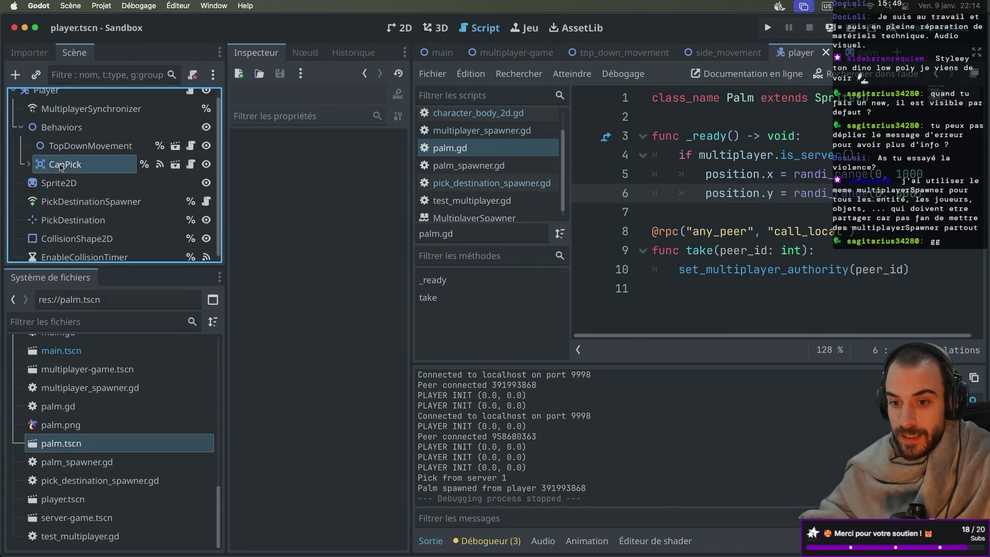
scroll(123, 163, "up", 1)
left_click_drag(225, 135, 257, 136)
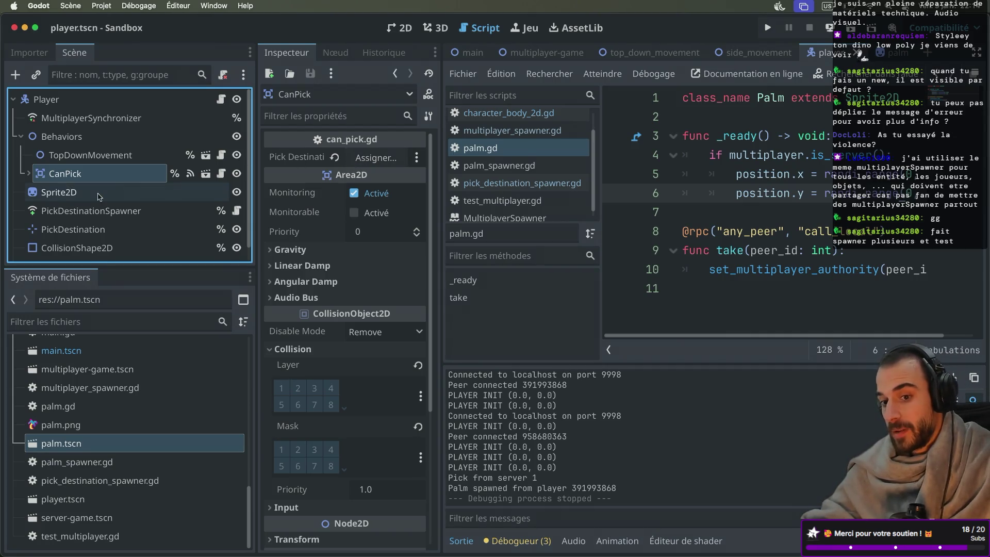
Scroll the FileSystem dock to the pick folder and open the CanPick script.
scroll(157, 185, "down", 1)
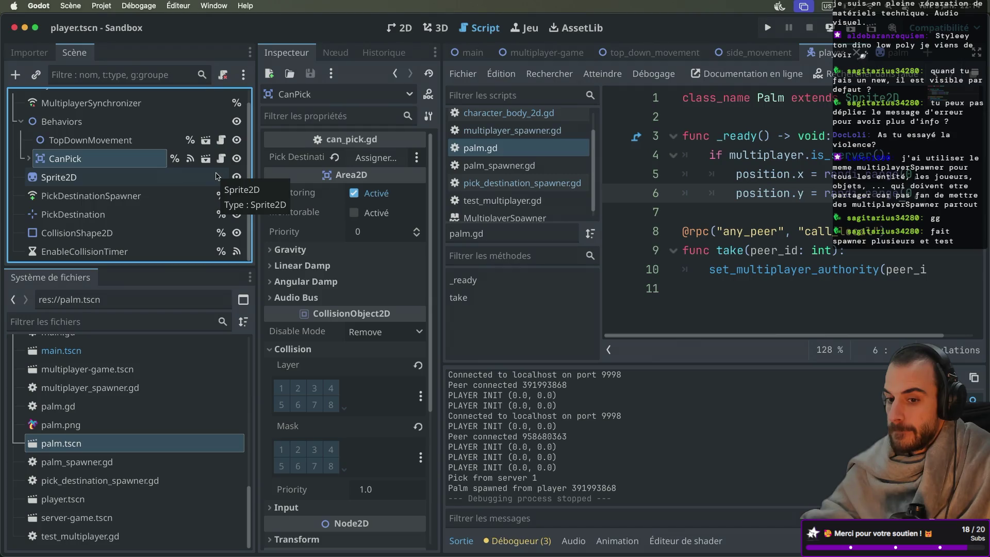
scroll(76, 390, "up", 3)
scroll(76, 390, "up", 10)
scroll(80, 460, "down", 5)
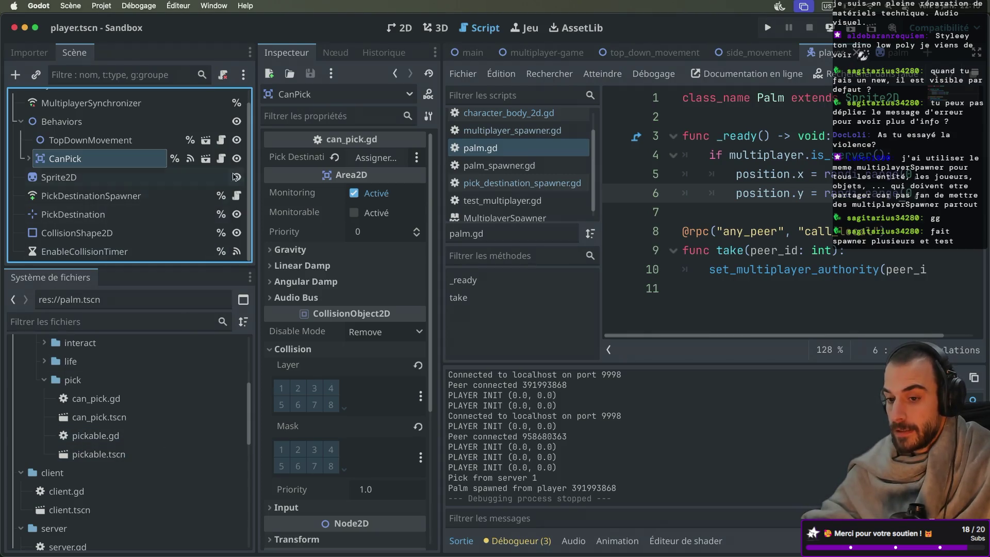
left_click(221, 158)
In distraction-free mode, review the authority check on lines 7–8 of can_pick.gd.
key("ctrl+super+d")
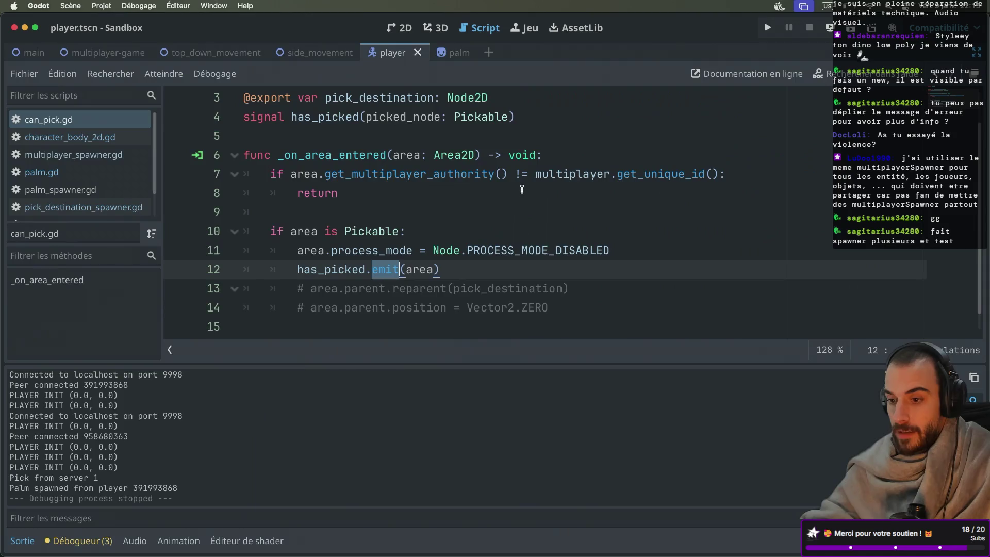
left_click_drag(291, 174, 505, 178)
left_click(485, 191)
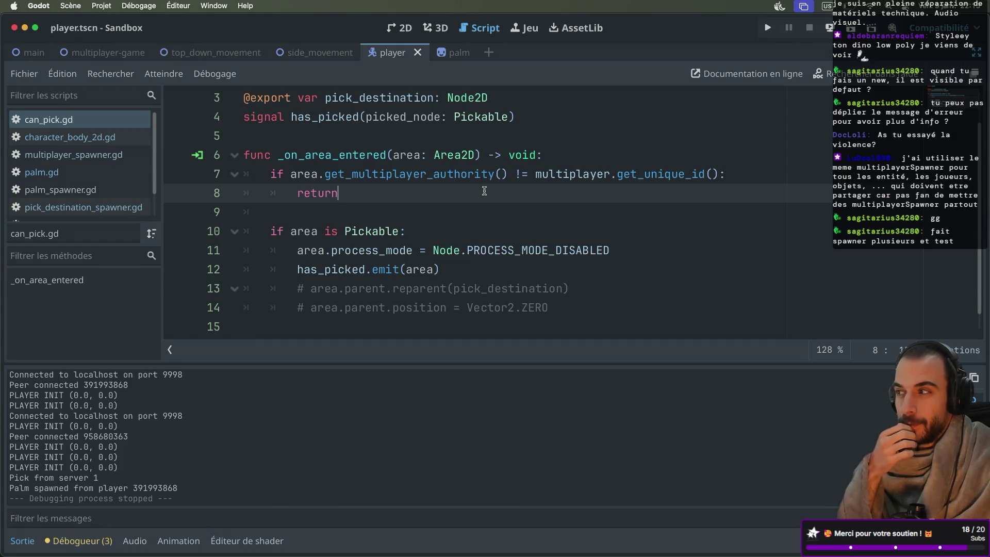
left_click_drag(349, 191, 253, 179)
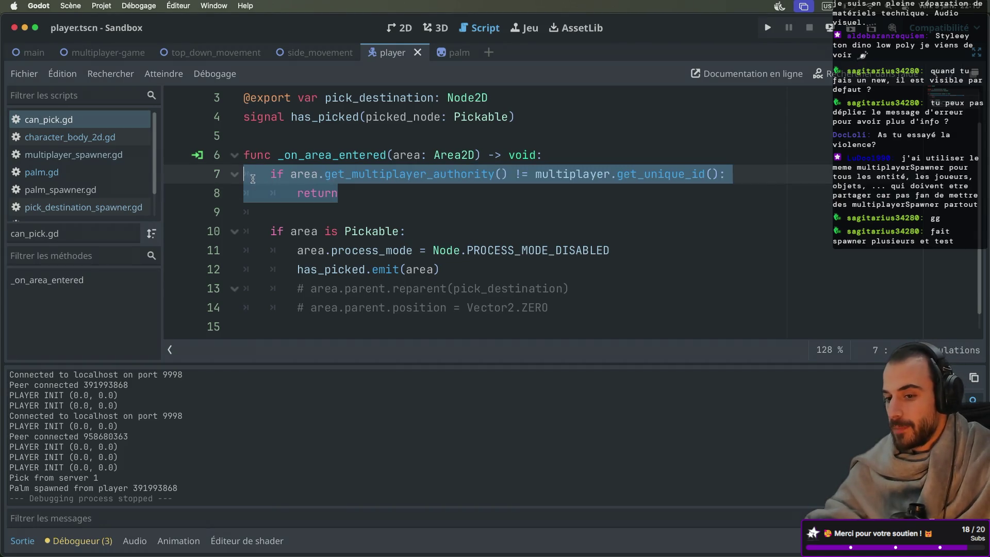
left_click(404, 212)
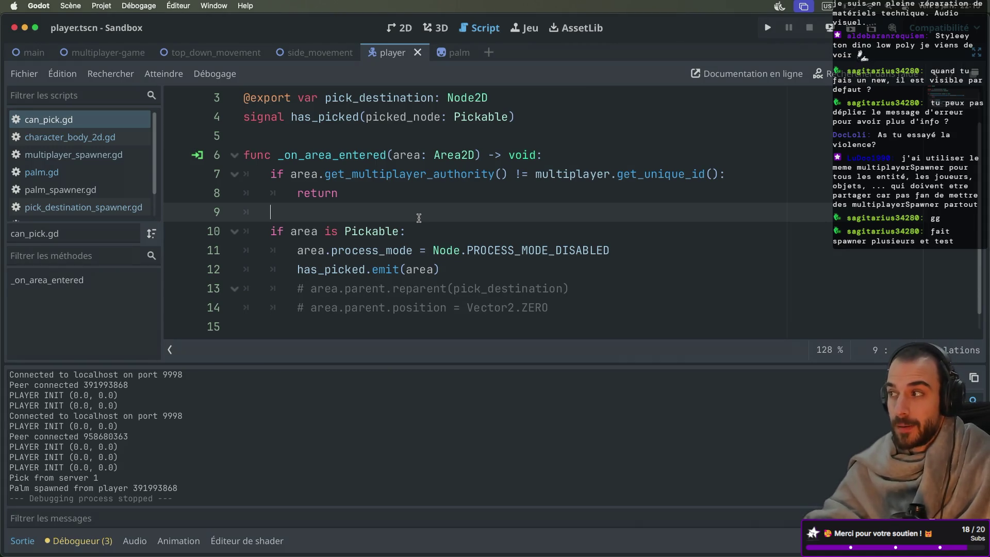
left_click_drag(384, 201, 265, 176)
left_click(483, 214)
In multiplayer-game, turn off One Shot on the Timer node.
key("ctrl+super+d")
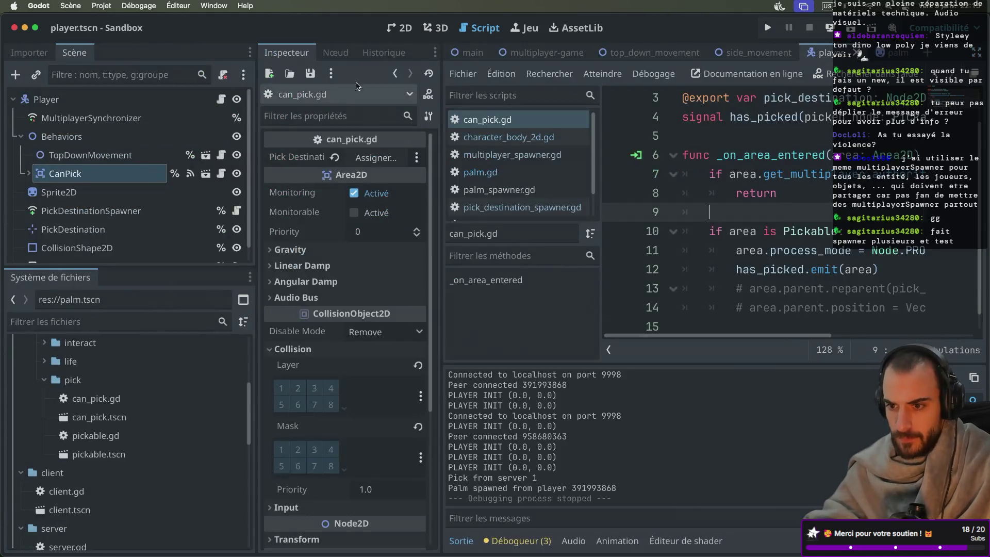
left_click(544, 51)
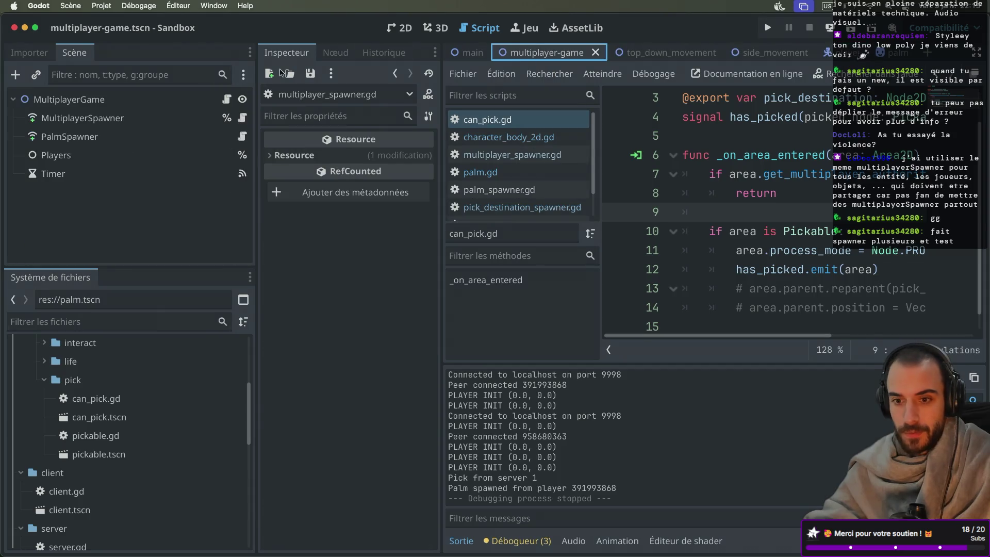
left_click(134, 173)
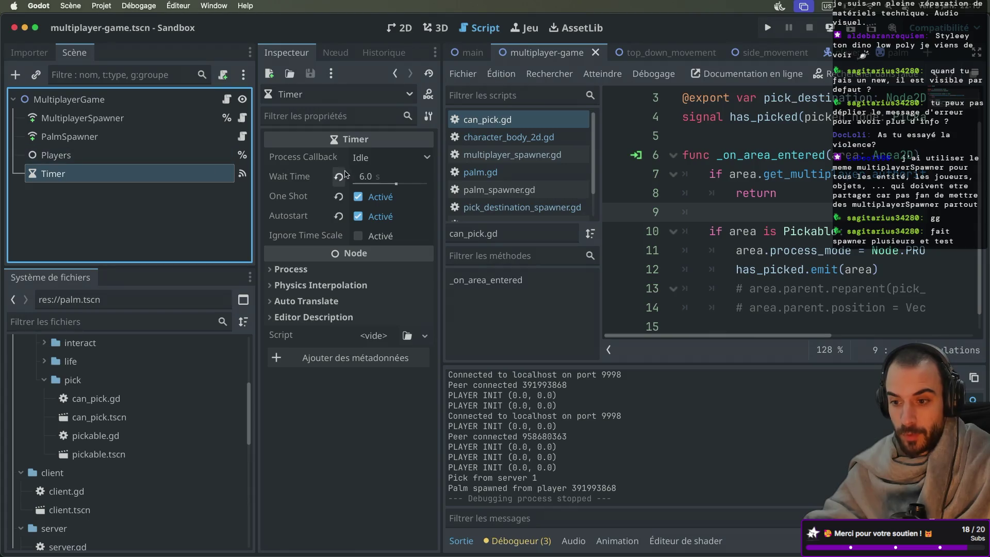
left_click(339, 198)
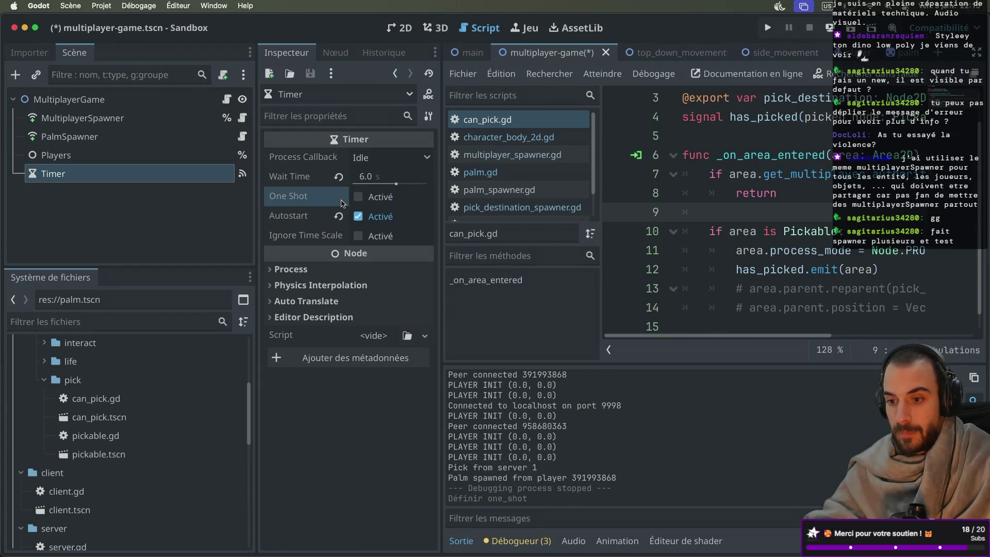
Launch the game, start the server in one window, and join as client in the other.
left_click(767, 30)
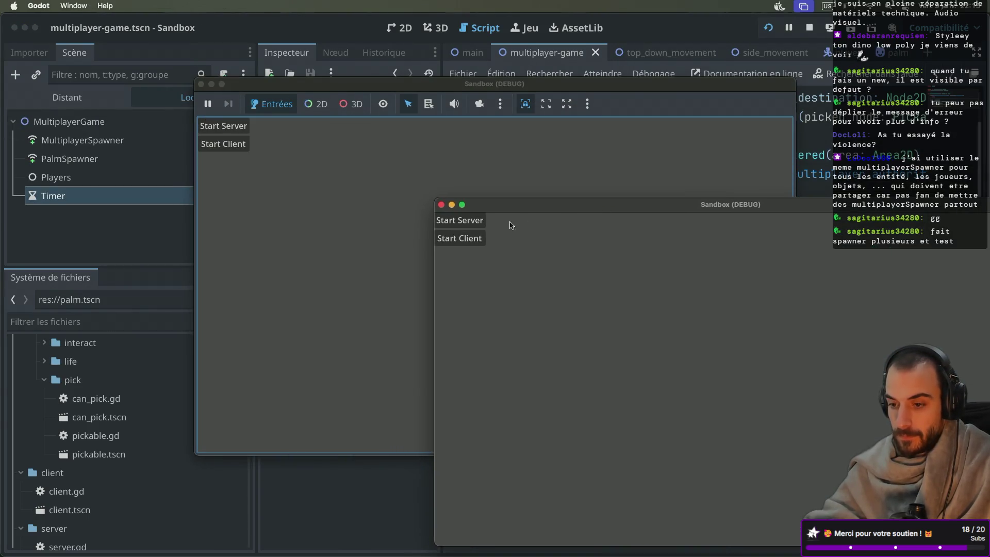
left_click_drag(505, 204, 453, 205)
left_click(446, 155)
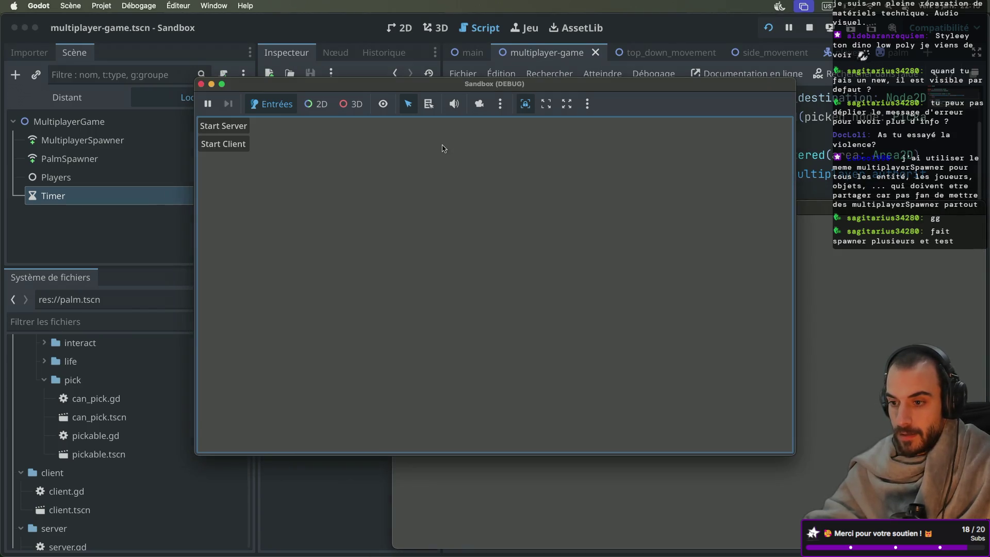
left_click_drag(431, 85, 421, 35)
left_click(237, 98)
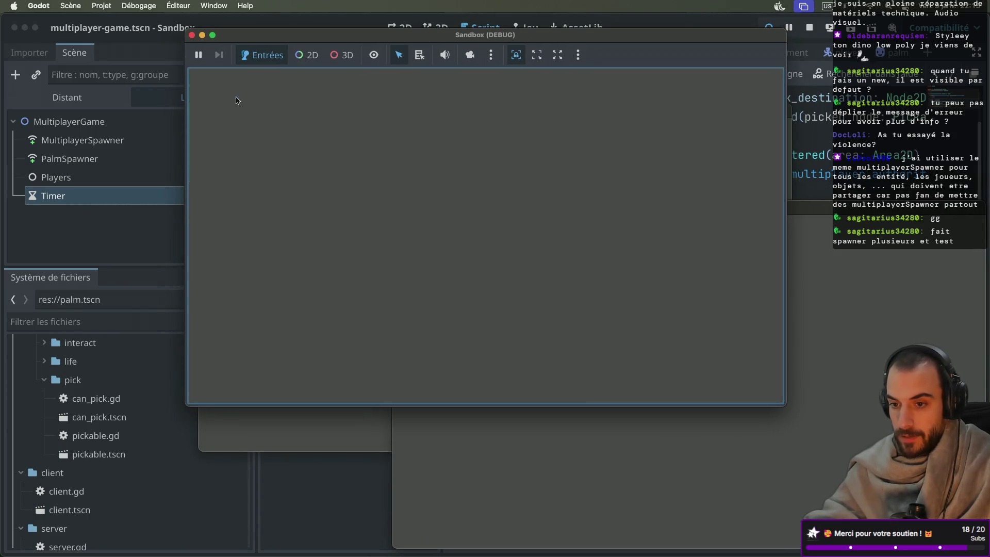
left_click(286, 431)
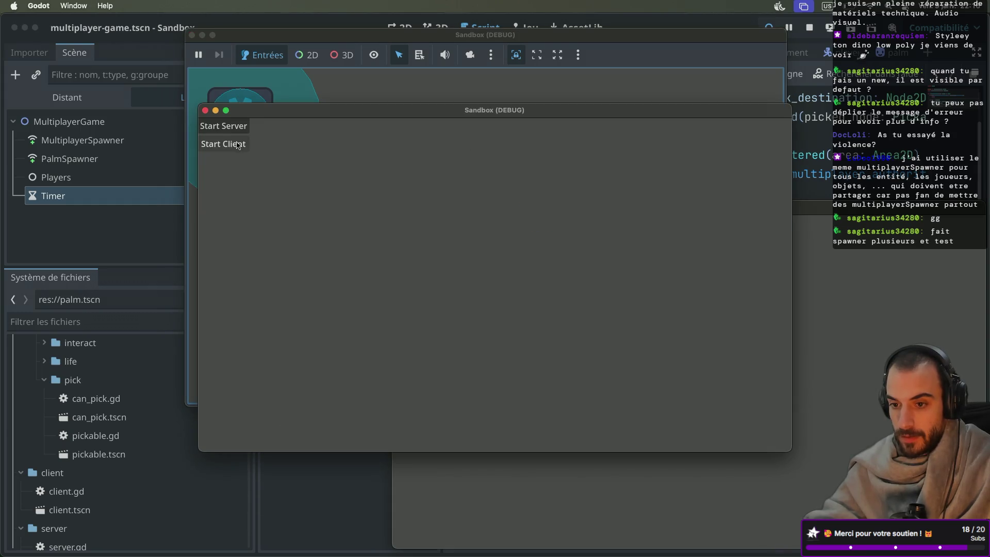
left_click_drag(365, 111, 179, 249)
left_click(415, 127)
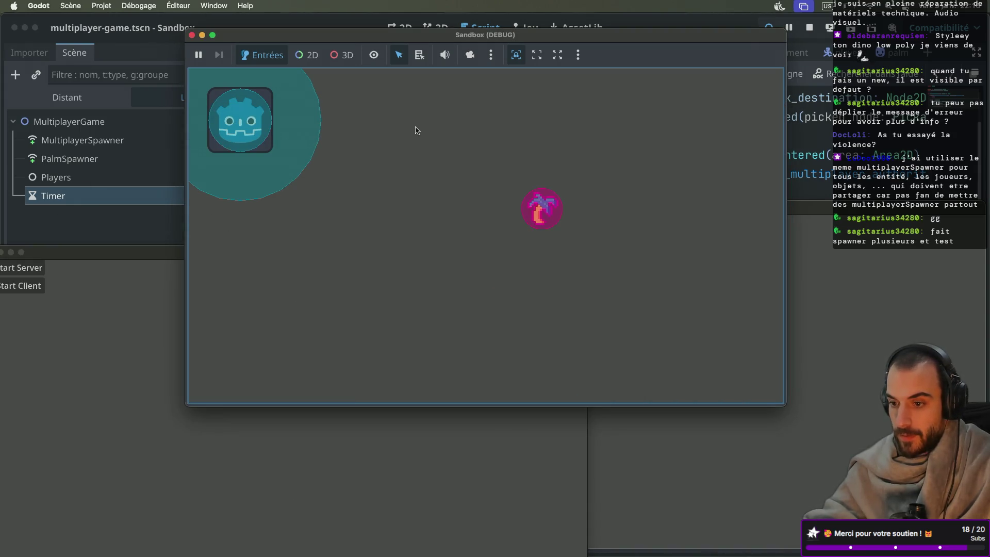
left_click(446, 120)
left_click(201, 453)
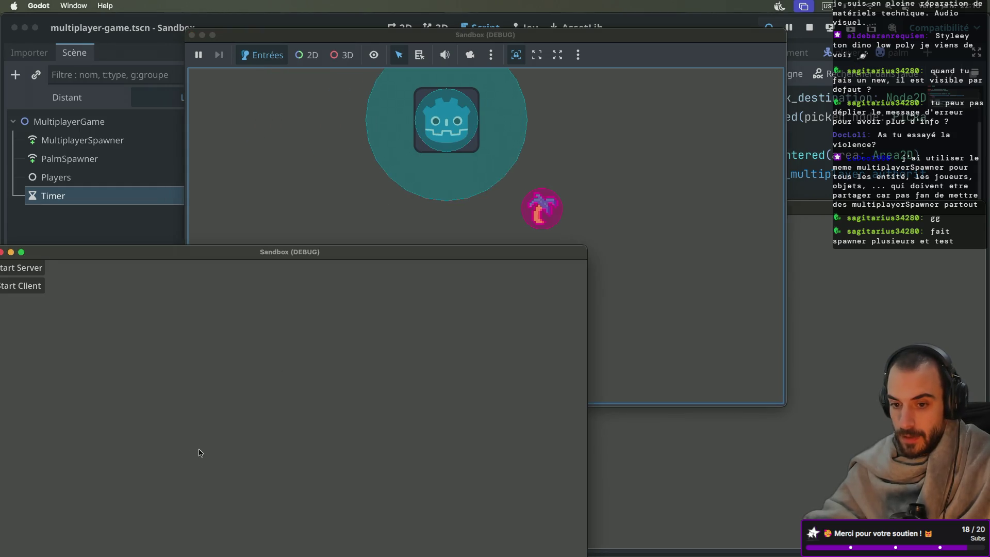
left_click(43, 288)
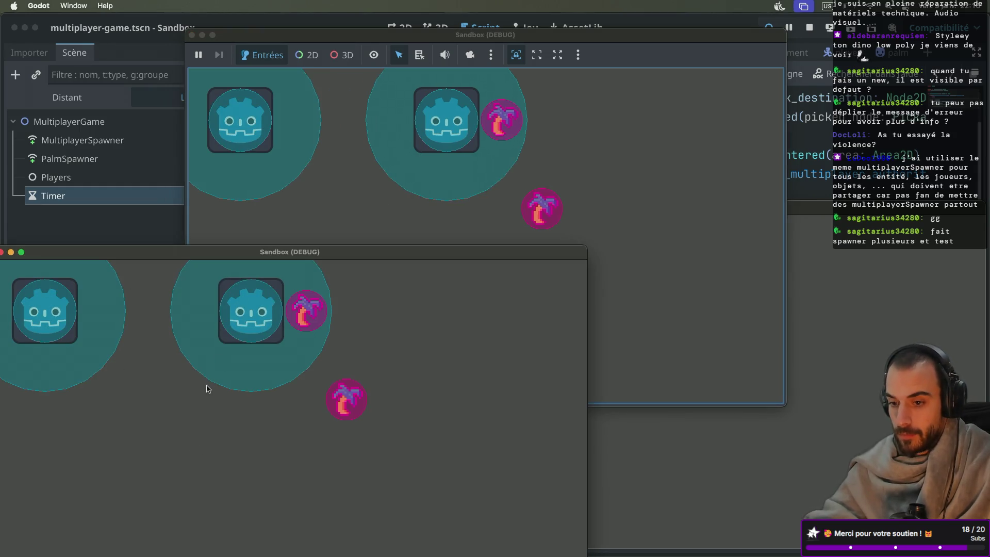
Move the upper window's player down-left and back.
left_click(371, 181)
key("Left")
key("Down")
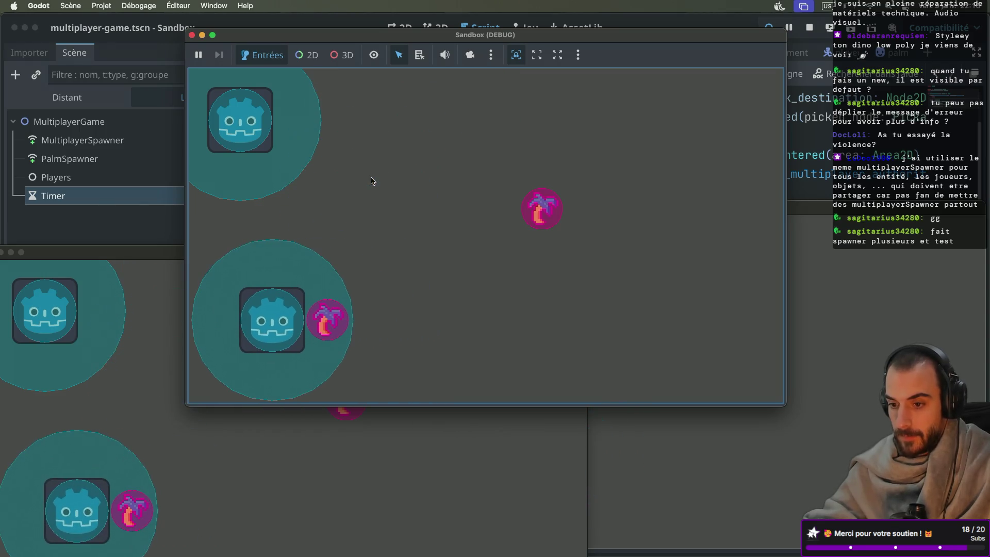
key("Right")
key("Left")
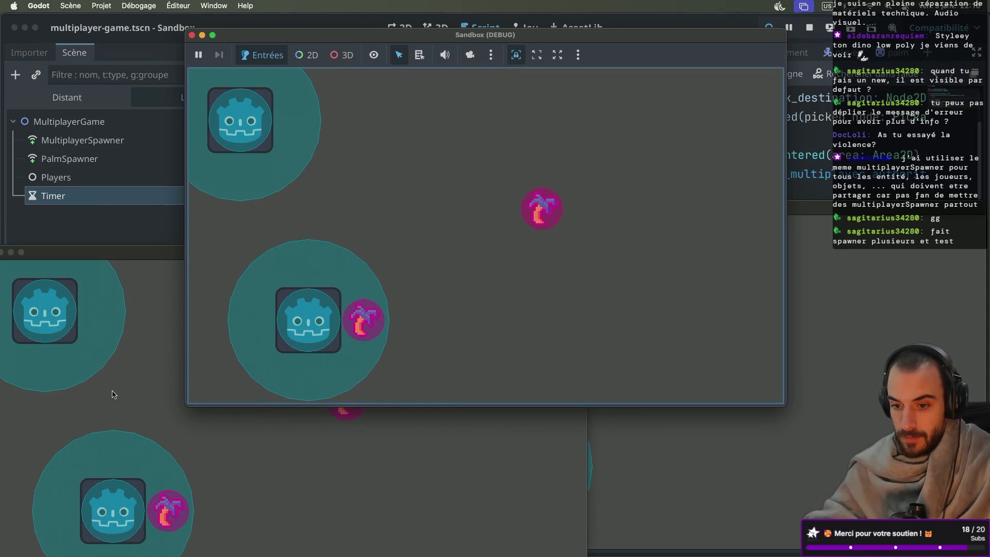
Move the client player right, down and up to grab the top palm.
left_click(113, 394)
key("Right")
key("Down")
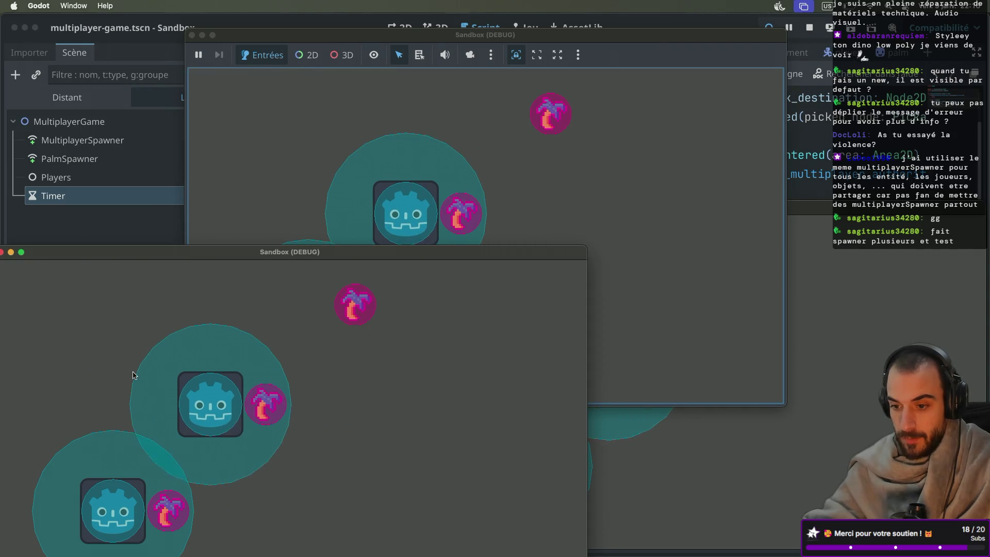
key("Up")
key("Right")
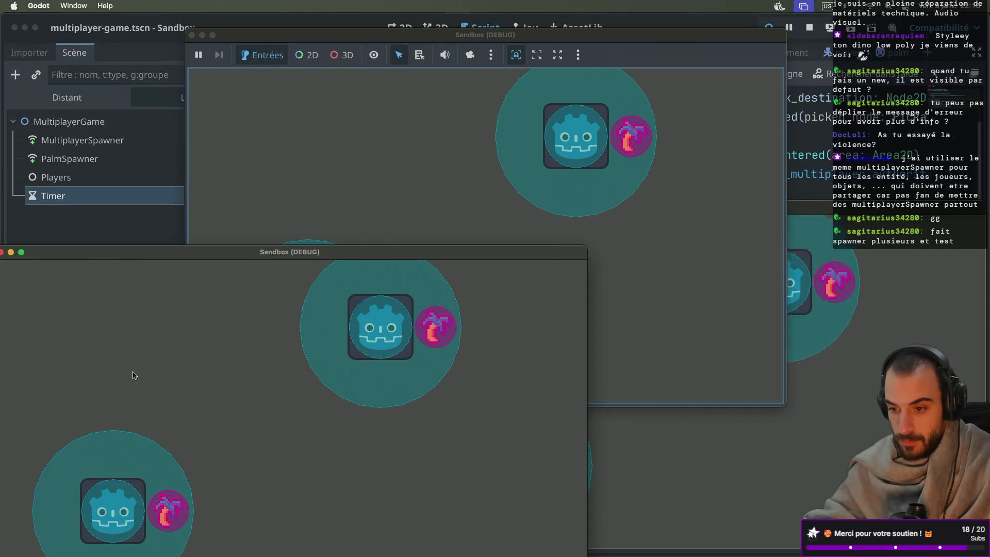
key("Right")
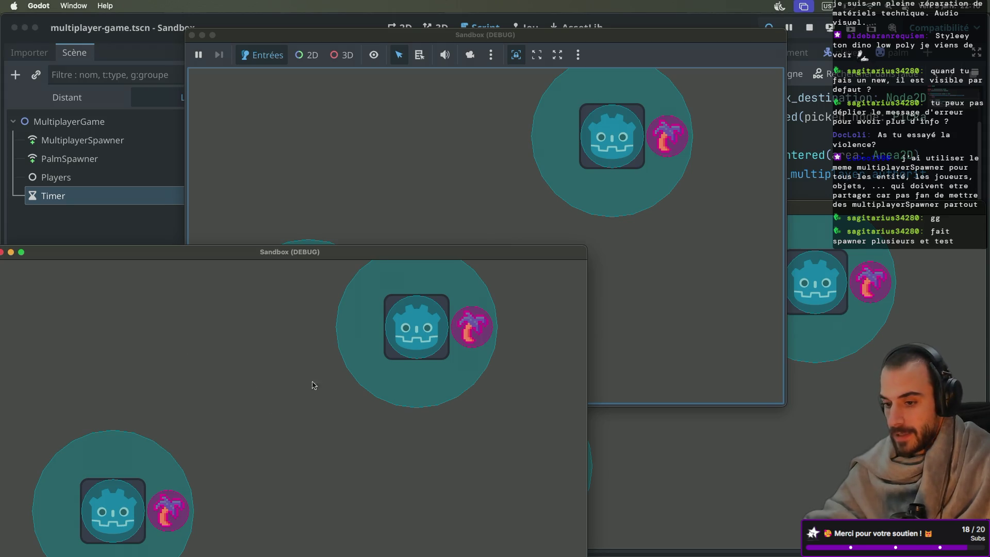
Steer the upper window's player around the play area, then return to the editor.
left_click(459, 202)
key("Up")
key("Right")
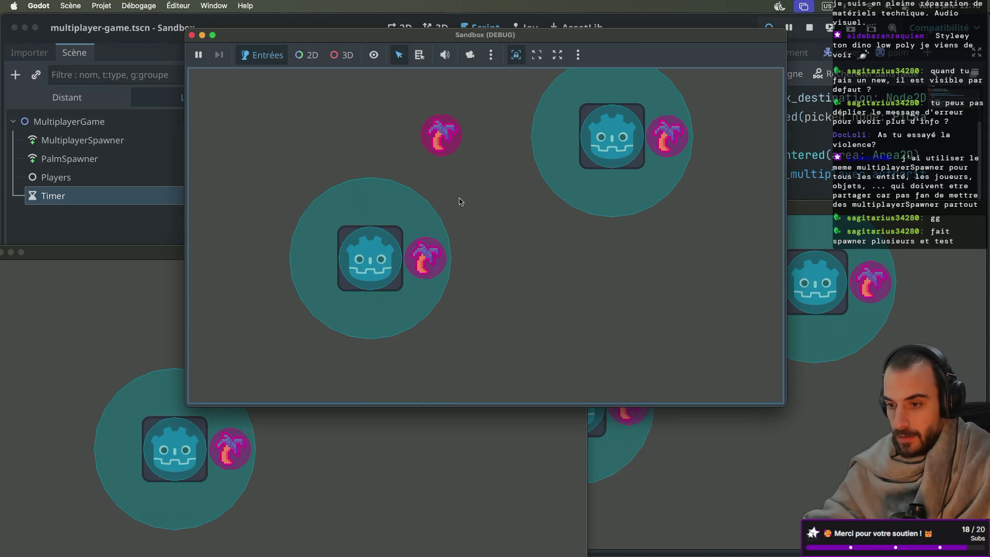
key("Left")
key("Down")
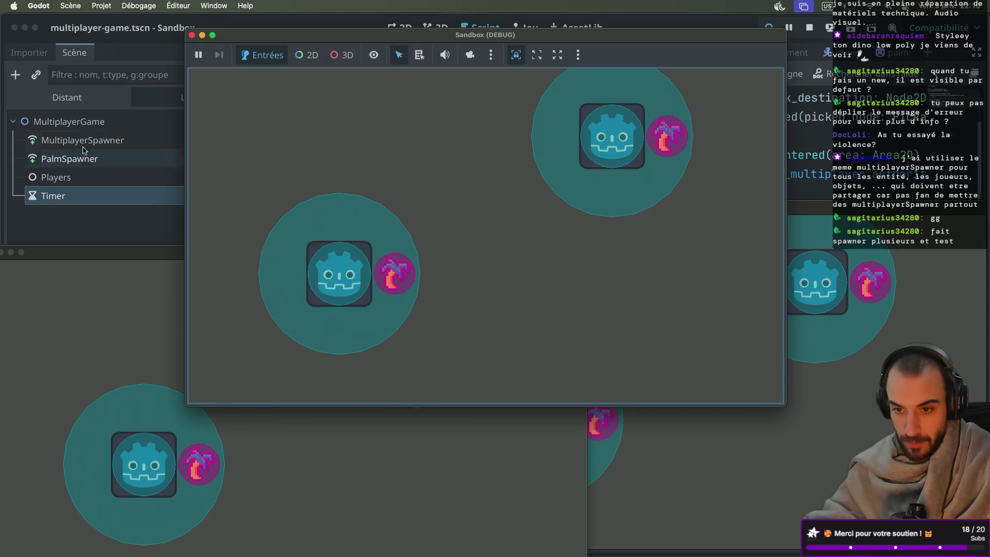
left_click(84, 150)
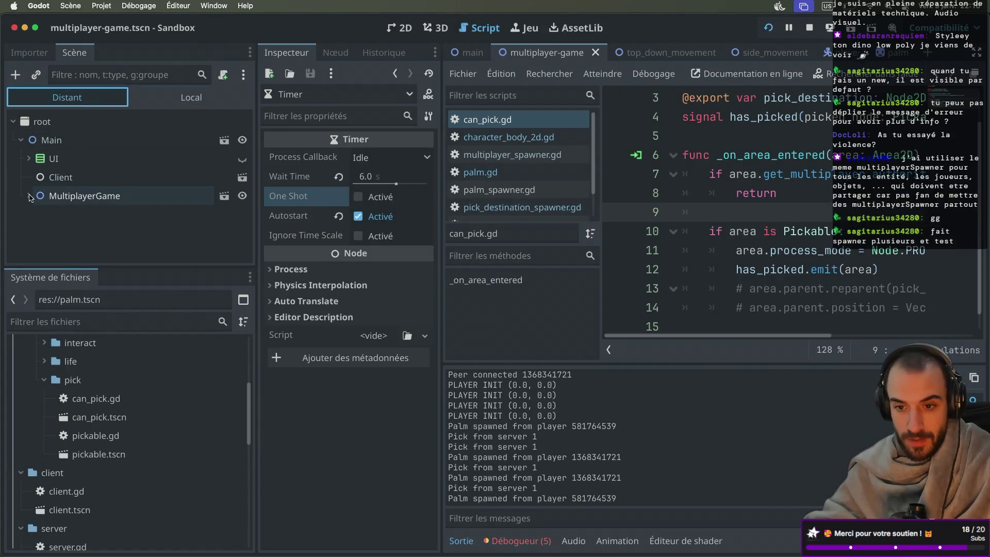
Expand MultiplayerGame > Players > player > PickDestination and inspect PickDestinationSpawner's Spawn Limit 1.
left_click(29, 196)
left_click(37, 232)
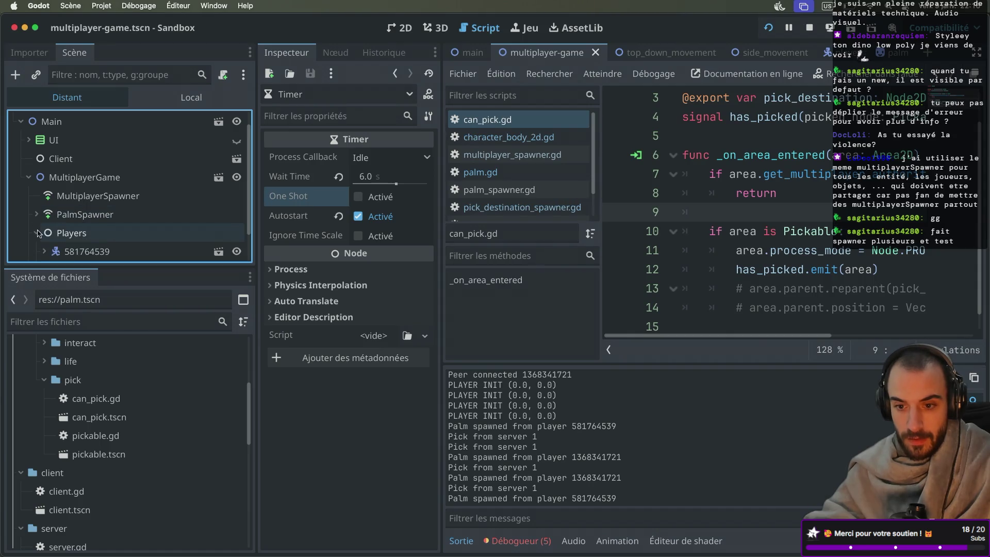
left_click(44, 233)
scroll(46, 222, "down", 3)
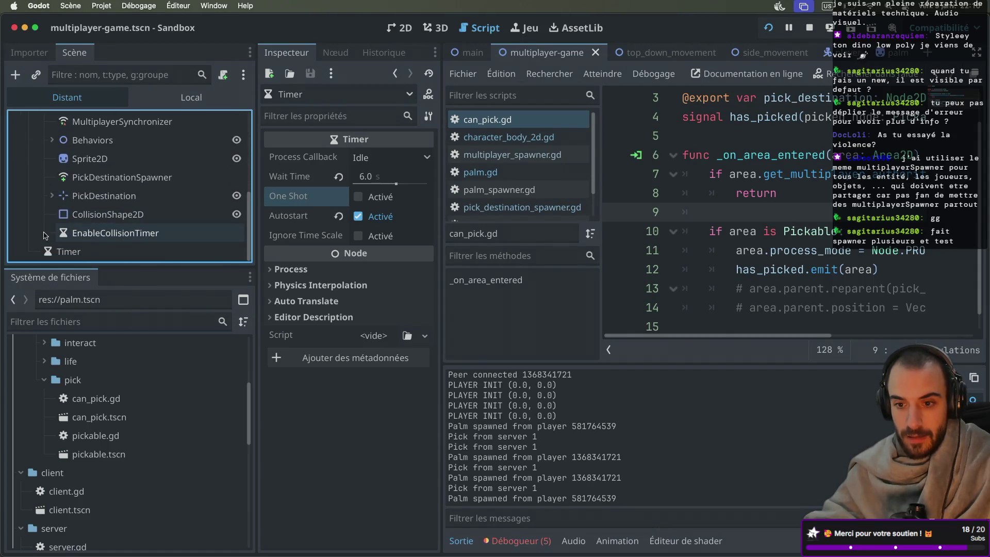
left_click(50, 196)
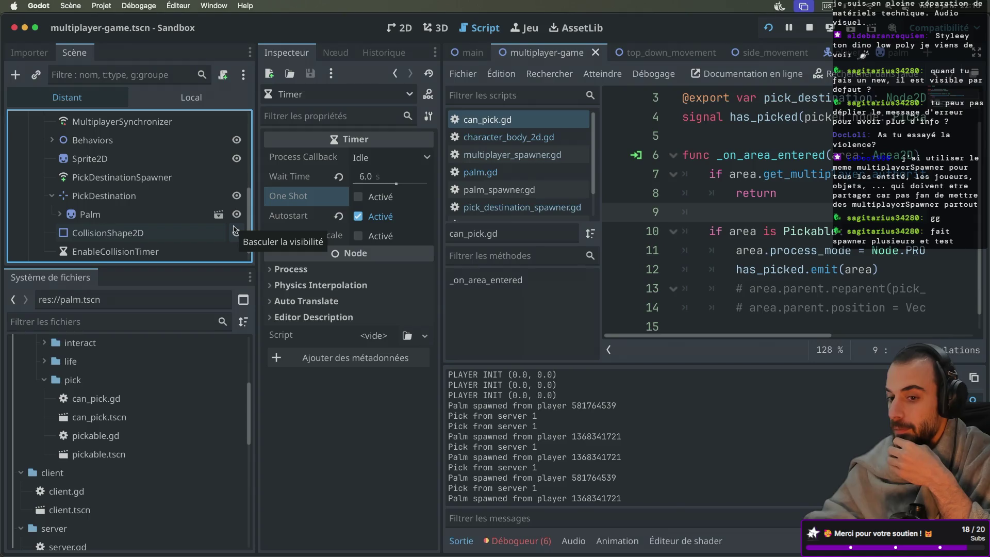
left_click(126, 182)
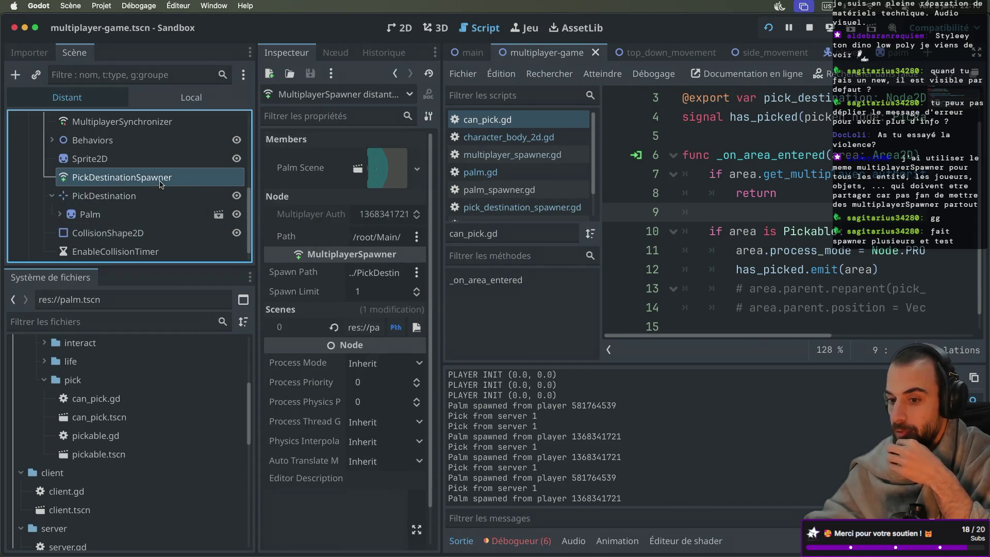
scroll(77, 163, "up", 1)
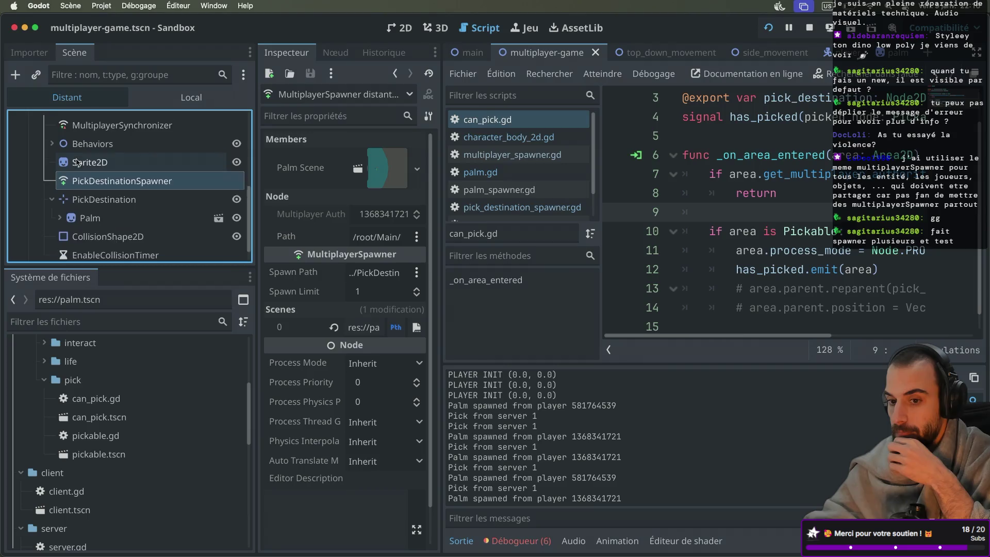
scroll(76, 162, "up", 5)
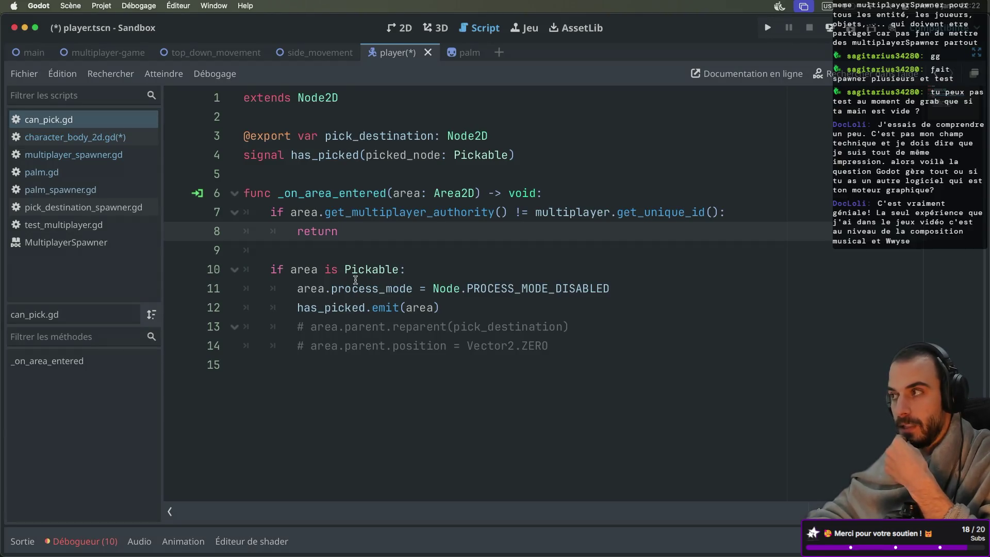
double_click(563, 215)
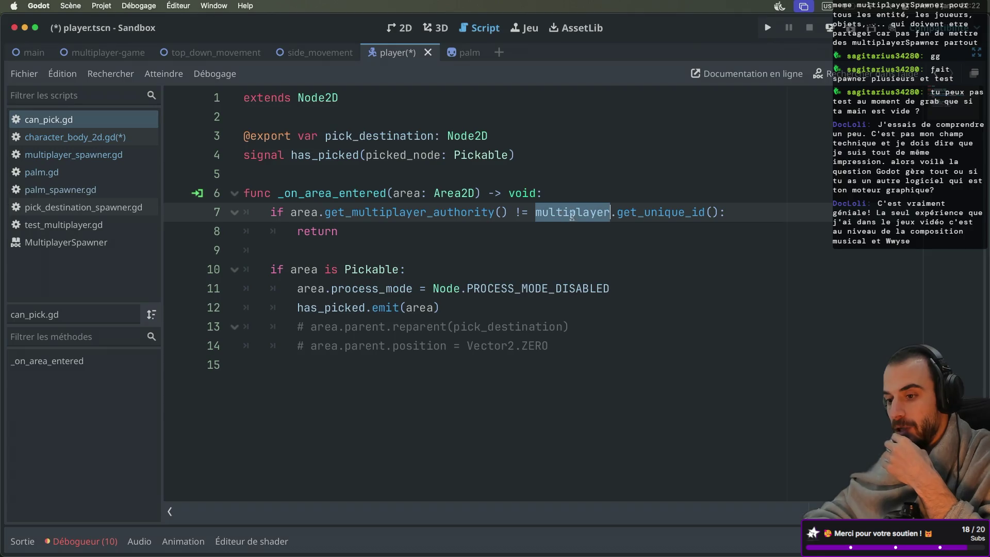
double_click(643, 213)
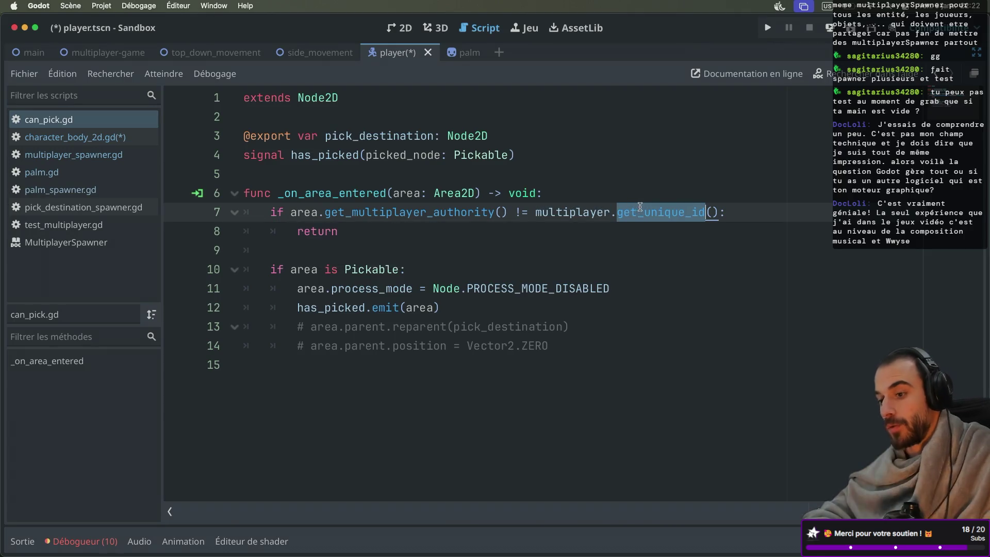
left_click(640, 209, "super")
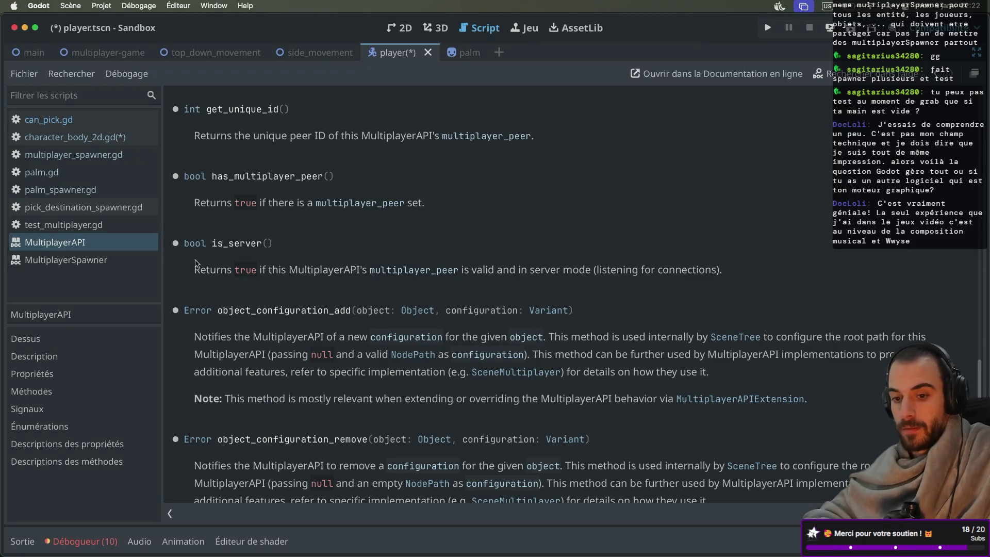
key("super+w")
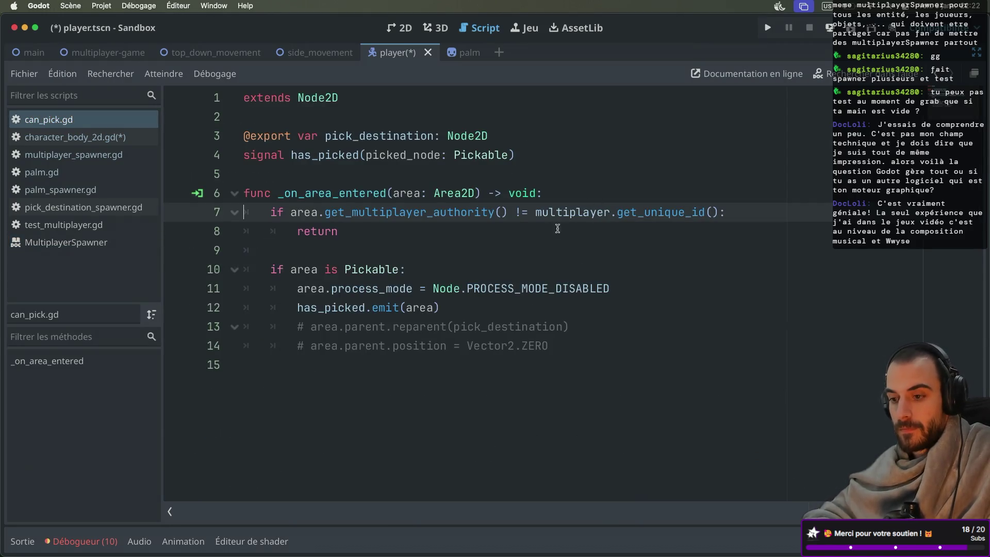
left_click(525, 227)
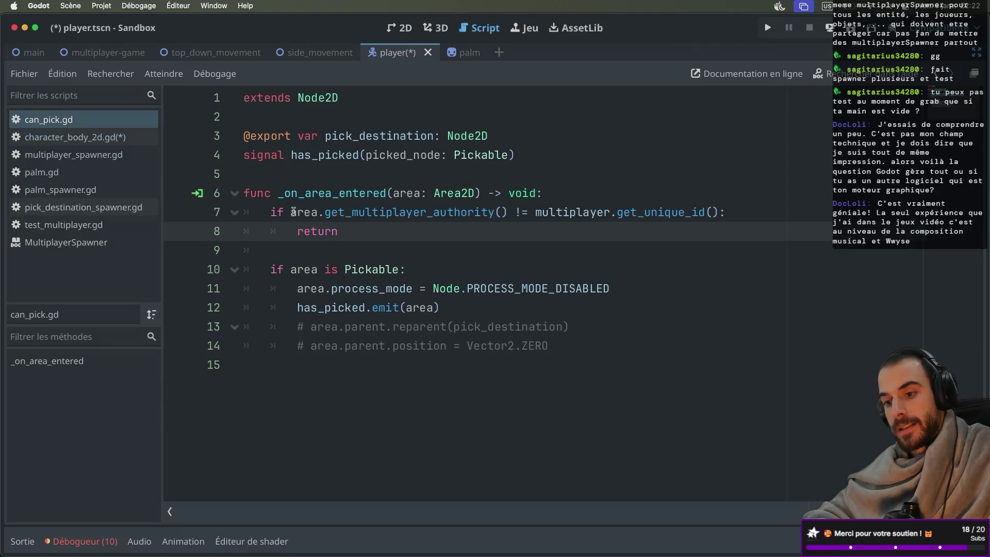
left_click_drag(290, 212, 508, 213)
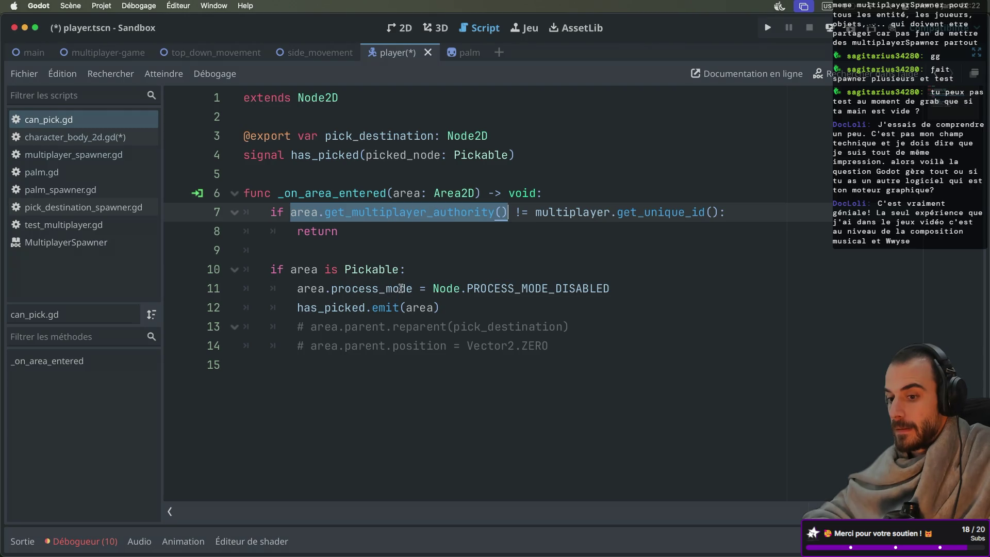
left_click(375, 270)
left_click(409, 249)
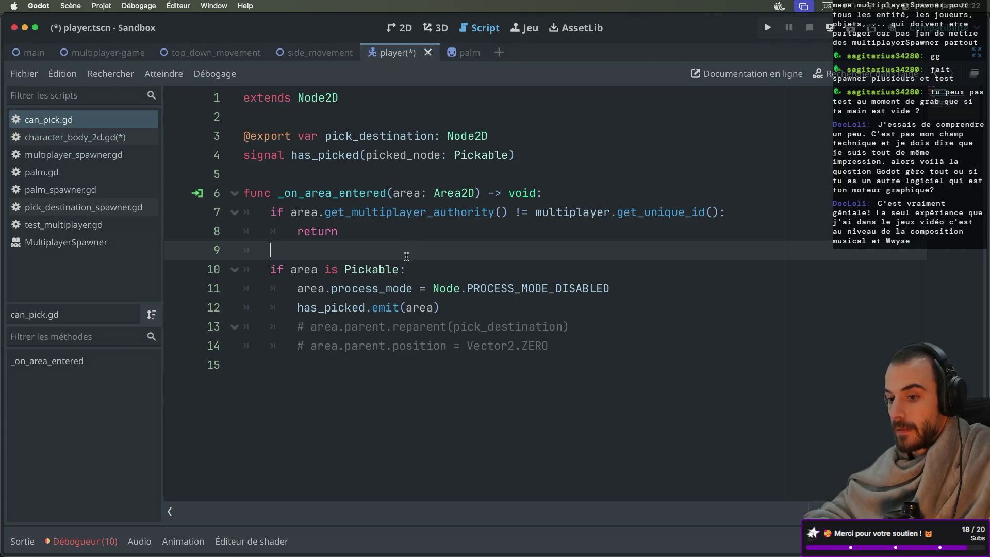
double_click(389, 269)
left_click(408, 290)
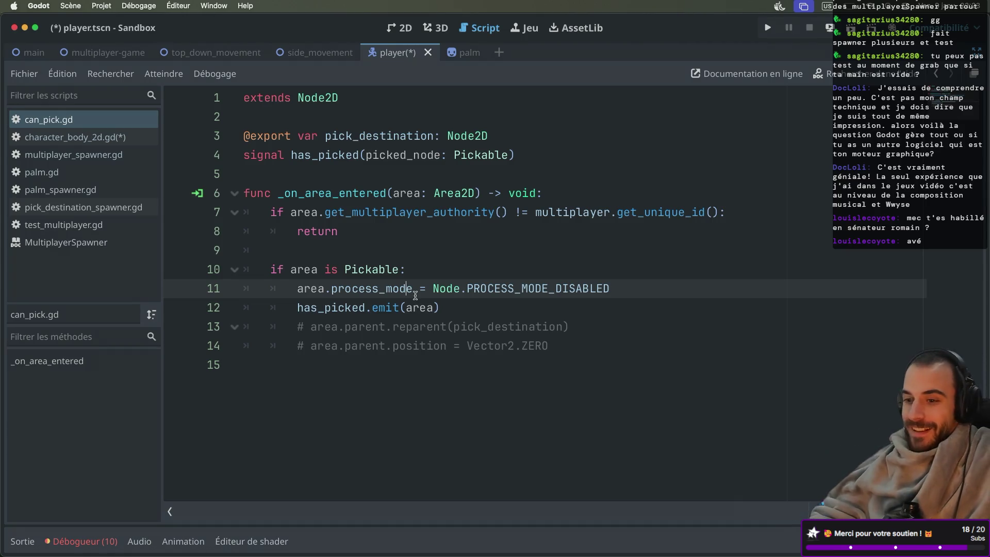
left_click(768, 27)
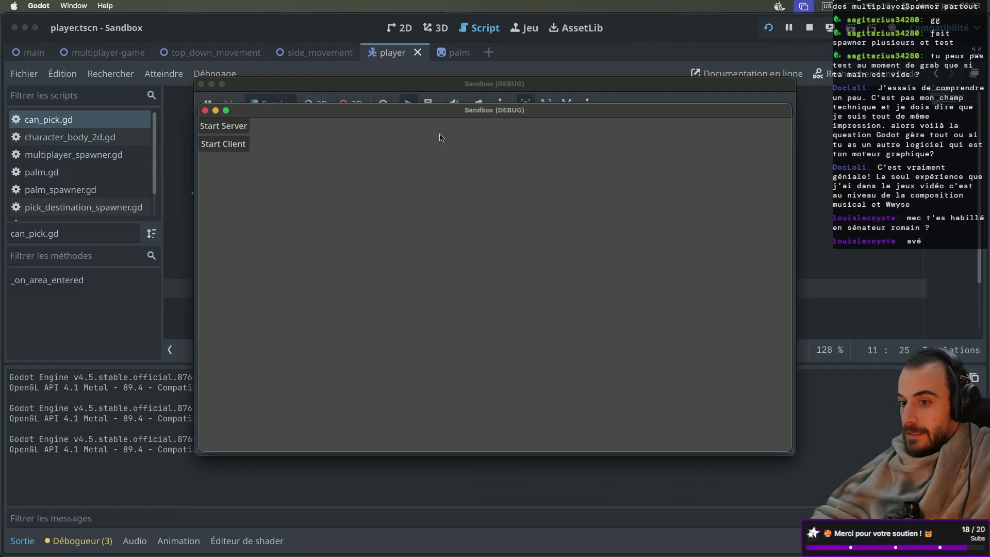
Arrange the game windows, host the server in one, join as a client, and move that player.
mouse_move(429, 110)
left_mouse_down()
mouse_move(531, 111)
mouse_move(660, 206)
left_mouse_up()
left_click(460, 221)
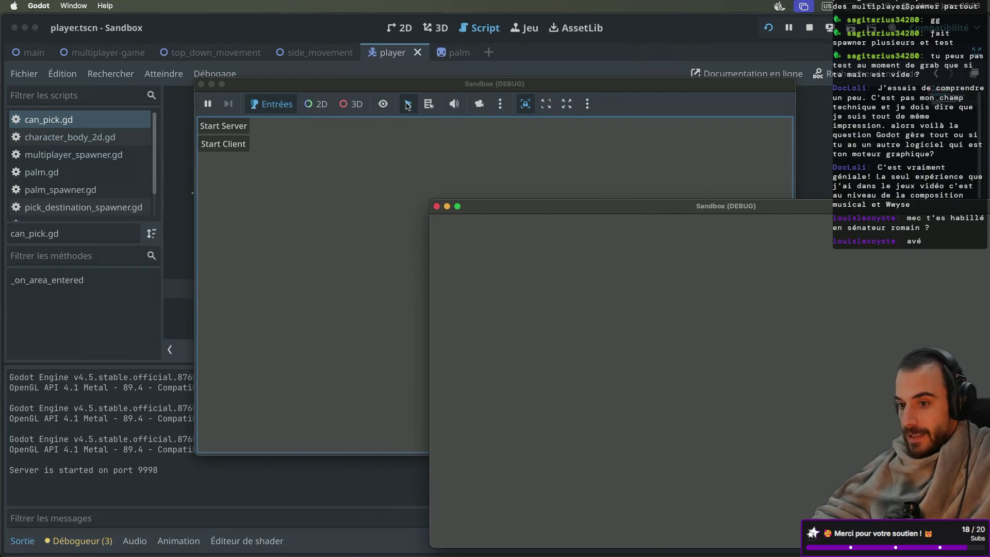
left_click_drag(384, 83, 577, 18)
left_click(416, 80)
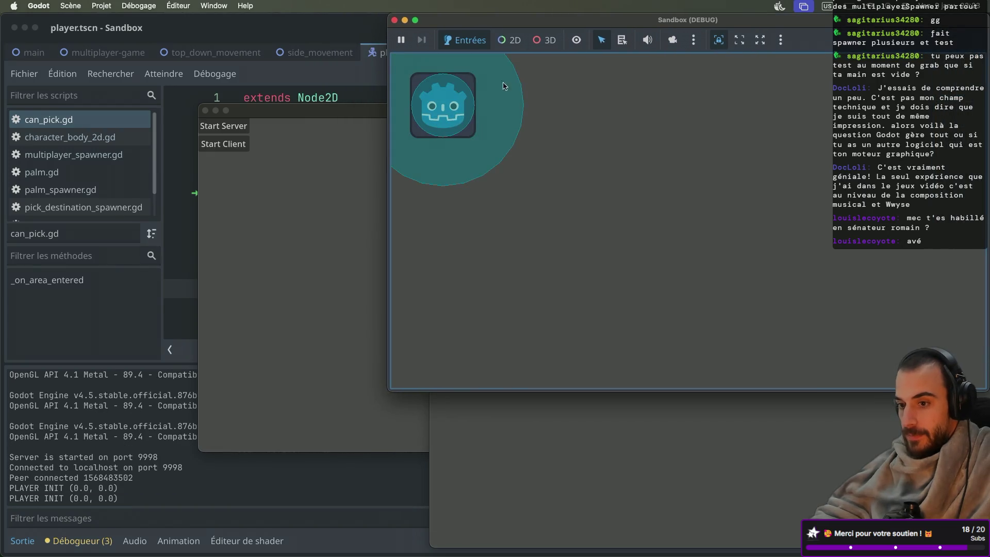
key("Down")
key("Right")
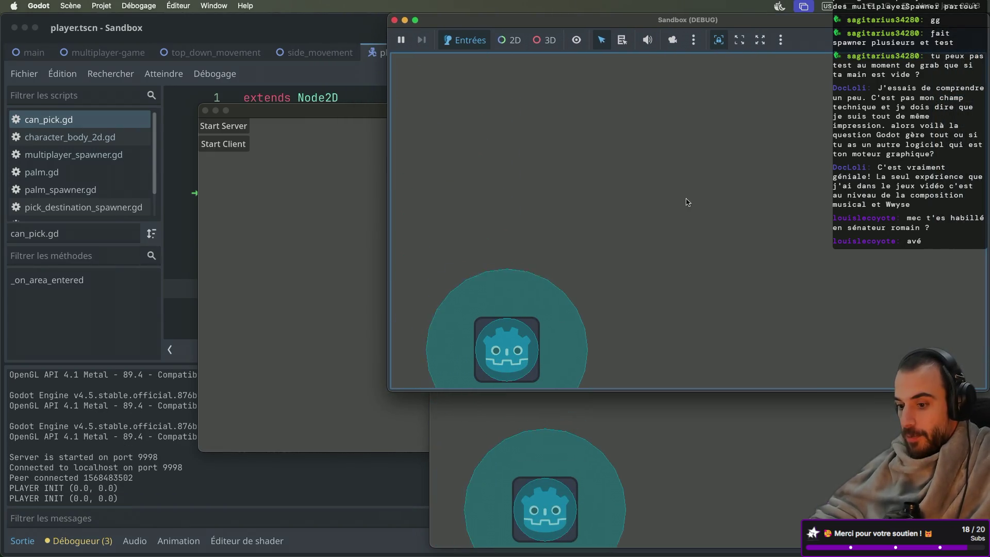
key("Left")
key("Right")
Start the third game window at the left edge and walk its player onto a palm.
left_click(297, 243)
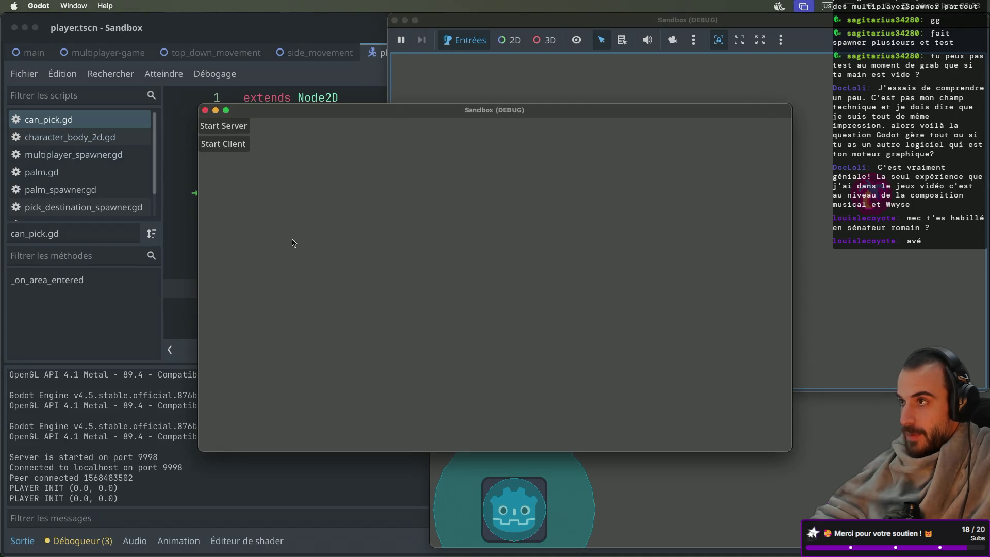
left_click_drag(307, 118, 109, 141)
left_click(49, 154)
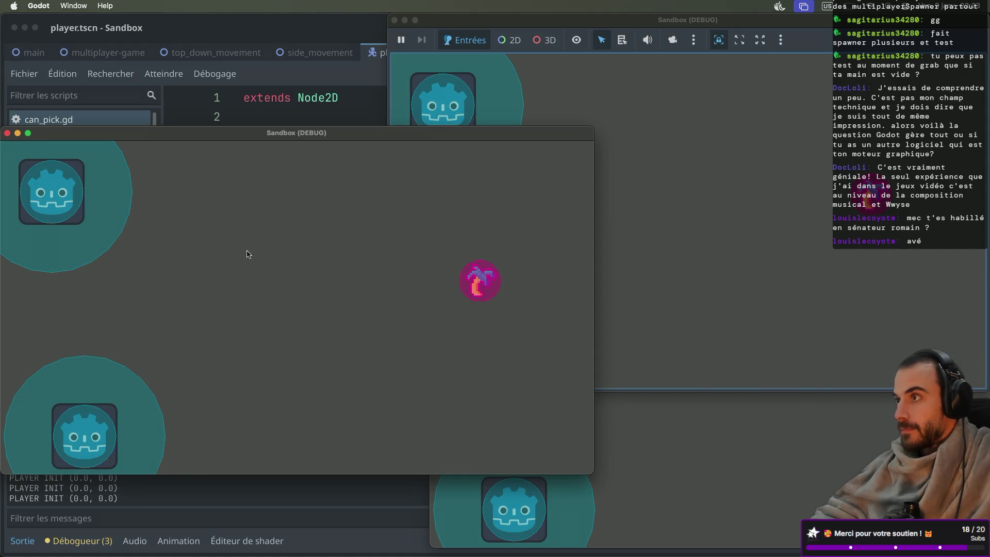
key("Right")
key("Down")
key("Right")
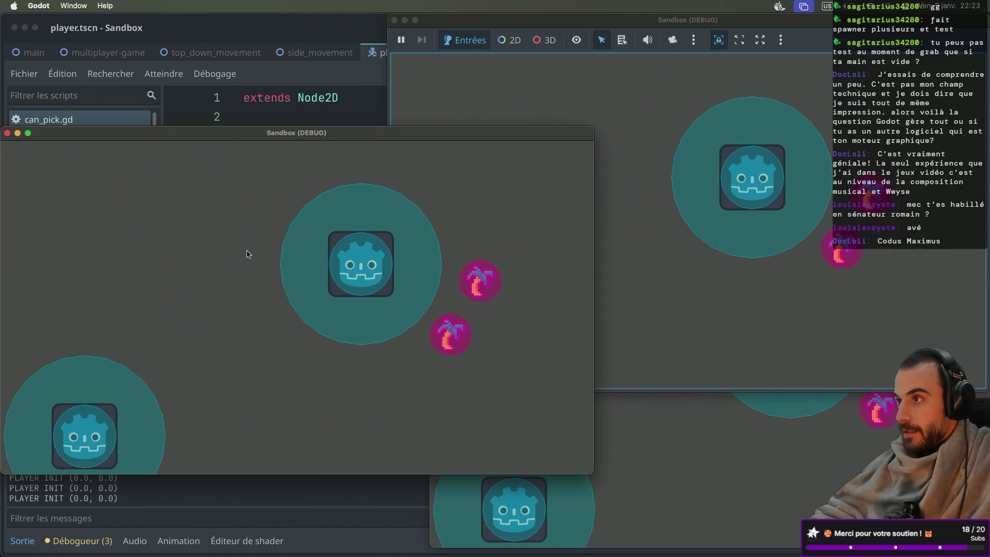
key("Up")
key("Left")
key("Down")
key("Left")
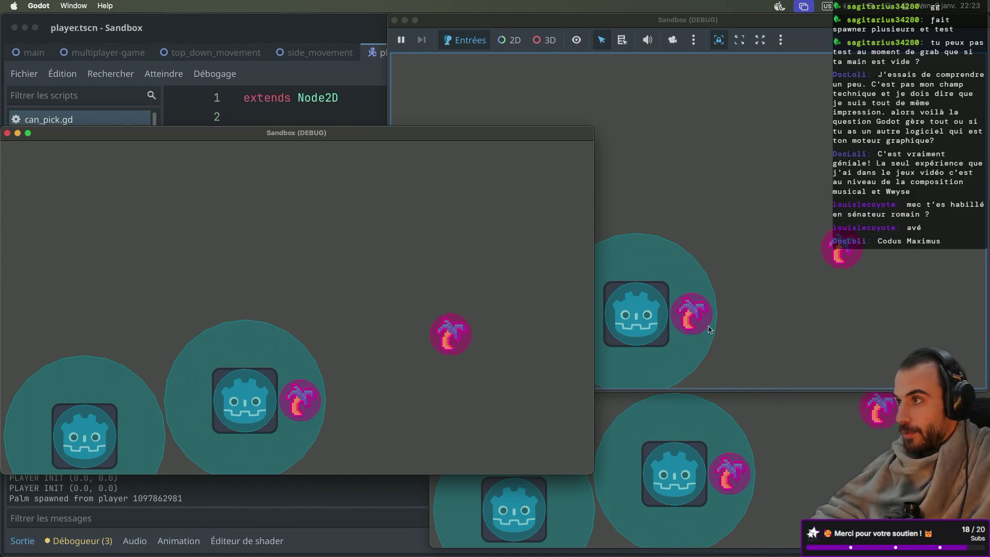
Carry the picked palm up to the top-left corner with the players.
key("Up")
key("Down")
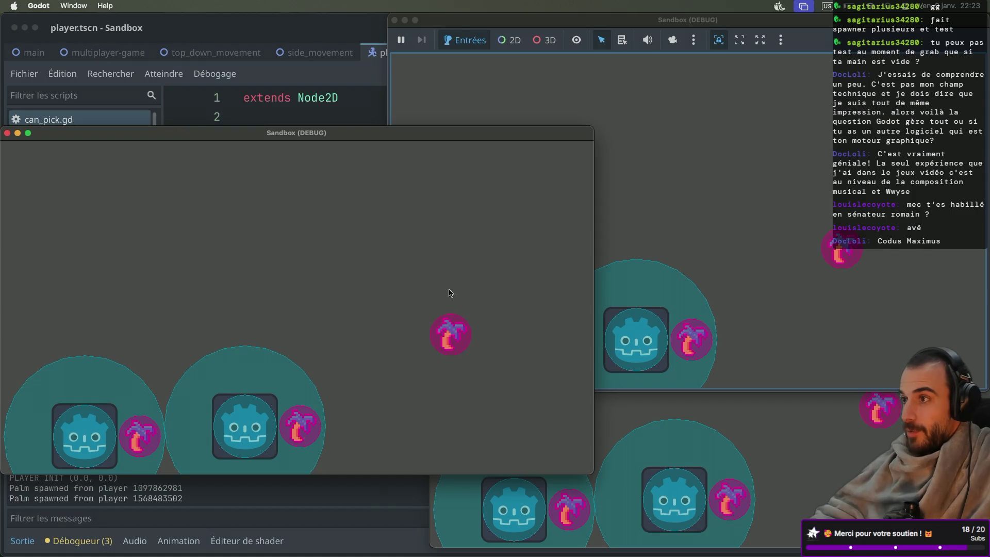
key("Up")
key("Down")
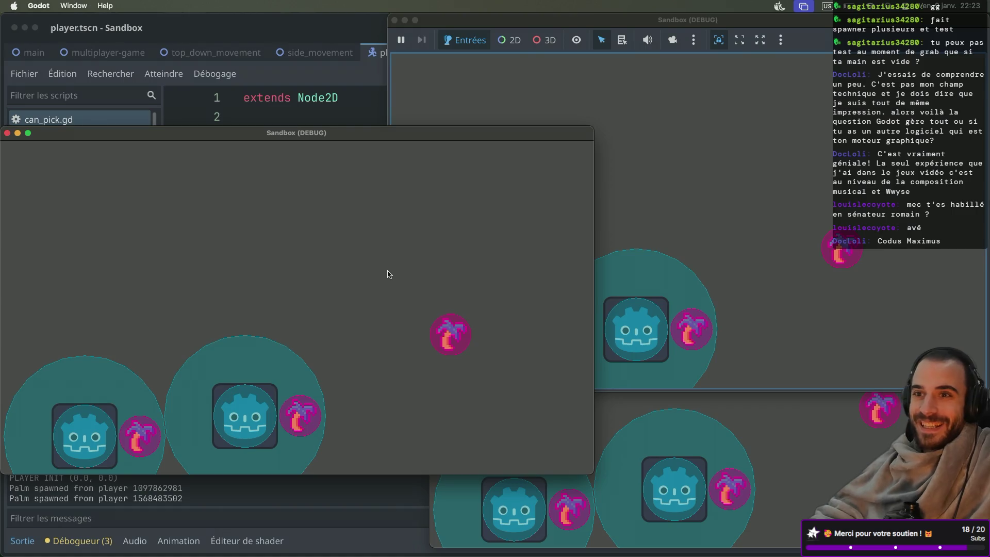
key("Left")
key("Up")
key("Left")
key("Up")
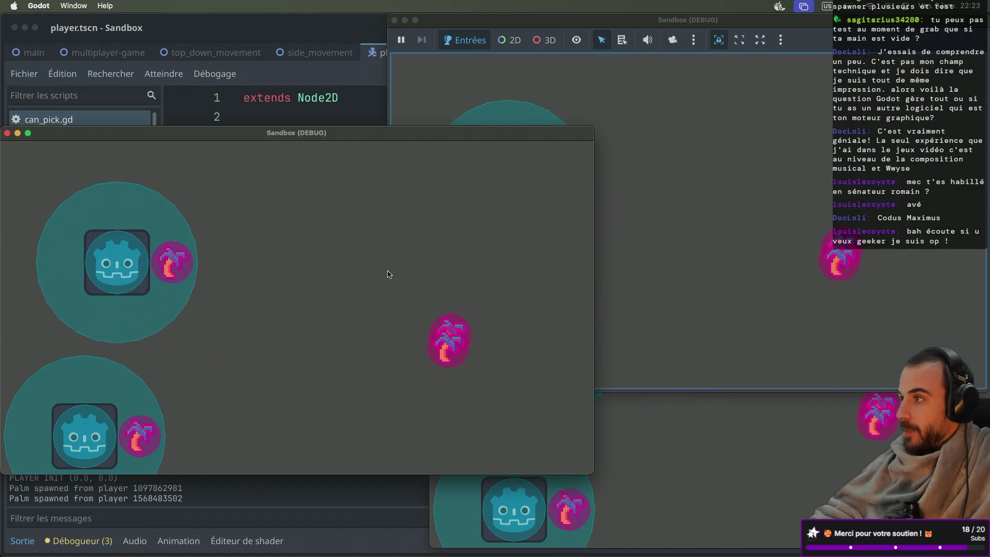
Move the player and palm to the right, then stop the running sandbox.
key("Down")
key("Right")
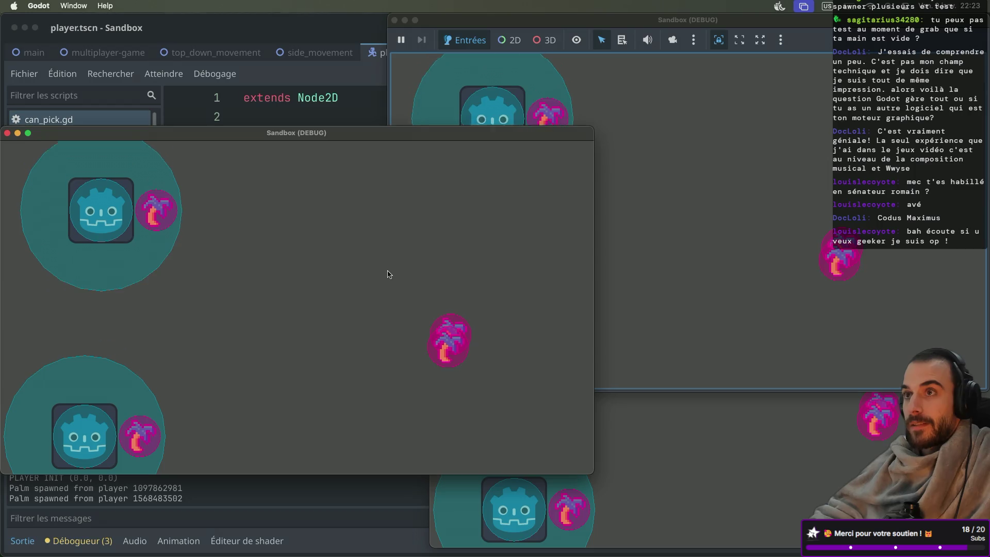
key("Right")
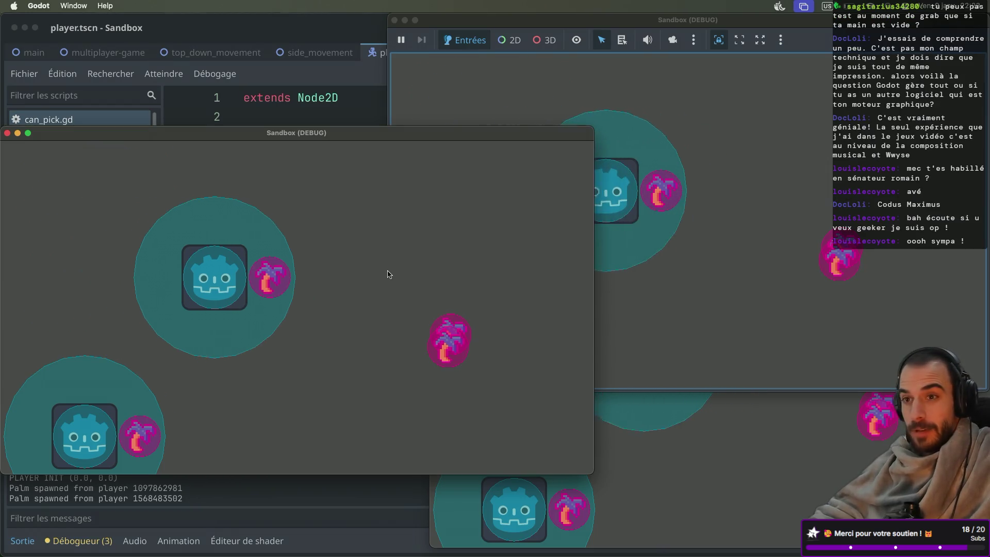
key("Up")
key("Right")
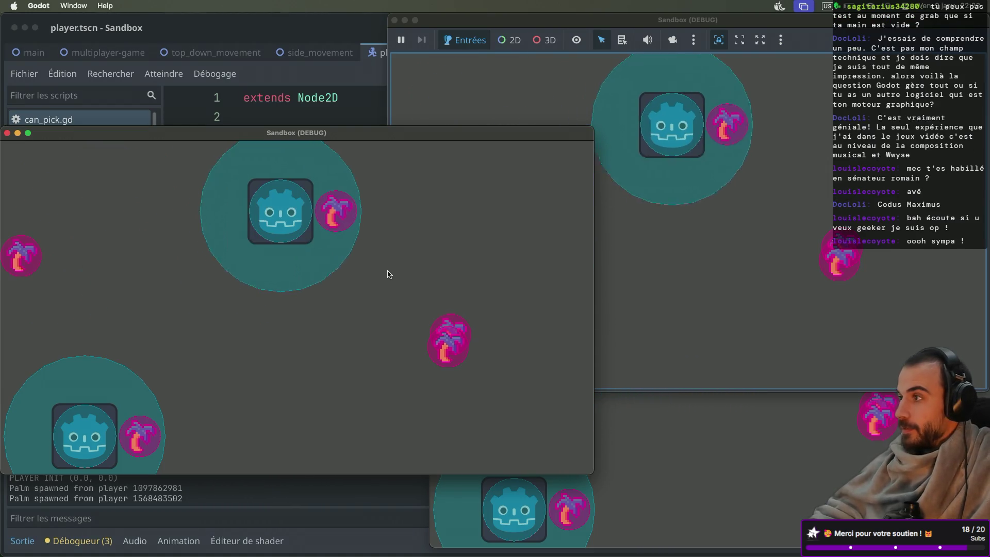
key("Left")
key("Down")
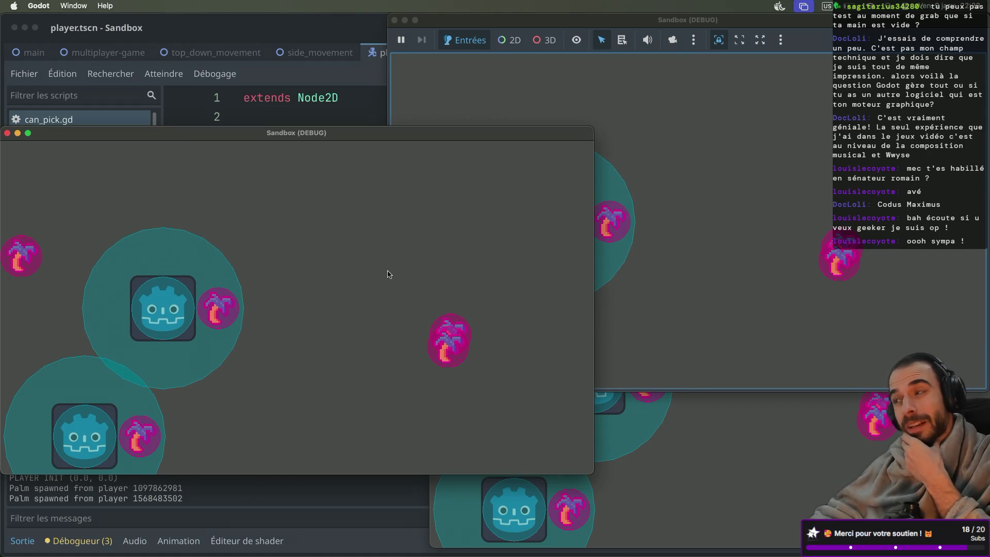
key("Right")
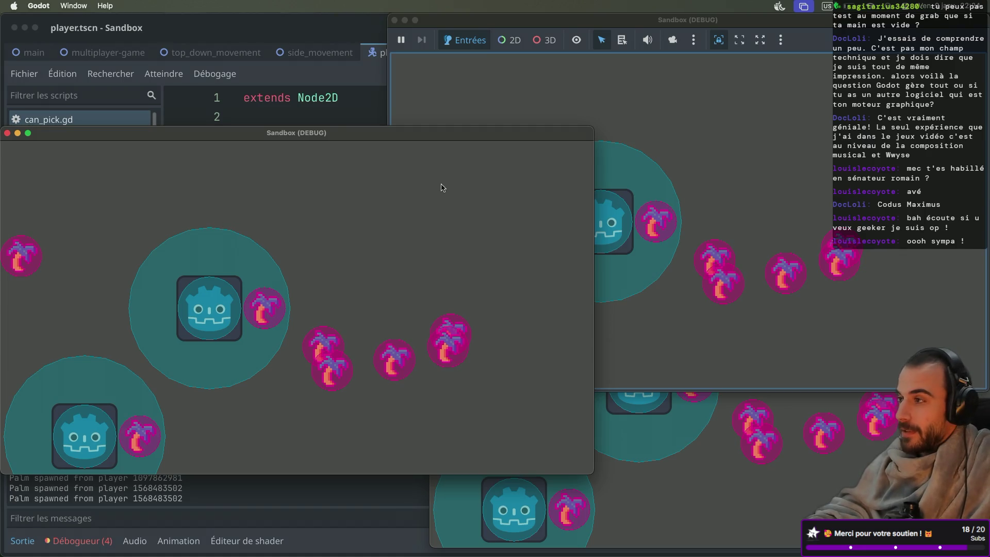
left_click_drag(509, 21, 409, 133)
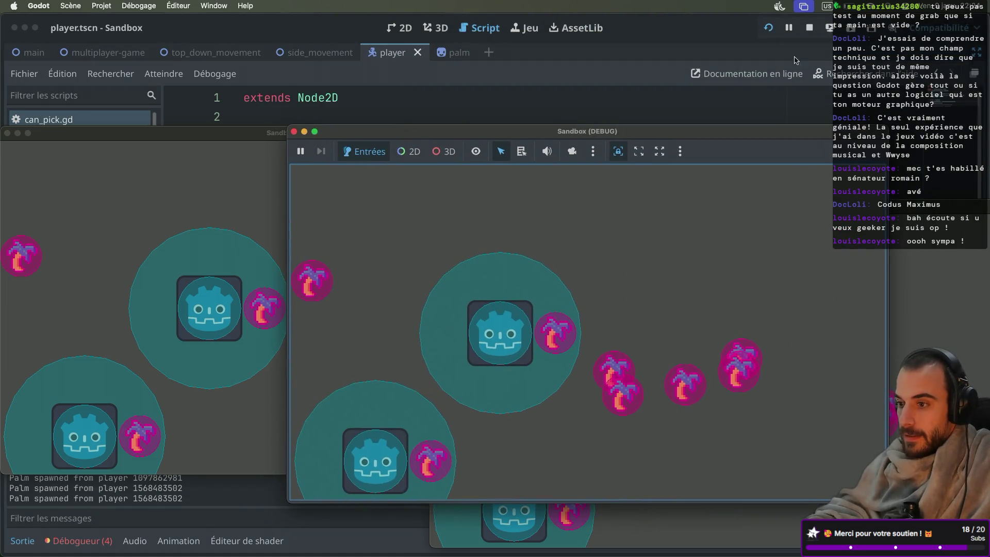
left_click(810, 28)
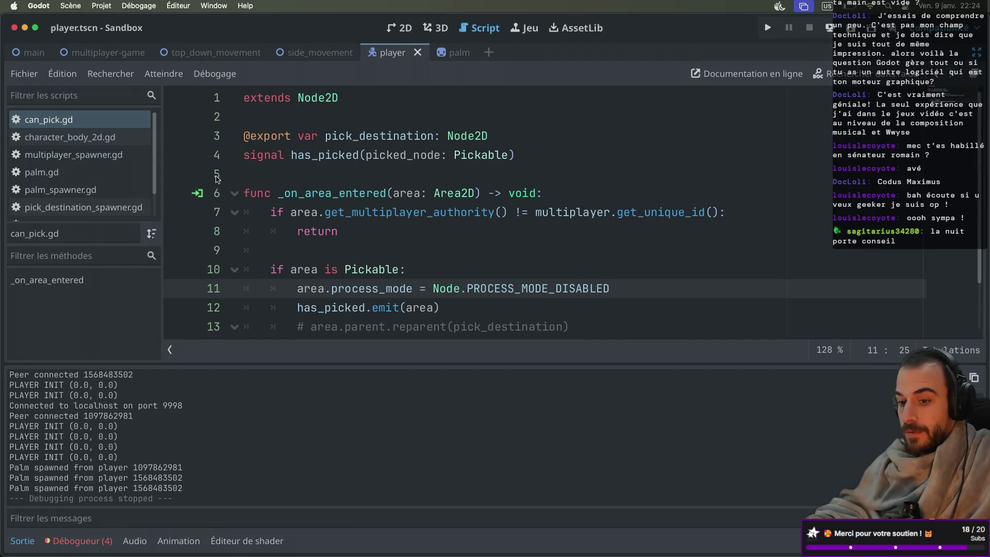
Select part of the line 7 authority check in can_pick.gd and restore the side docks.
left_click(330, 212)
left_click_drag(322, 212, 661, 212)
left_click(663, 248)
key("super+ctrl+d")
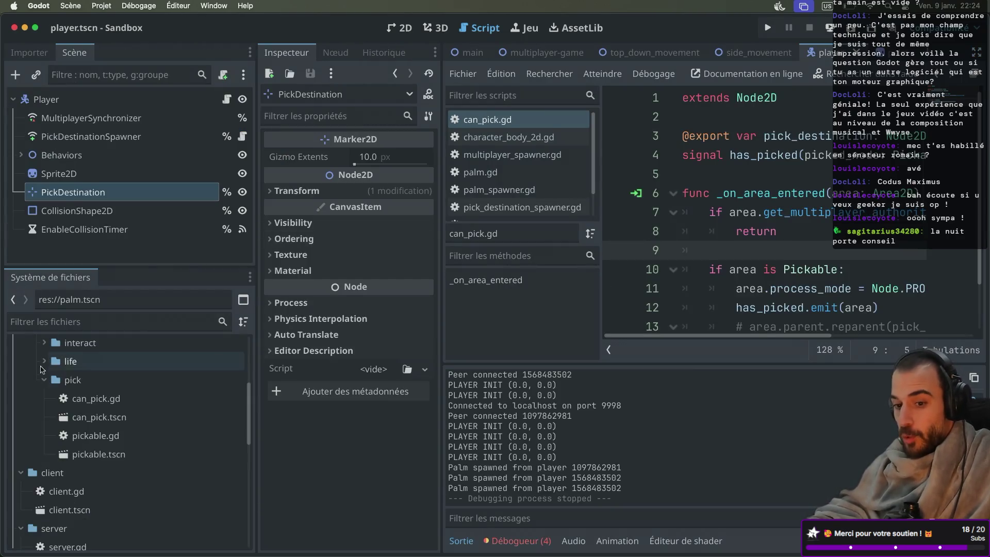
scroll(50, 398, "up", 5)
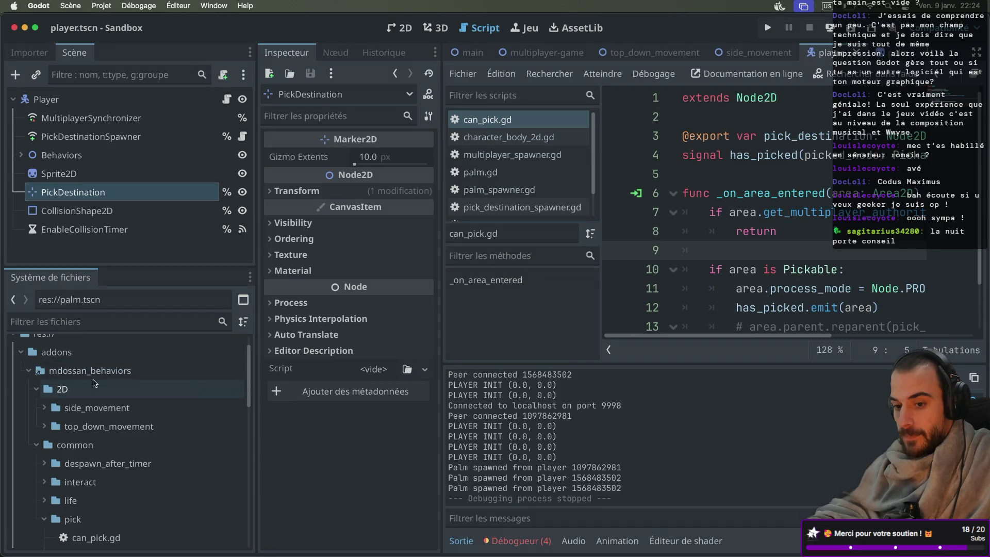
Show the 'mdossan' addons in AssetLib, then the player scene in the 2D workspace.
left_click(596, 28)
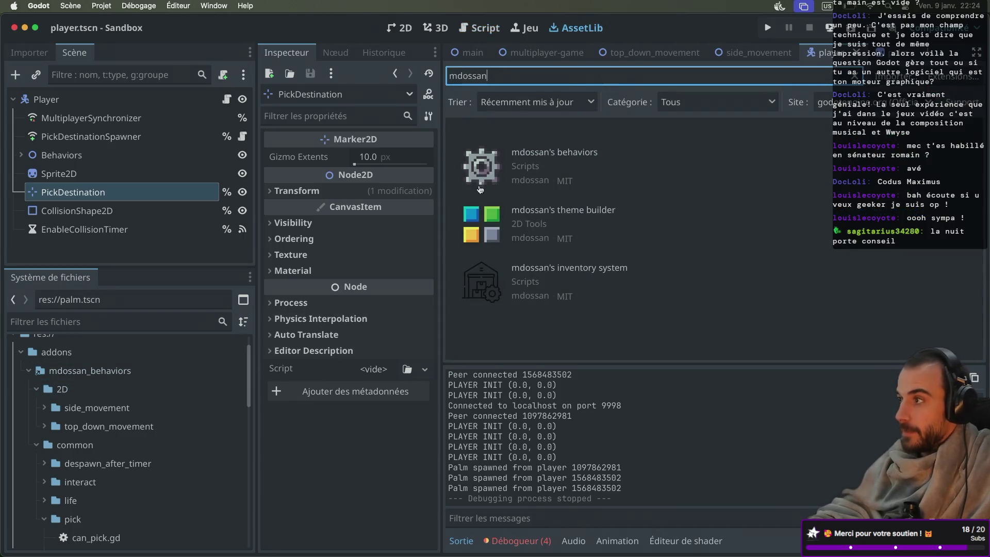
key("super+ctrl+d")
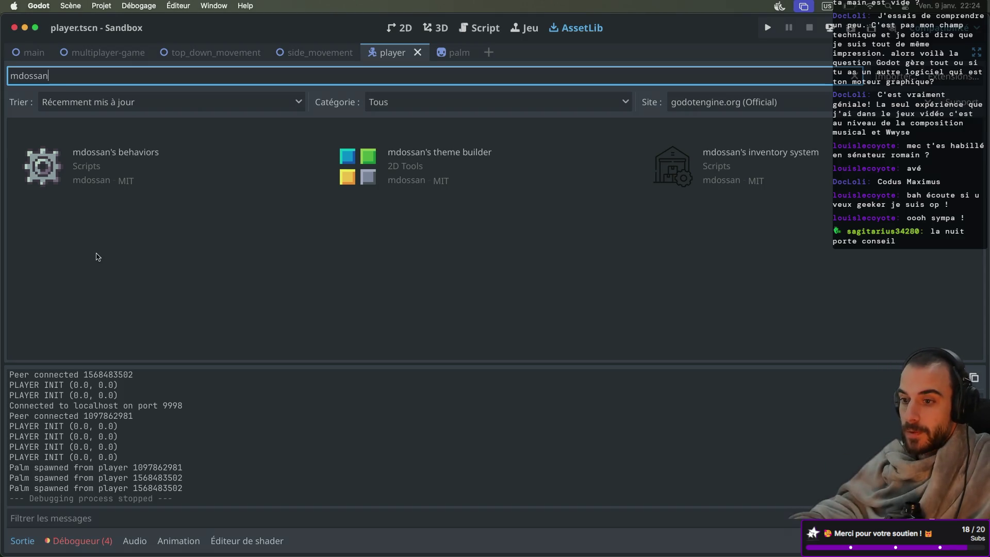
left_click(400, 28)
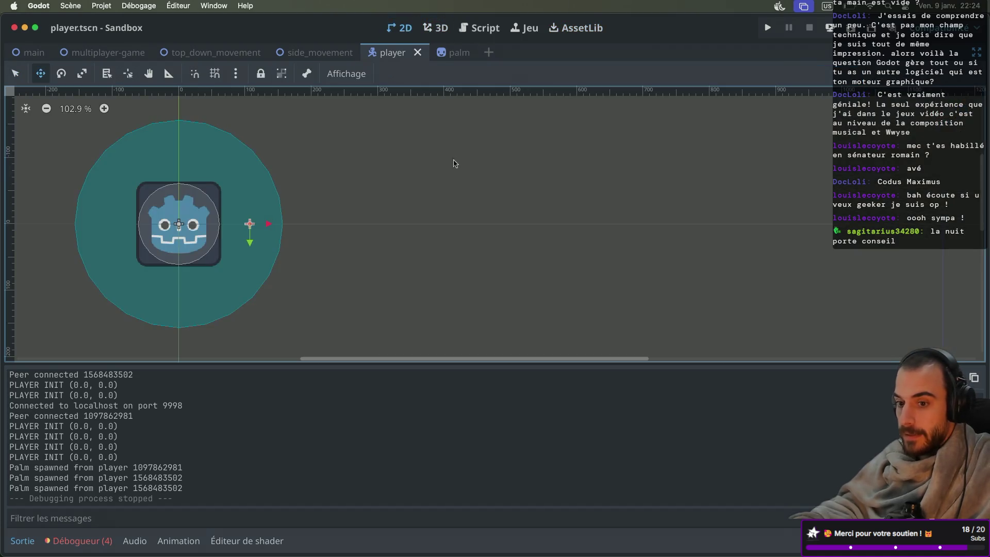
Return to can_pick.gd in the Script workspace with side docks hidden, then select character_body_2d.gd.
key("ctrl+super+d")
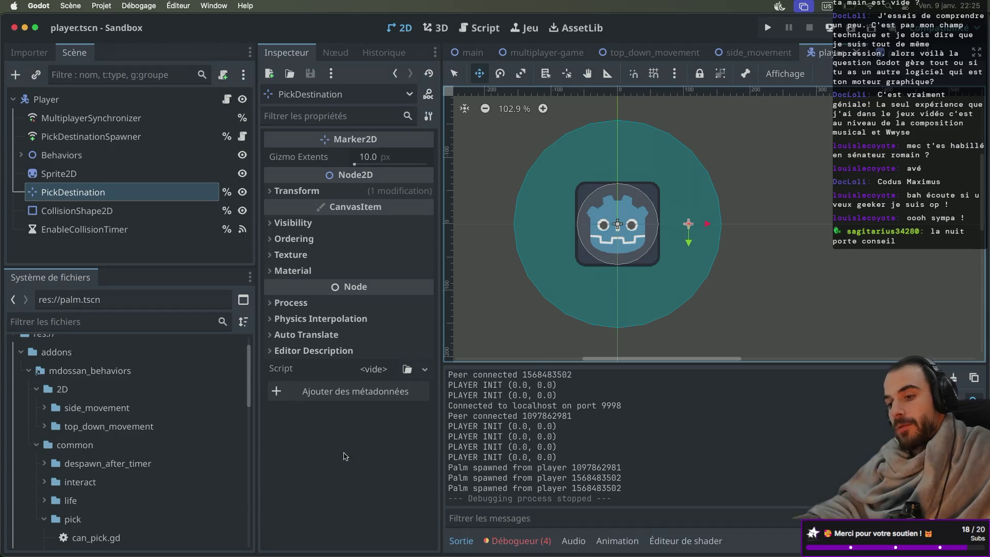
left_click(479, 28)
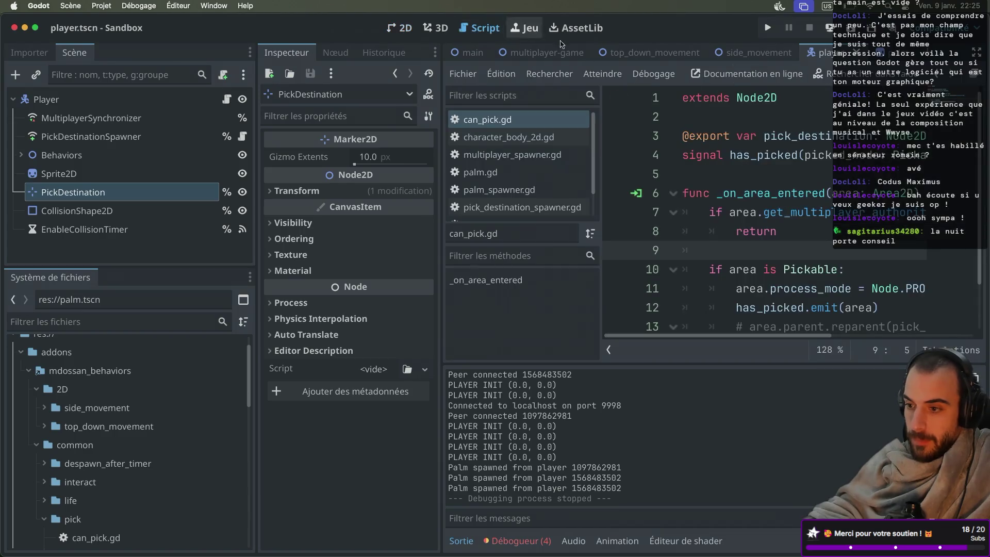
key("super+ctrl+d")
scroll(460, 239, "down", 1)
scroll(459, 239, "up", 1)
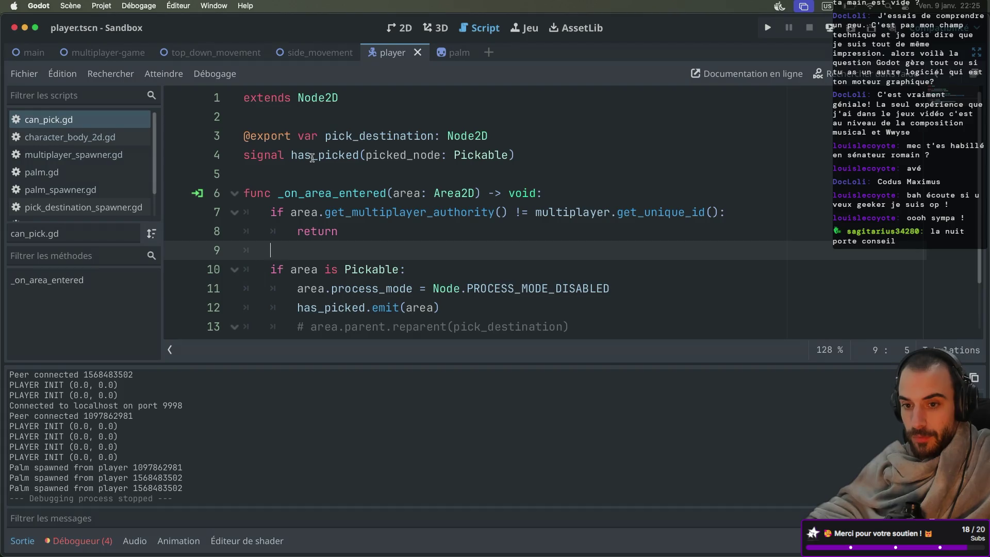
left_click(102, 143)
Add 'class_name CanPick' at the start of line 1 of can_pick.gd and save.
left_click(147, 120)
left_click(246, 100)
type("ca")
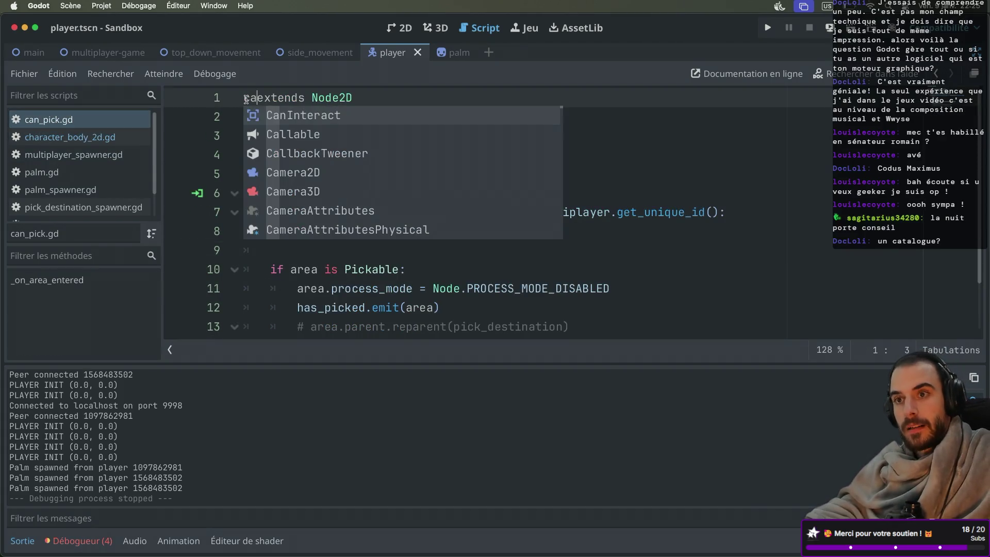
key("BackSpace")
type("lass_")
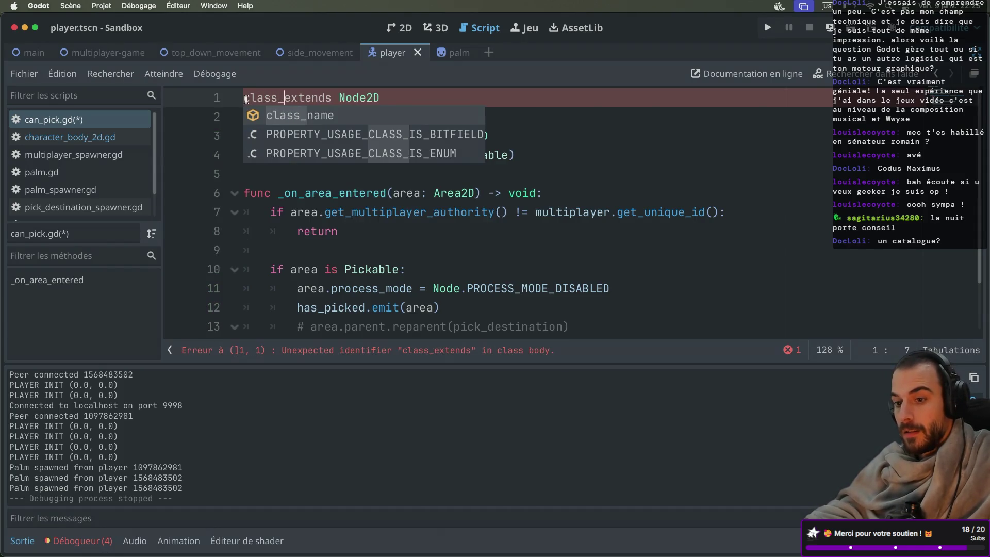
key("Tab")
key("super+z")
left_click(283, 98)
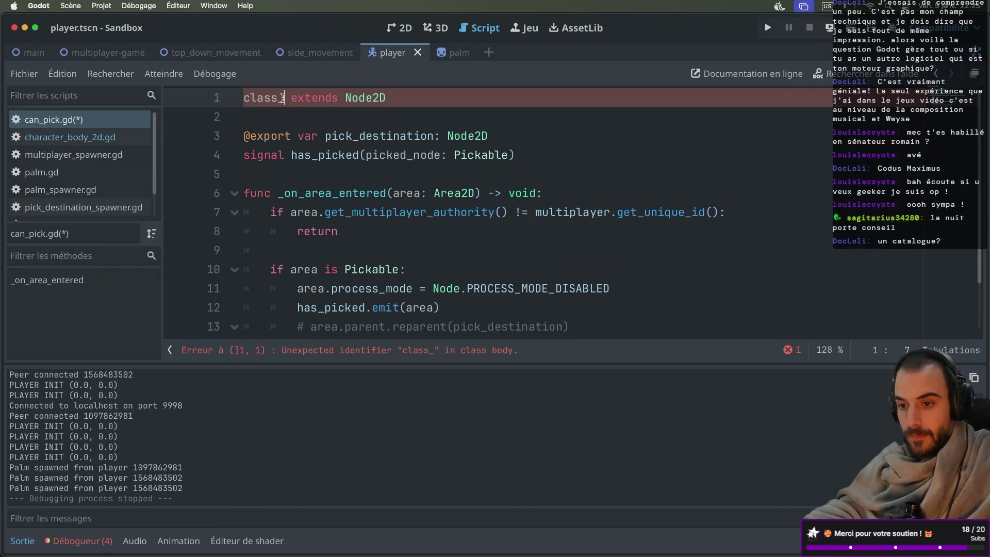
type("name CanPick")
left_click(420, 155)
key("ctrl+s")
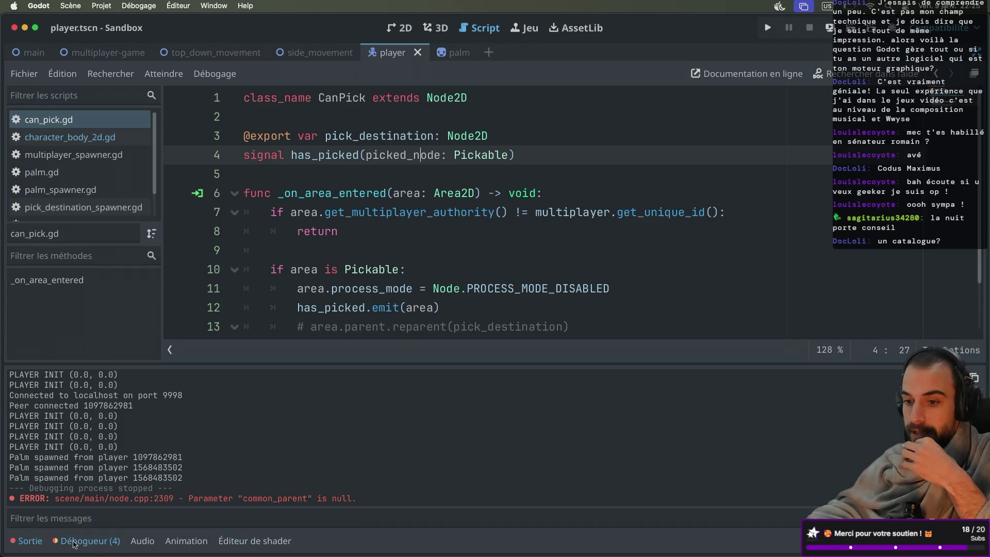
Check the Debugger's Errors tab, then open a new line after the emit call.
left_click(74, 542)
left_click(28, 540)
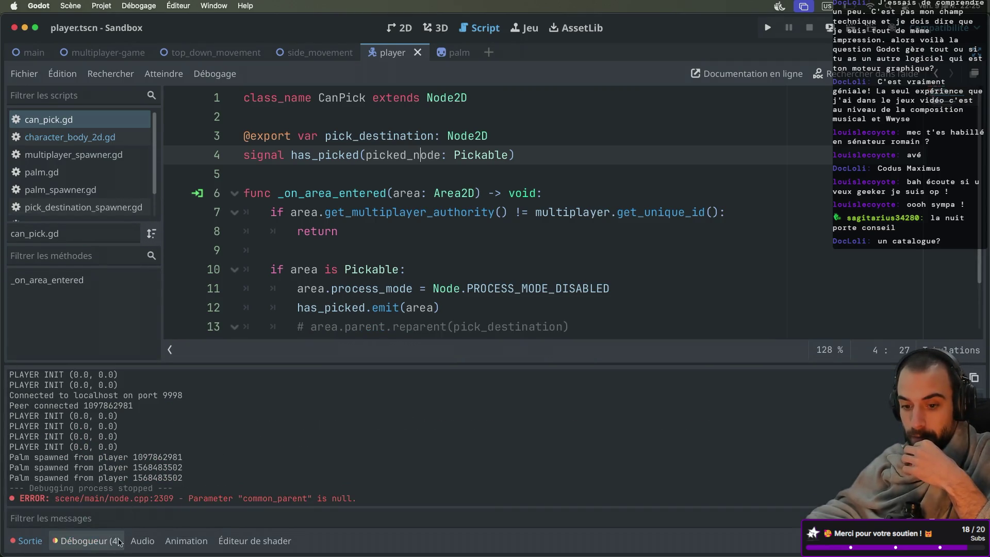
left_click(83, 540)
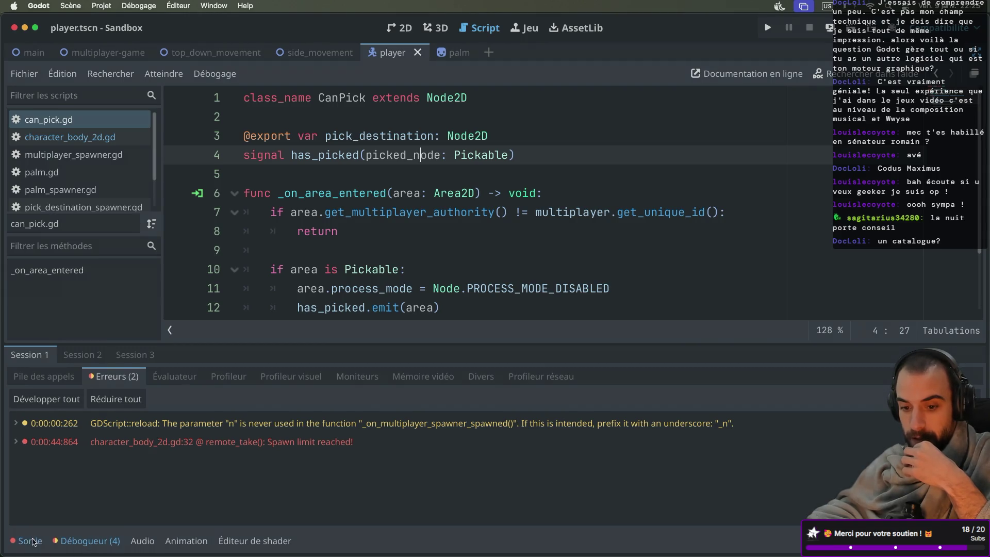
left_click(83, 540)
left_click(482, 309)
key("Return")
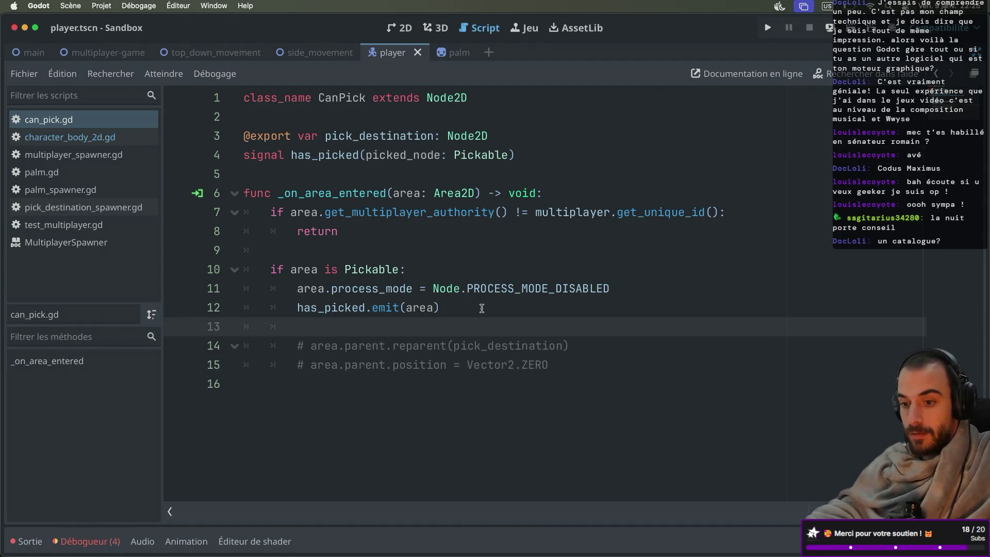
Type 'palm.instam' on the new line after has_picked.emit(area).
type("pac")
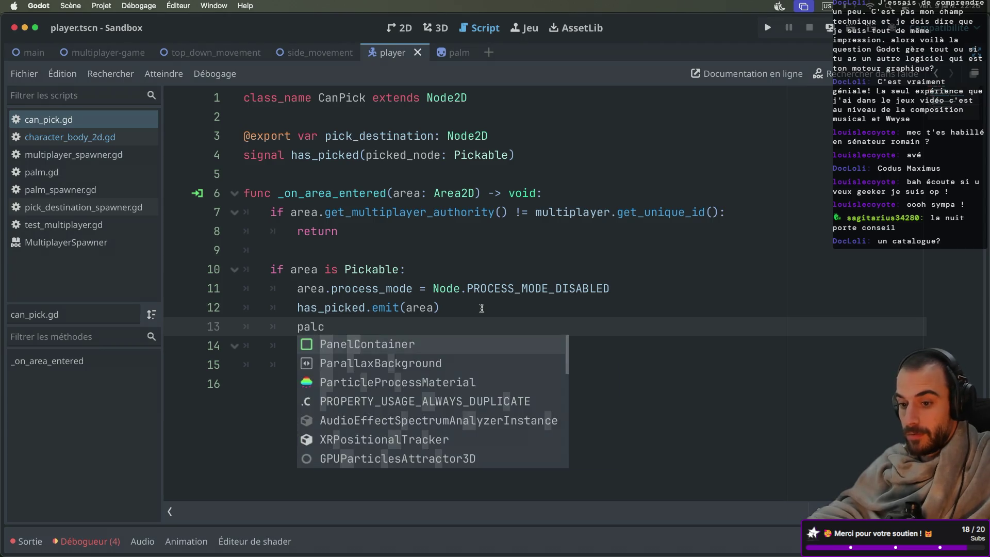
key("BackSpace")
type("a")
key("BackSpace")
type("lm.instam")
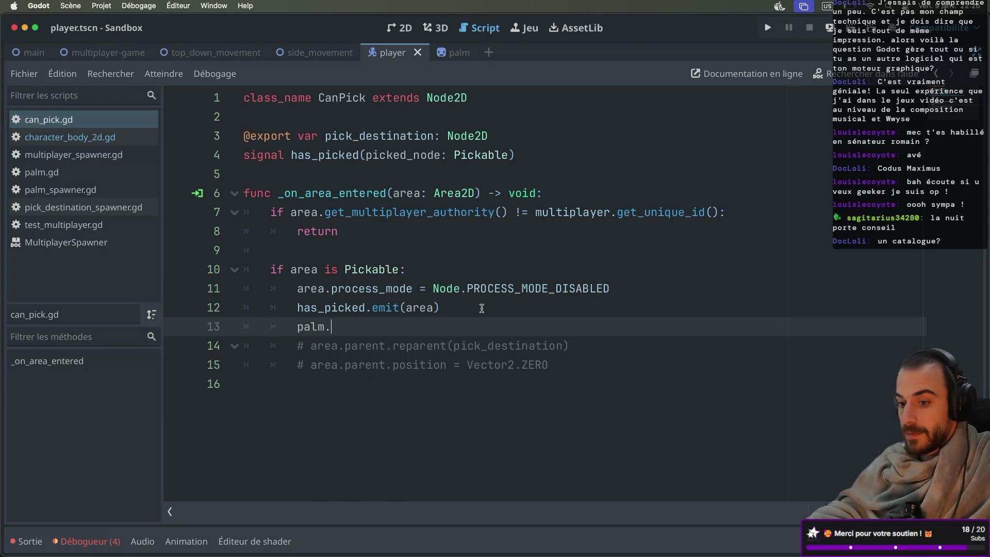
mouse_move(287, 325)
left_mouse_down()
mouse_move(389, 335)
mouse_move(339, 334)
left_mouse_up()
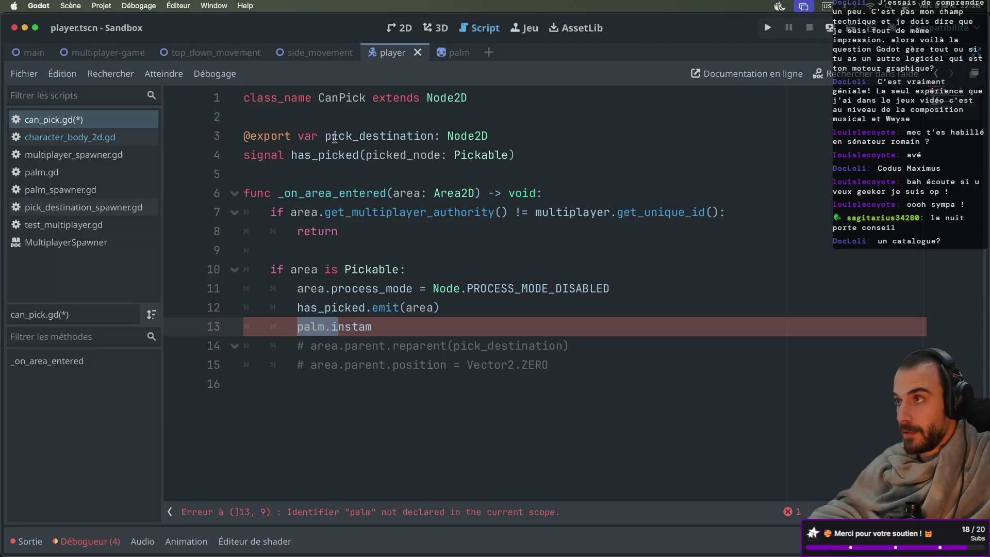
left_click(319, 109)
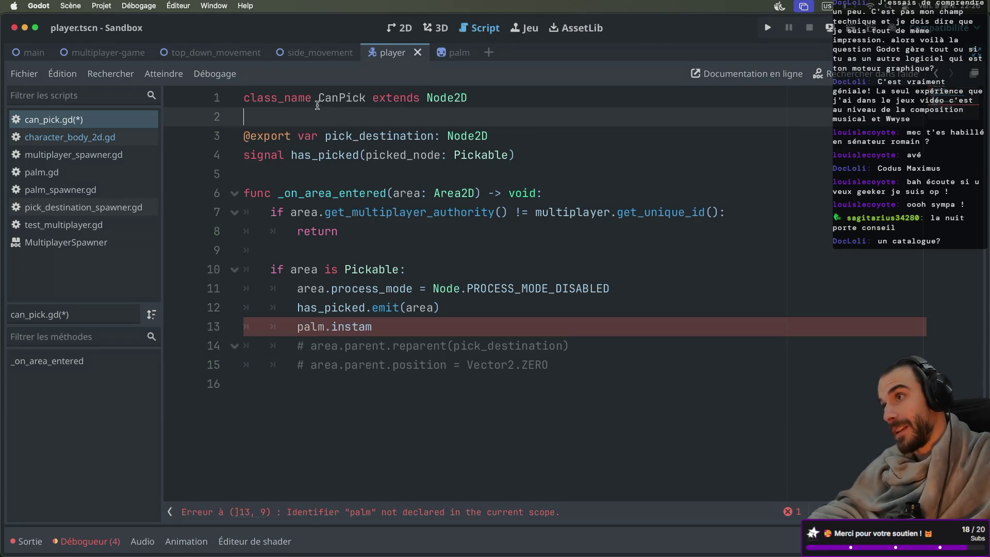
Select lines 7–8 holding the authority check and its return.
left_click(386, 210)
left_click(355, 291)
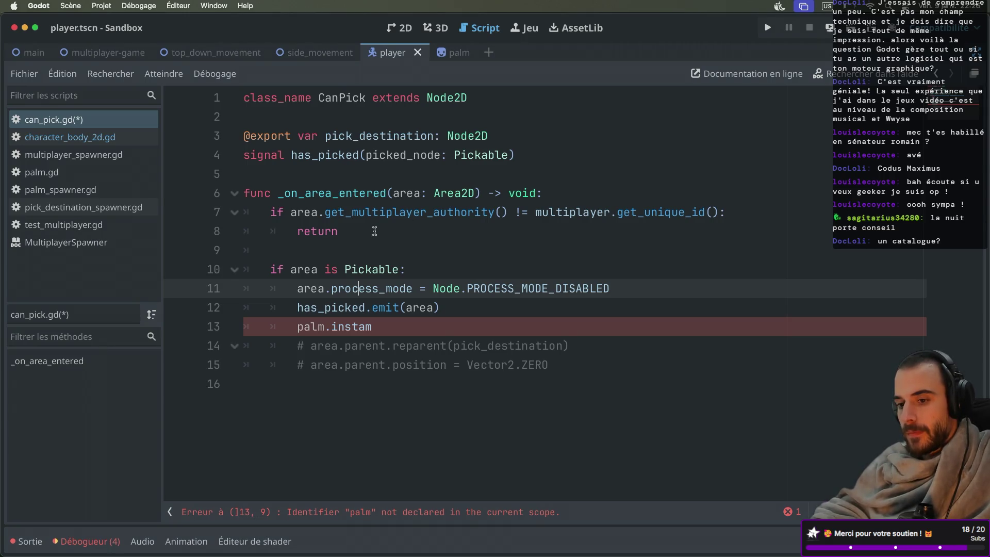
double_click(325, 233)
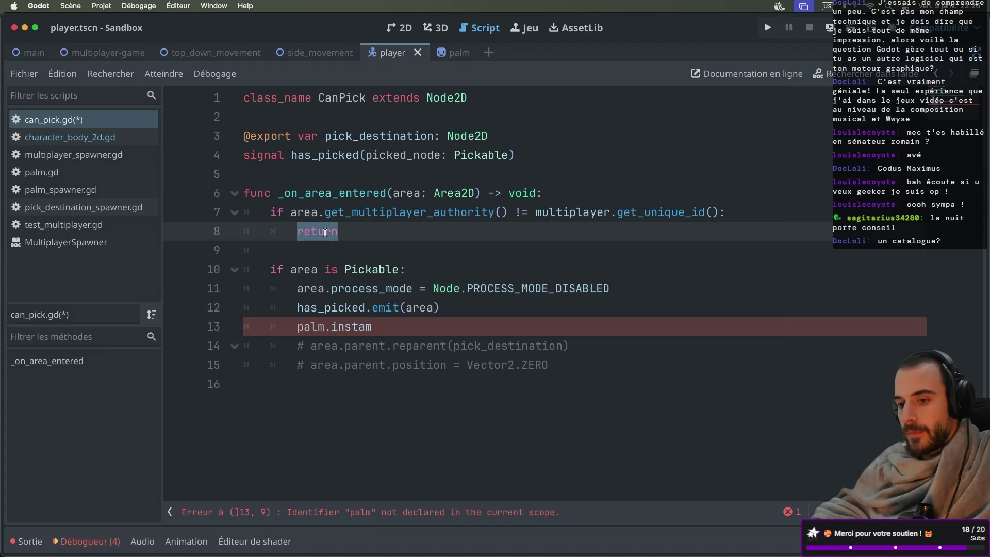
left_click(285, 213)
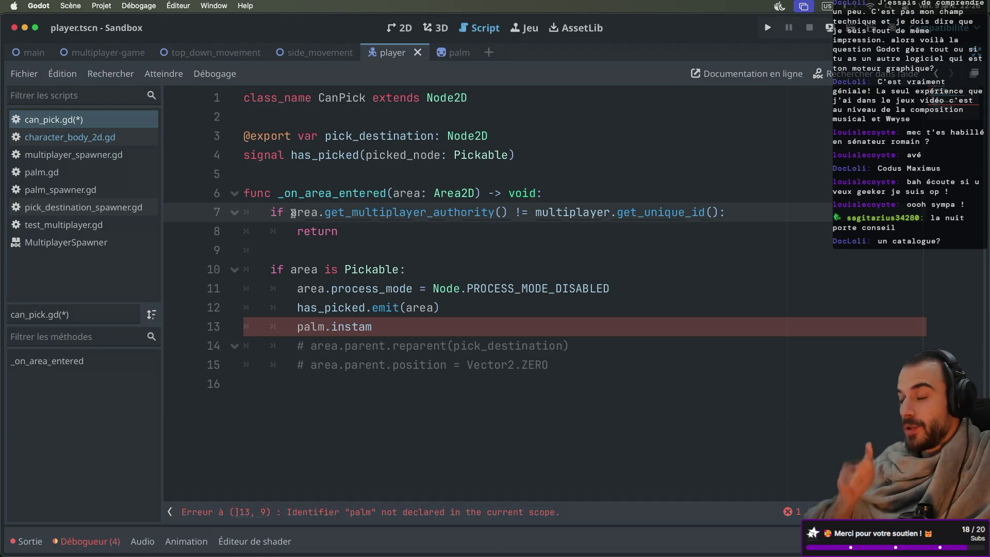
mouse_move(292, 214)
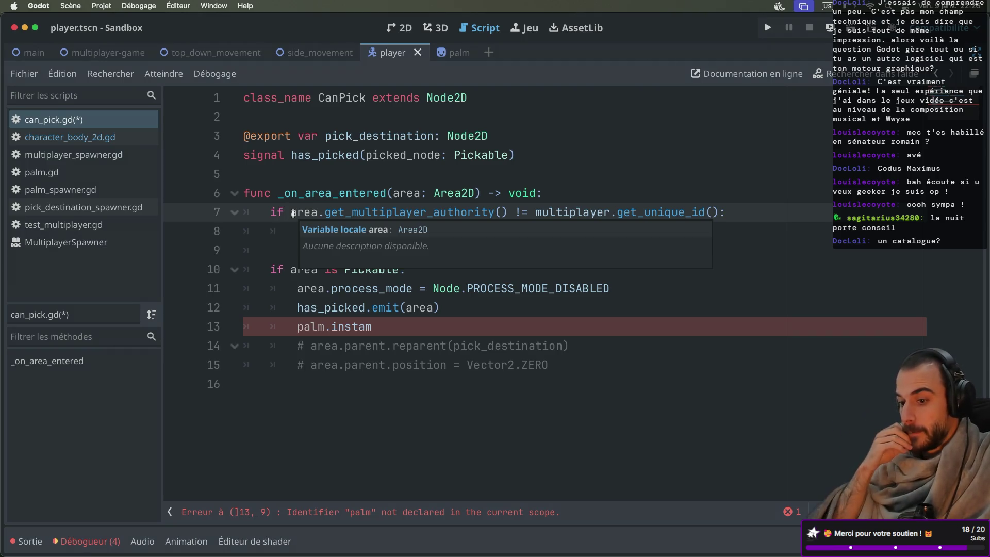
double_click(421, 345)
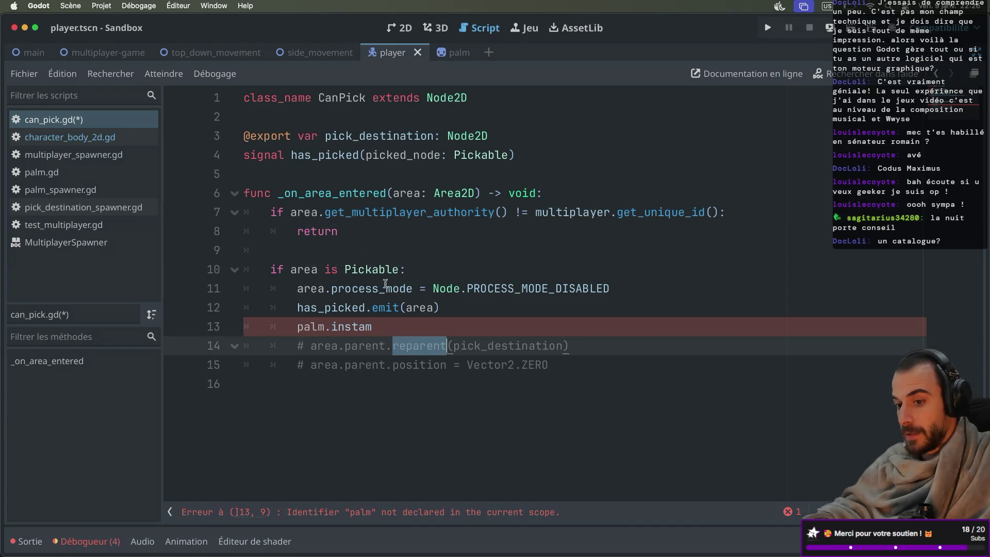
left_click_drag(356, 230, 194, 223)
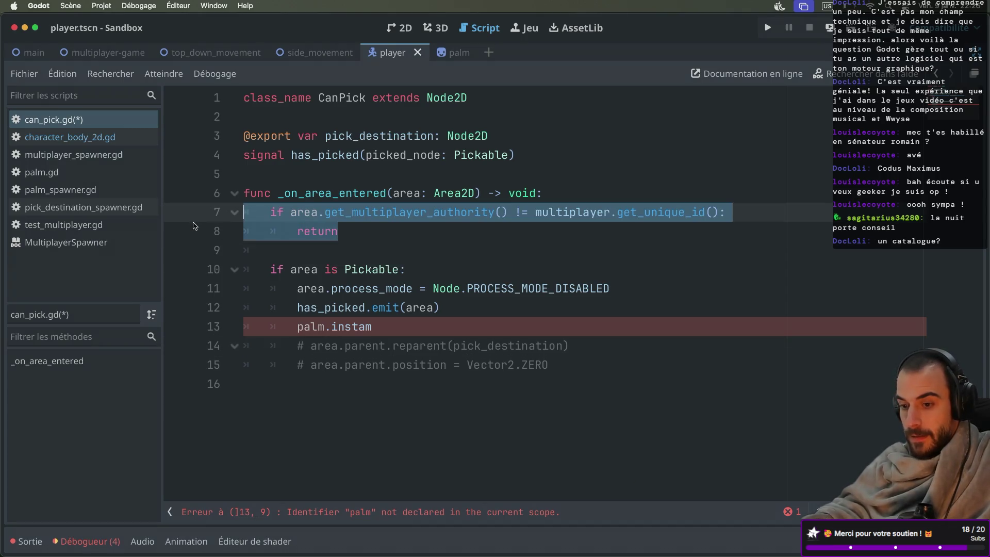
Cut the authority guard, paste it under the Pickable check, re-indent it, then delete it.
key("ctrl+x")
left_click(409, 250)
key("Return")
key("ctrl+v")
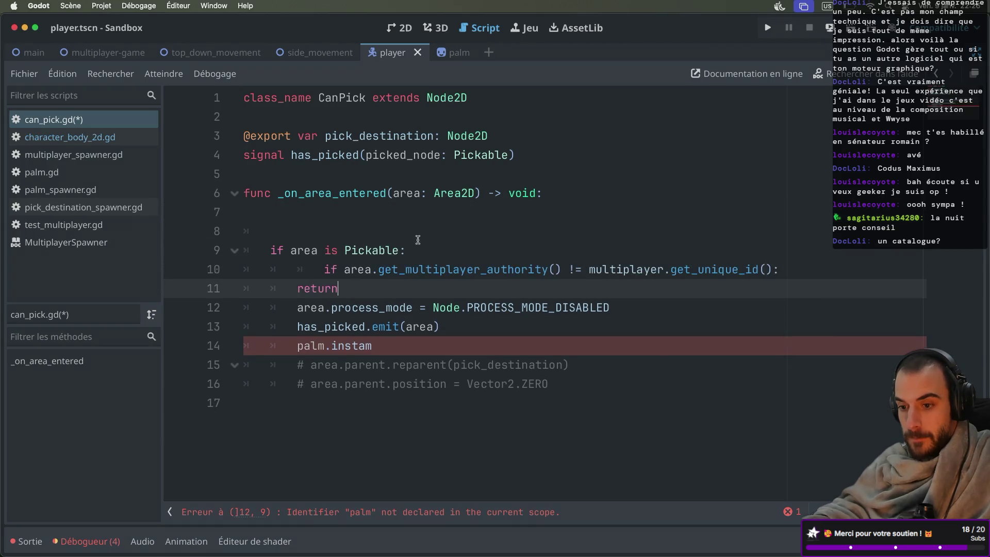
left_click(324, 270)
key("BackSpace")
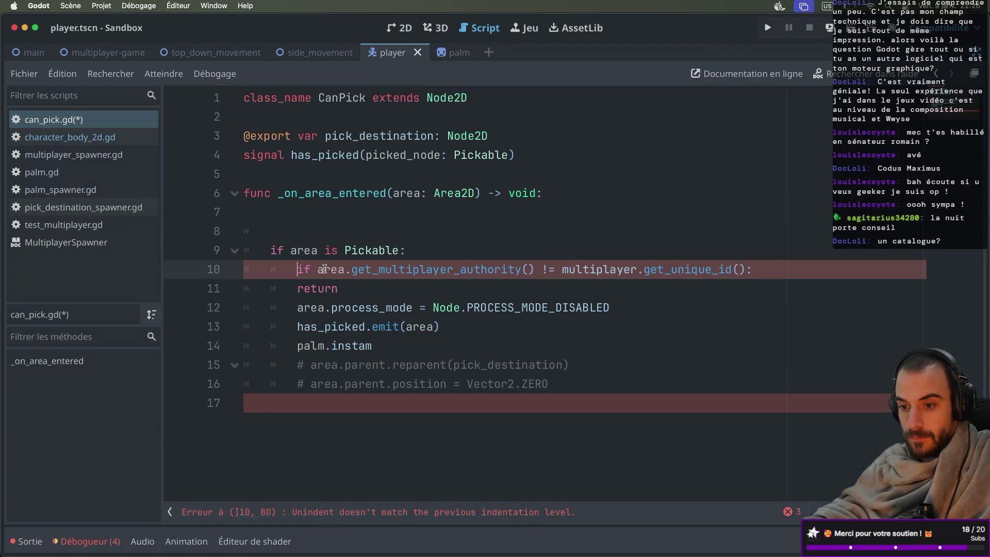
left_click(300, 288)
key("Tab")
left_click_drag(317, 269, 634, 279)
left_click(409, 288)
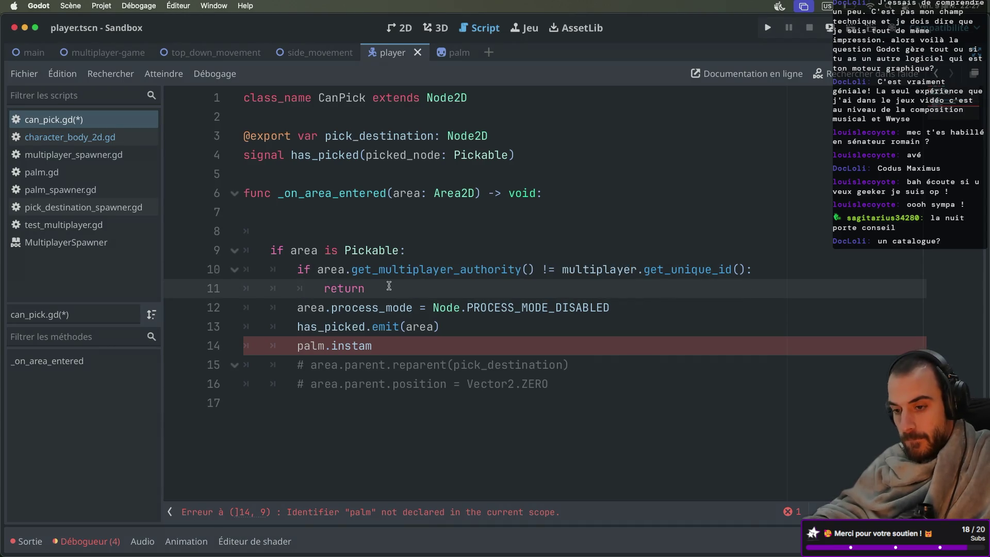
mouse_move(389, 285)
left_mouse_down()
mouse_move(335, 268)
mouse_move(411, 252)
left_mouse_up()
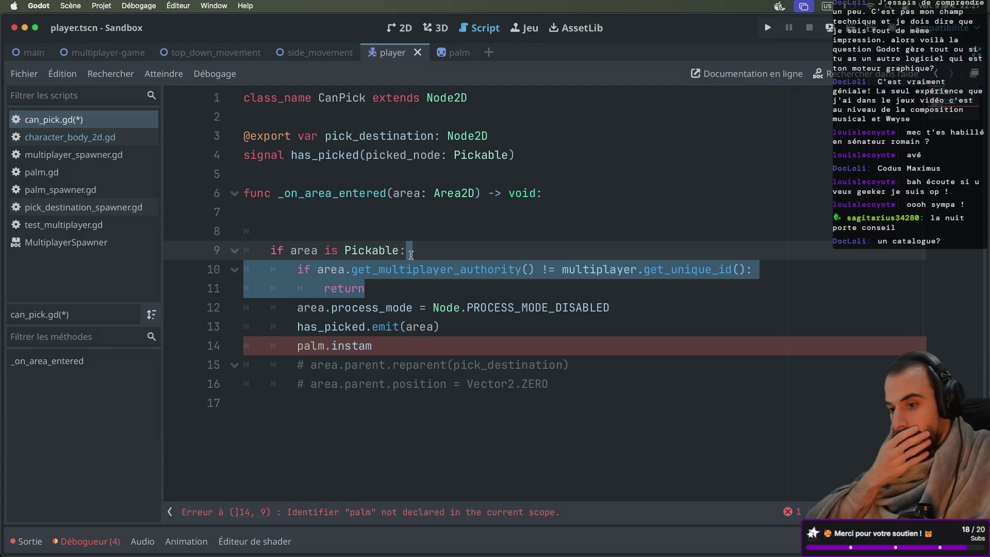
key("BackSpace")
Replace the palm.instam line with the pasted authority-check early-return block.
left_click(400, 312)
key("BackSpace")
key("BackSpace")
key("BackSpace")
key("BackSpace")
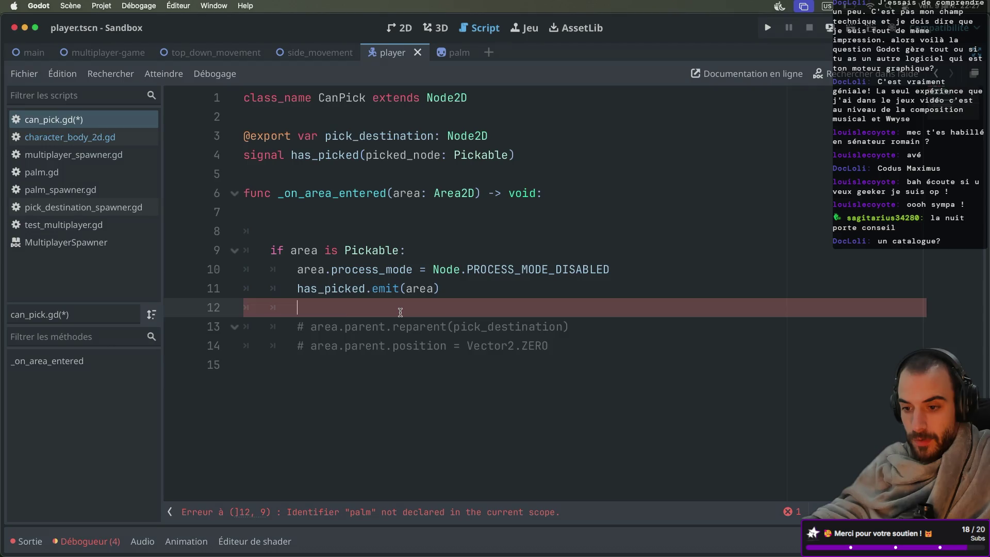
key("ctrl+v")
mouse_move(317, 326)
left_mouse_down()
mouse_move(598, 326)
mouse_move(562, 324)
left_mouse_up()
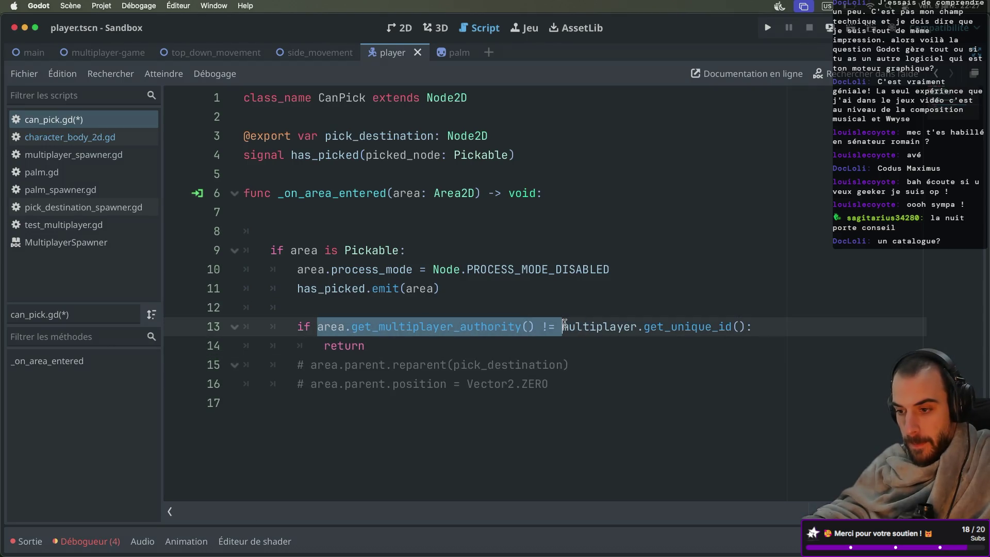
Change the condition to 'if multiplayer.is_server():' and save the script.
key("BackSpace")
double_click(427, 328)
type("is")
key("Return")
key("ctrl+s")
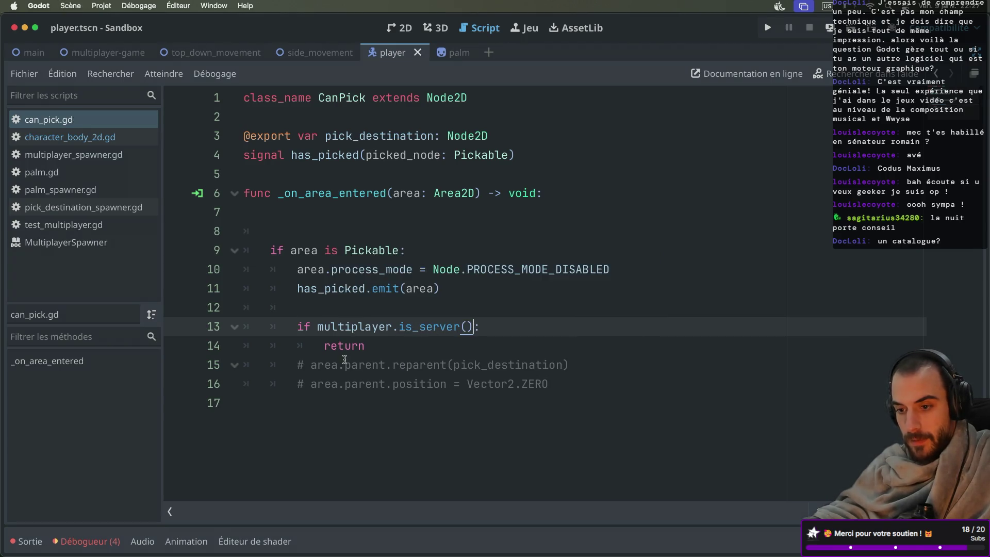
Add 'area.parent.queue_free()' inside the is_server branch.
left_click(492, 328)
key("Return")
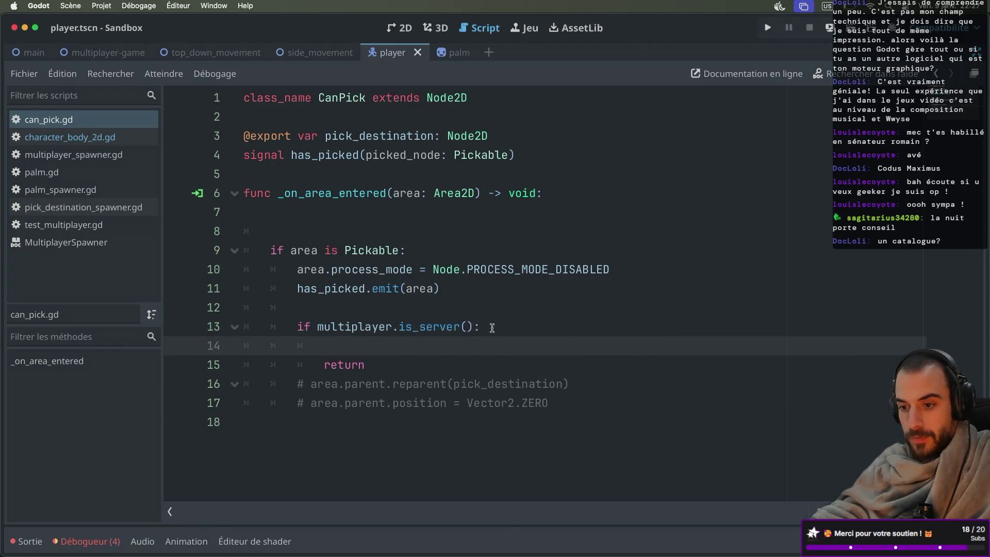
type("area.")
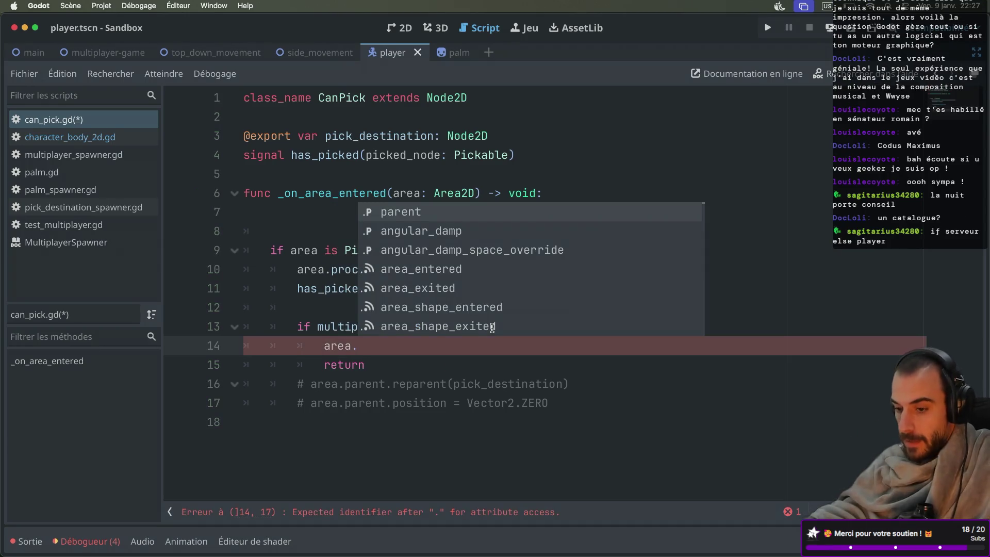
key("Return")
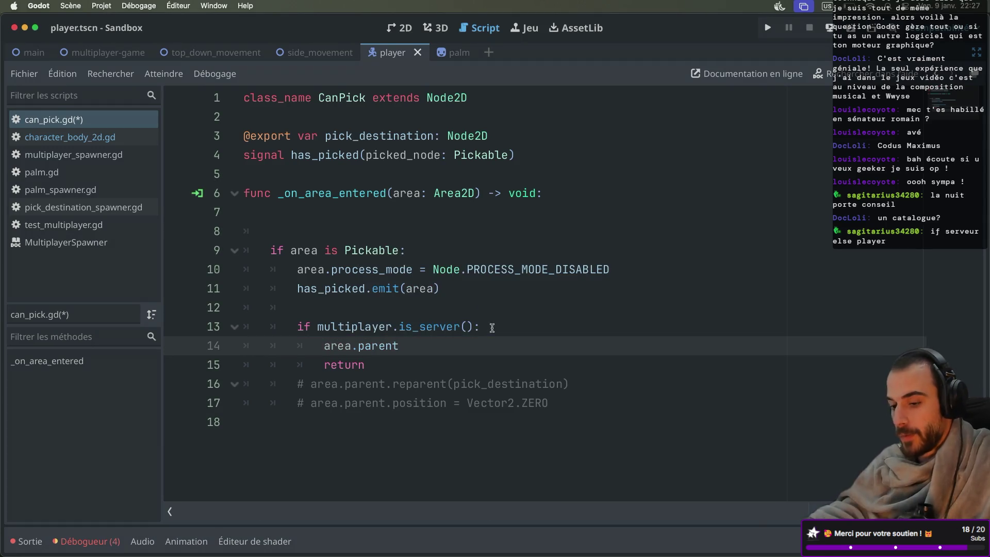
type(".que")
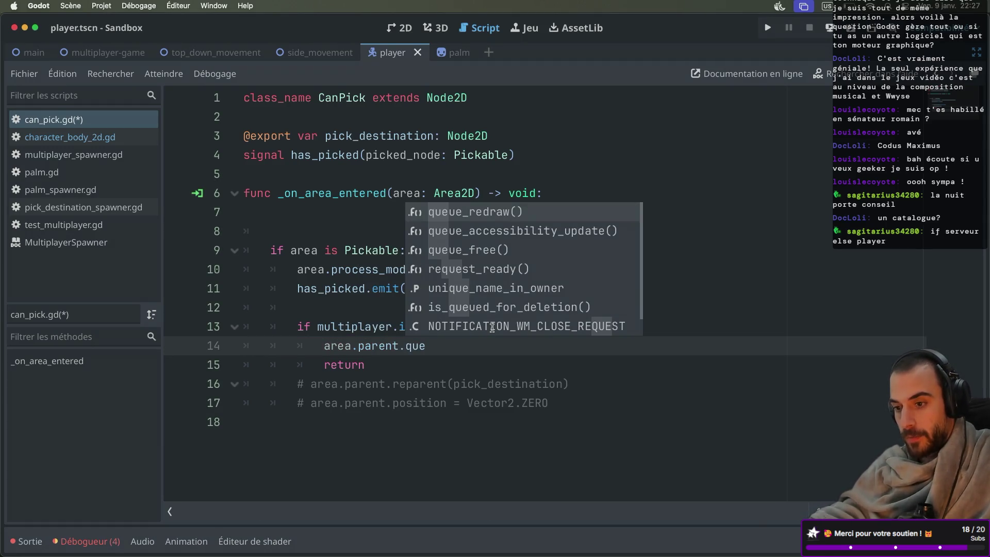
key("Down")
key("Down")
key("Return")
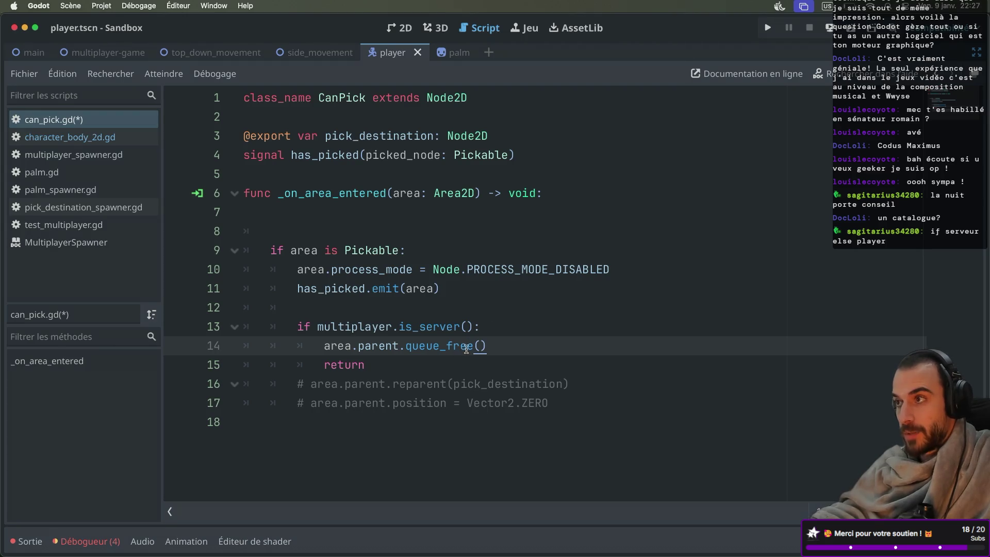
Open a blank line after the has_picked.emit(area) call.
mouse_move(454, 346)
left_click(393, 403)
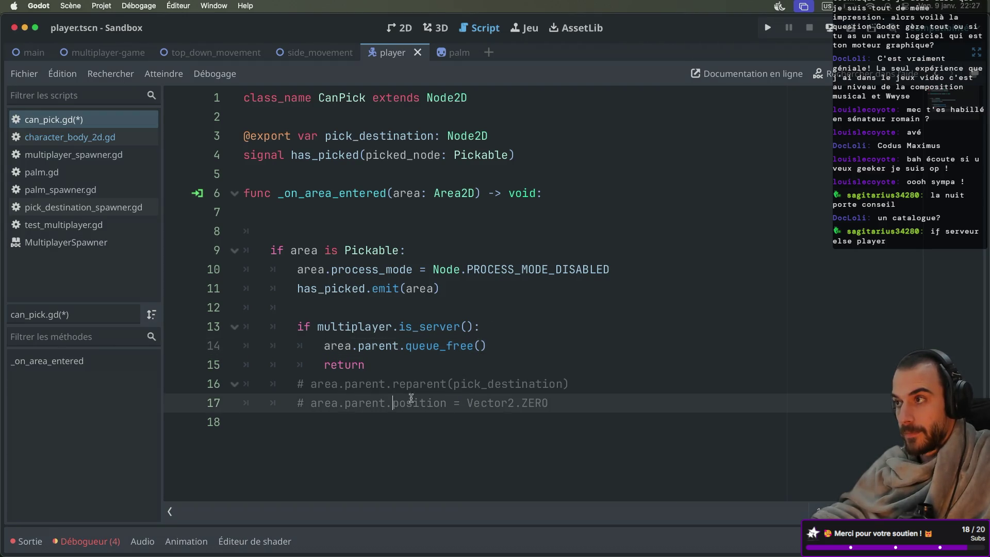
mouse_move(470, 397)
mouse_move(484, 273)
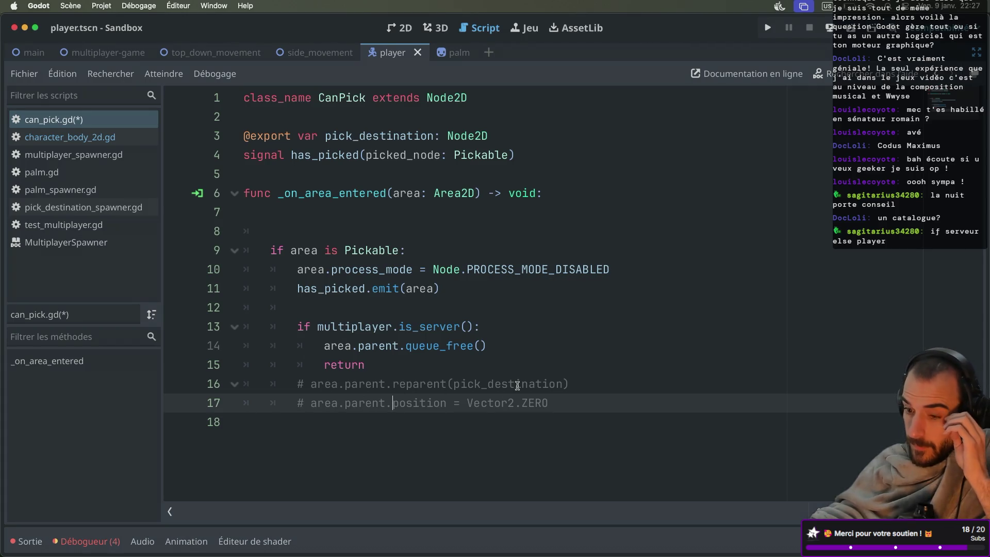
left_click(449, 287)
key("Return")
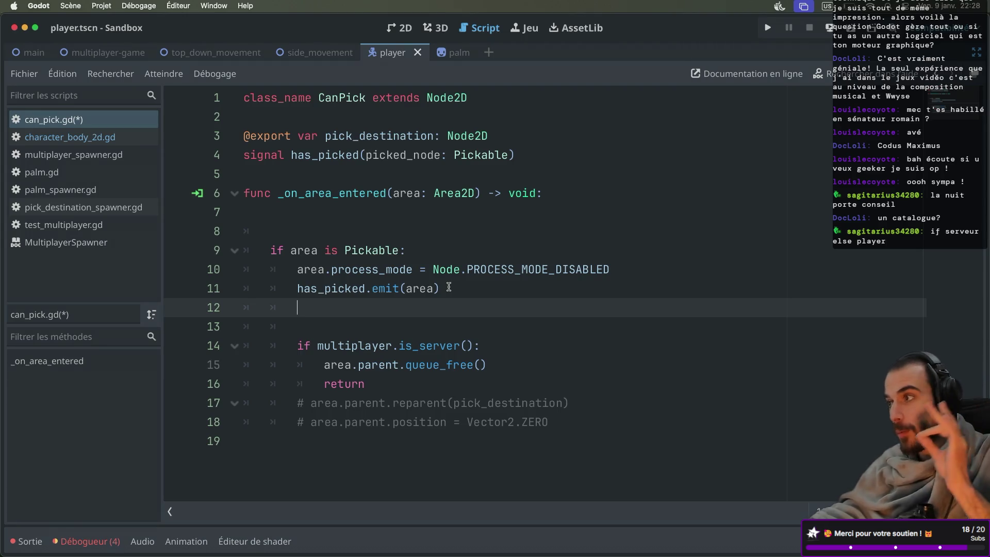
Remove the stray character and the two blank lines after the function header.
key("BackSpace")
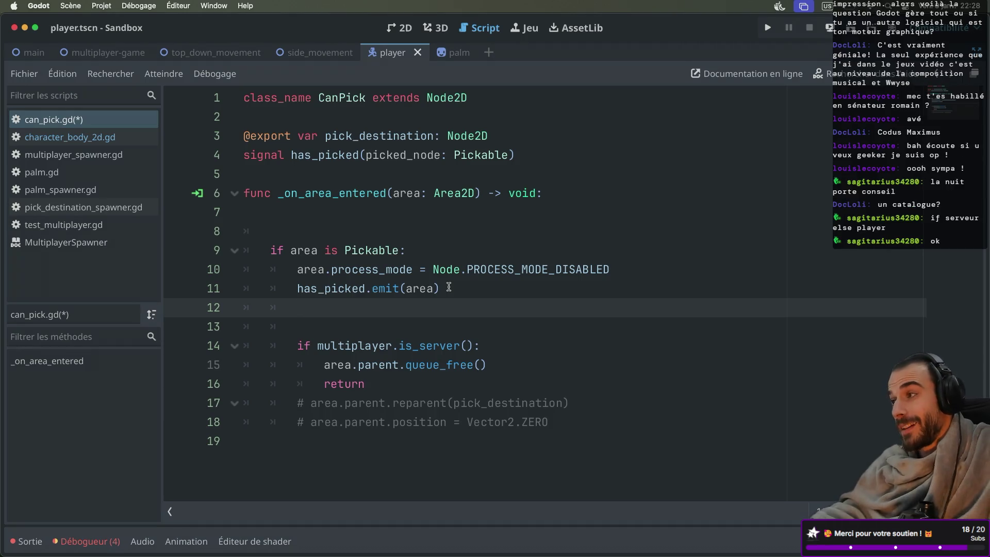
mouse_move(306, 284)
left_click(286, 212)
left_click(278, 228)
key("BackSpace")
key("BackSpace")
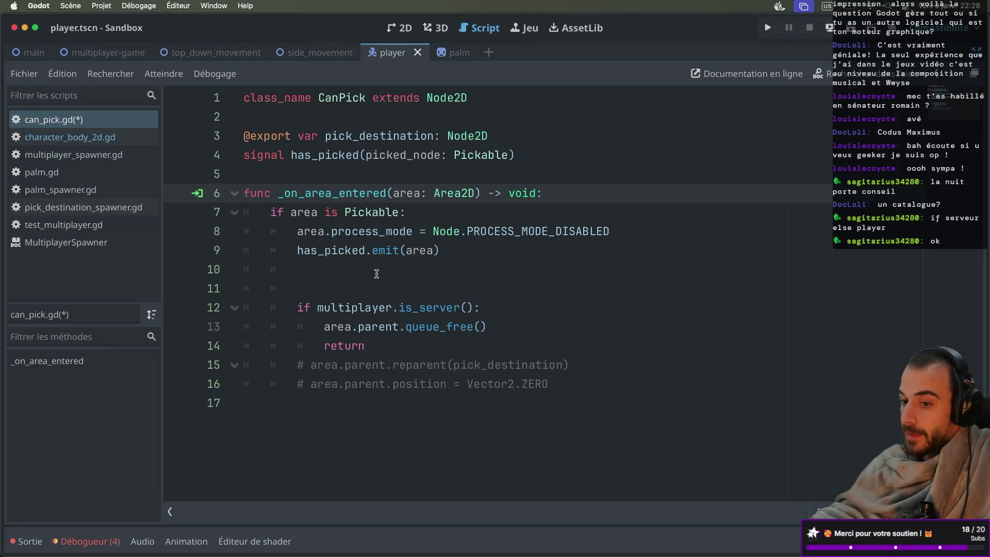
Add a new condition 'if !multiplayer.is_server():' on line 10.
left_click(342, 265)
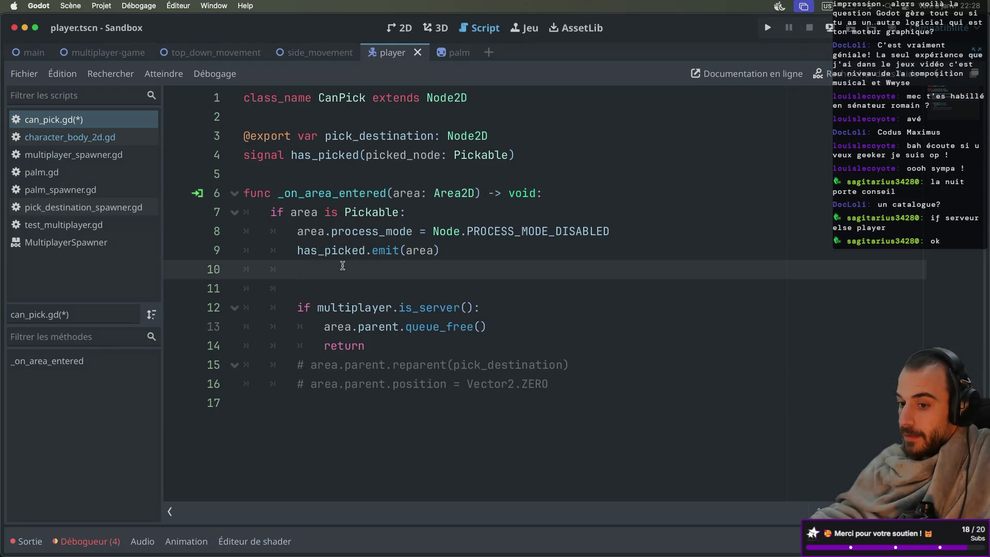
key("Return")
type("if ")
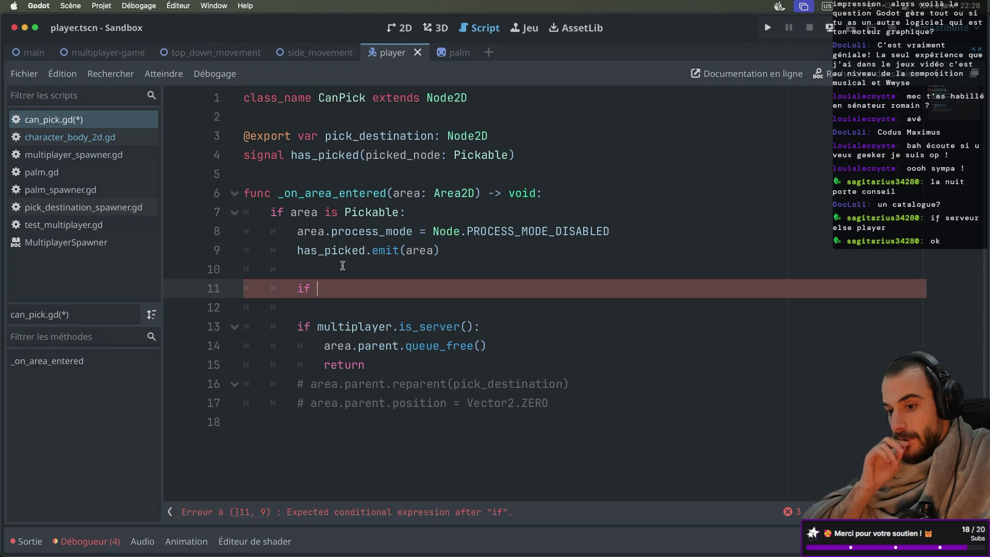
type("mul")
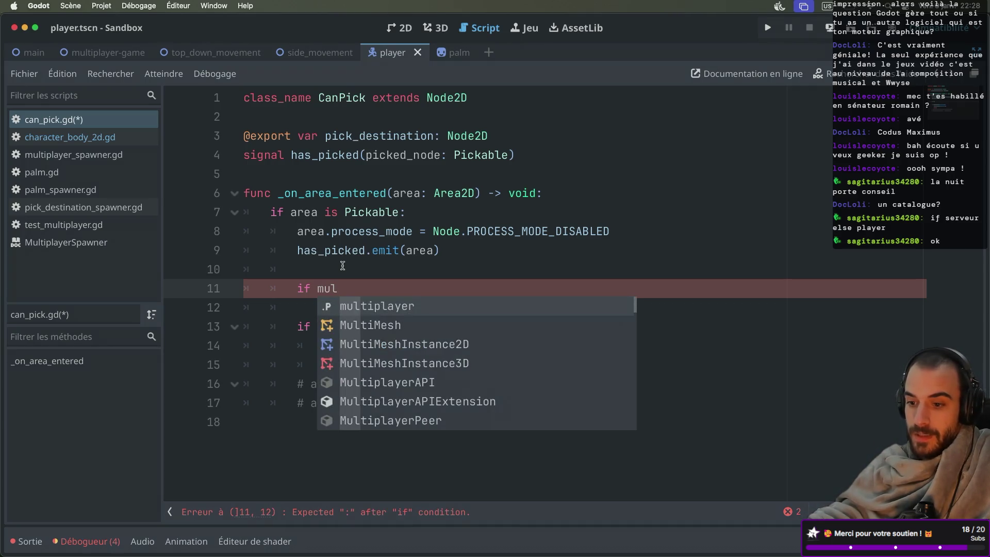
key("Return")
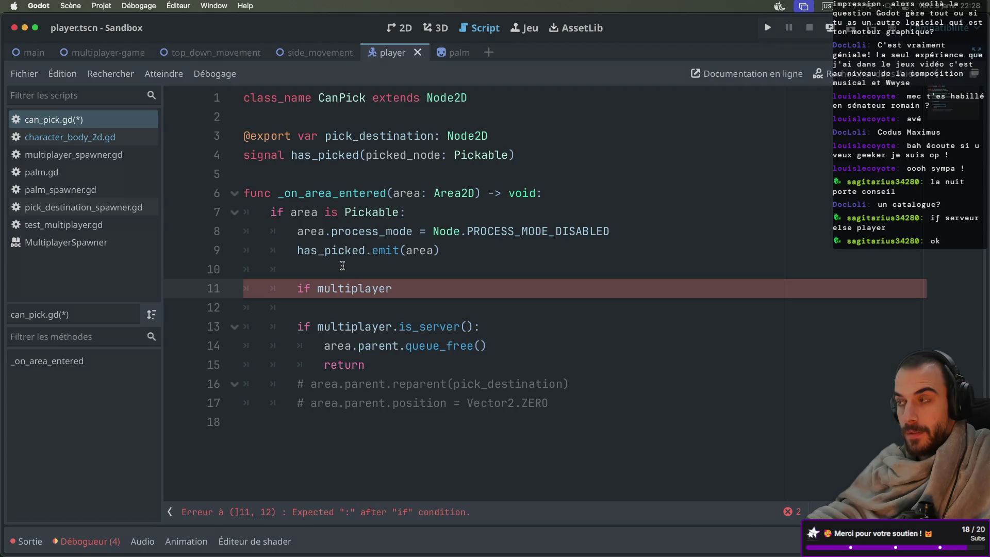
key("BackSpace")
key("BackSpace")
key("BackSpace")
type("!multiplayer.")
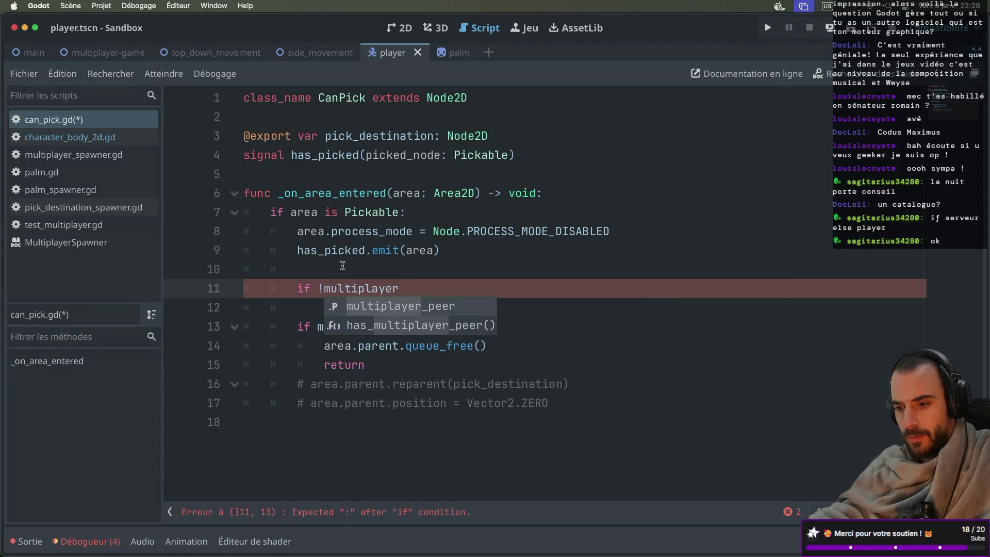
type("is_s")
key("Return")
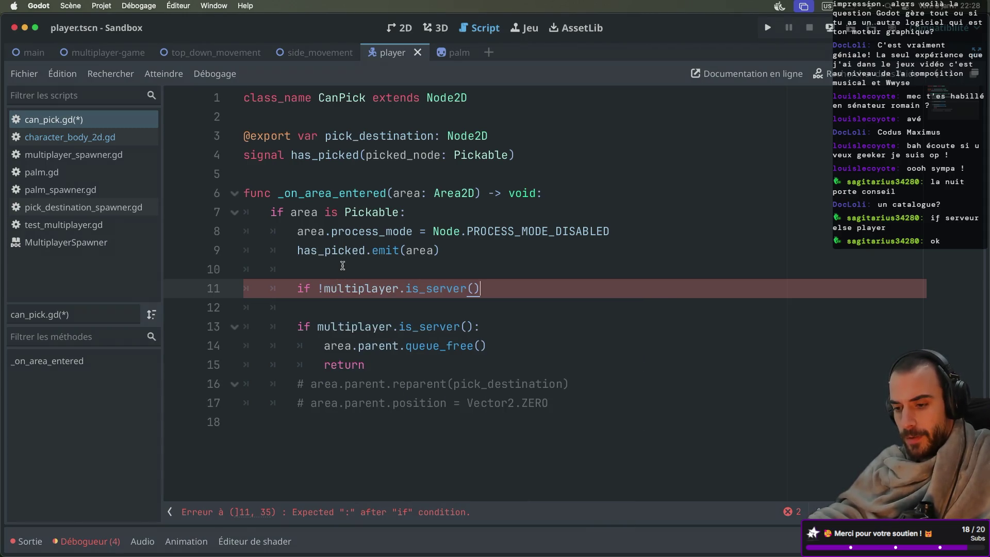
type(":")
key("Return")
Write 'var blah = area.parent.duplicate()' as the first line of the non-server branch.
type("are")
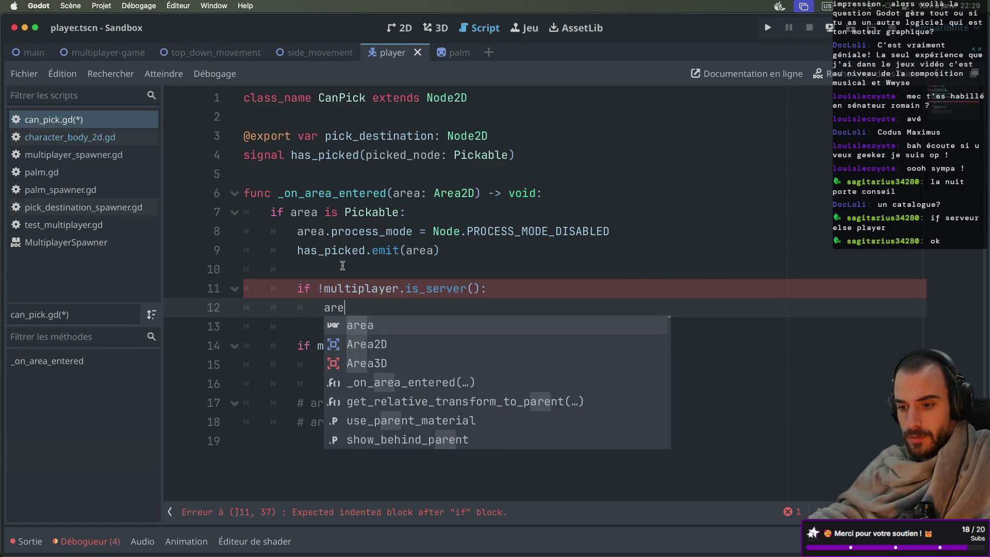
key("Return")
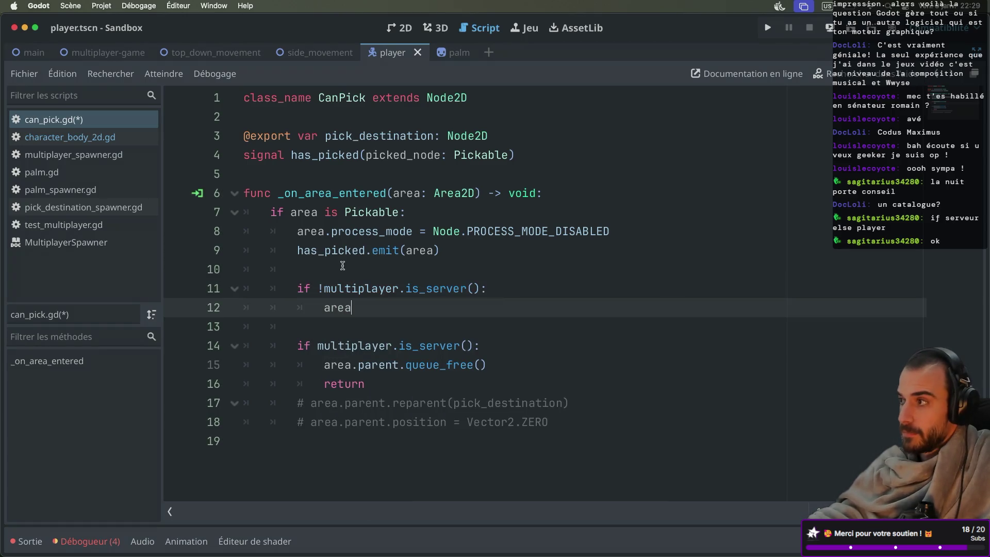
type(".pa")
key("Return")
type(".du")
key("Return")
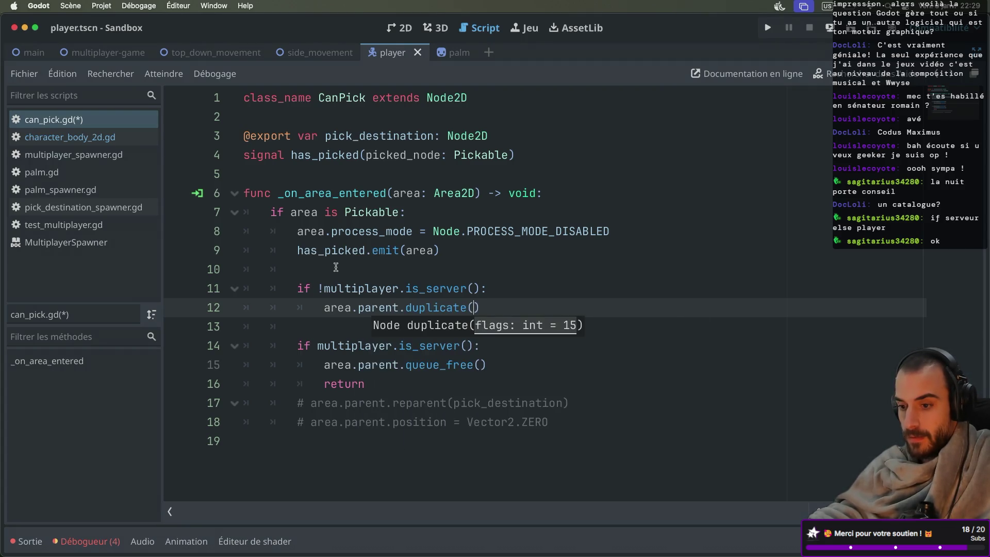
left_click(323, 309)
mouse_move(323, 308)
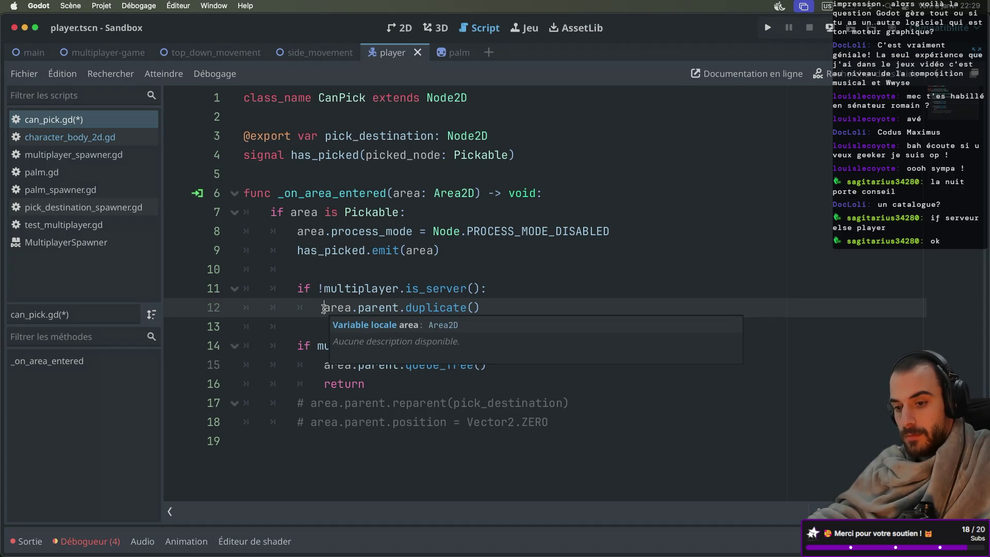
type("var ")
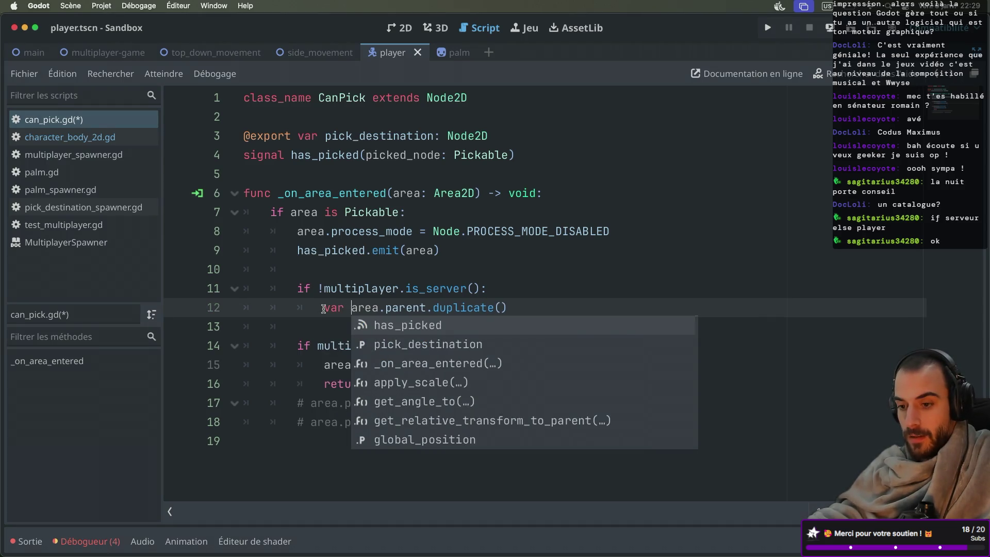
type("blah =")
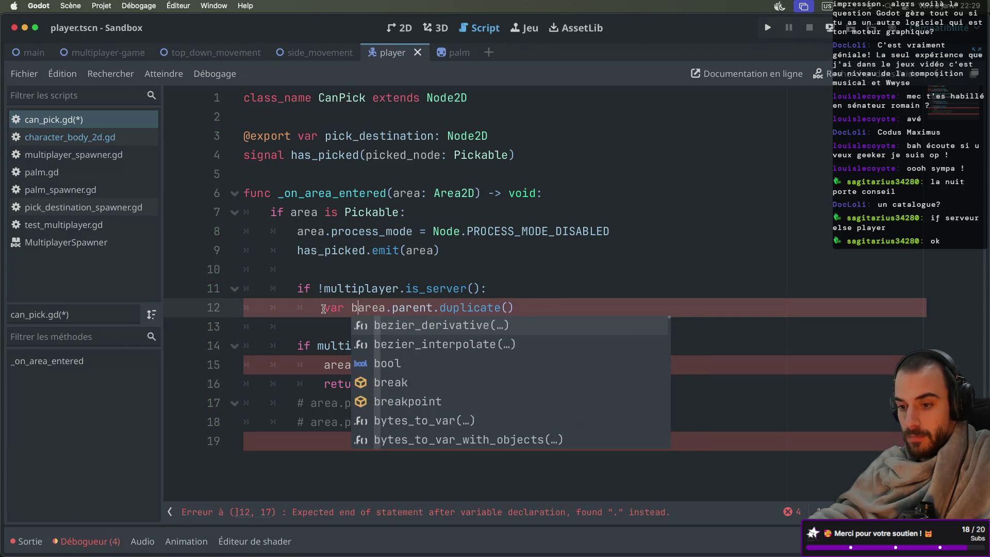
key("Escape")
Copy the commented reparent line below it and uncomment 'area.parent.reparent(pick_destination)'.
left_click_drag(565, 397, 576, 392)
key("ctrl+c")
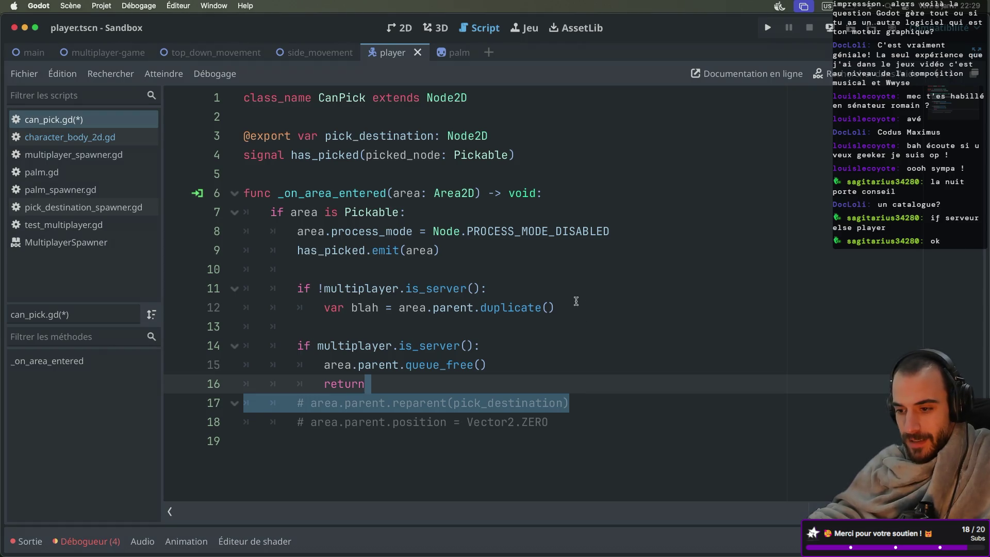
left_click(575, 301)
key("Return")
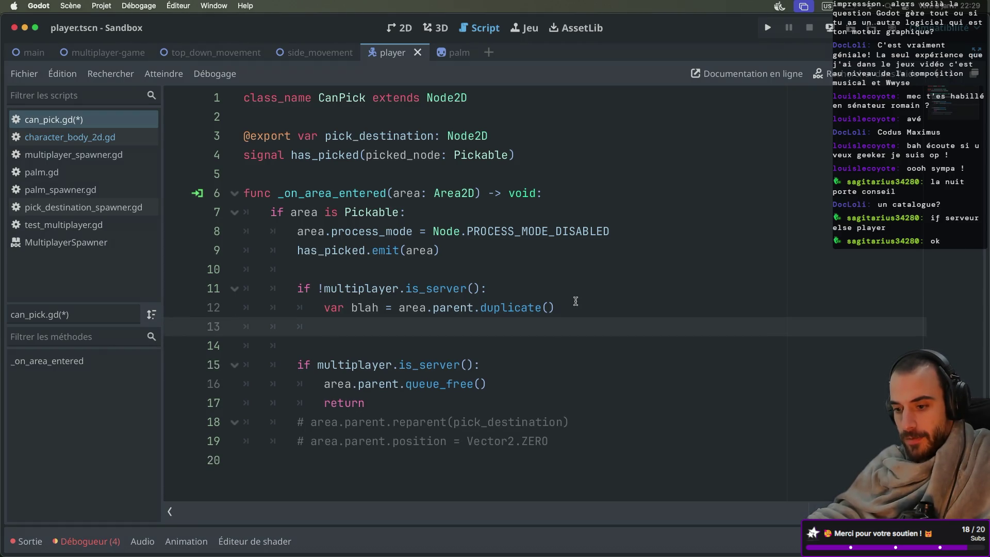
key("ctrl+v")
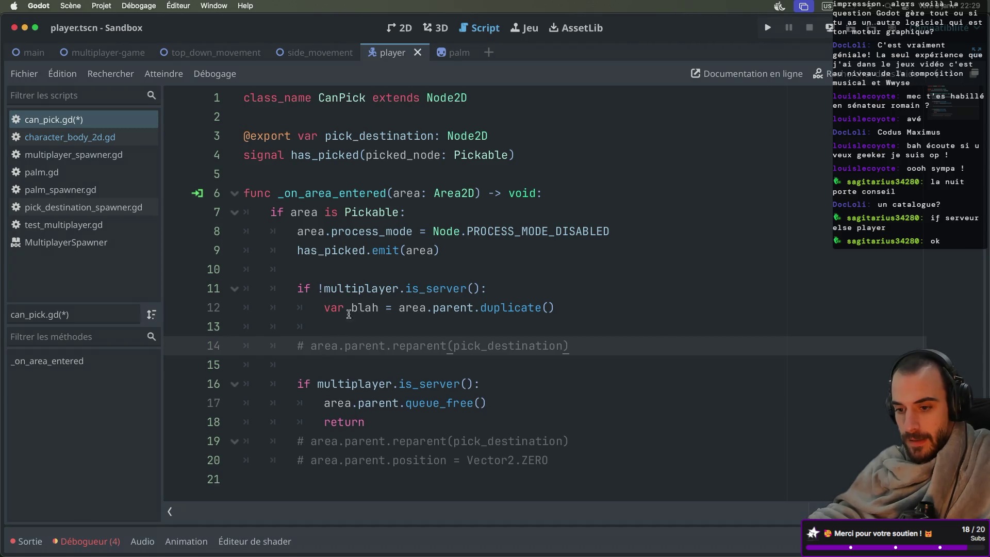
left_click(308, 345)
key("BackSpace")
key("BackSpace")
key("BackSpace")
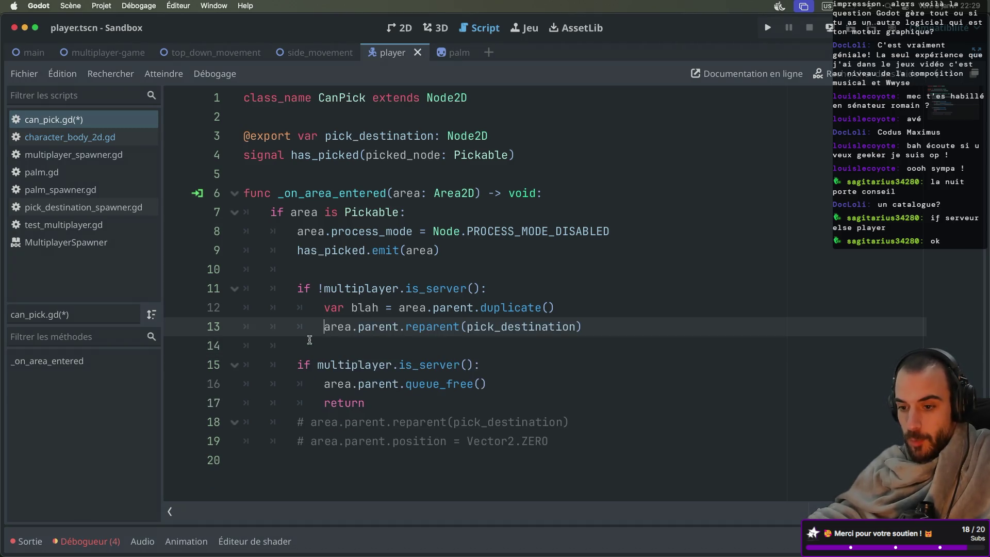
double_click(382, 135)
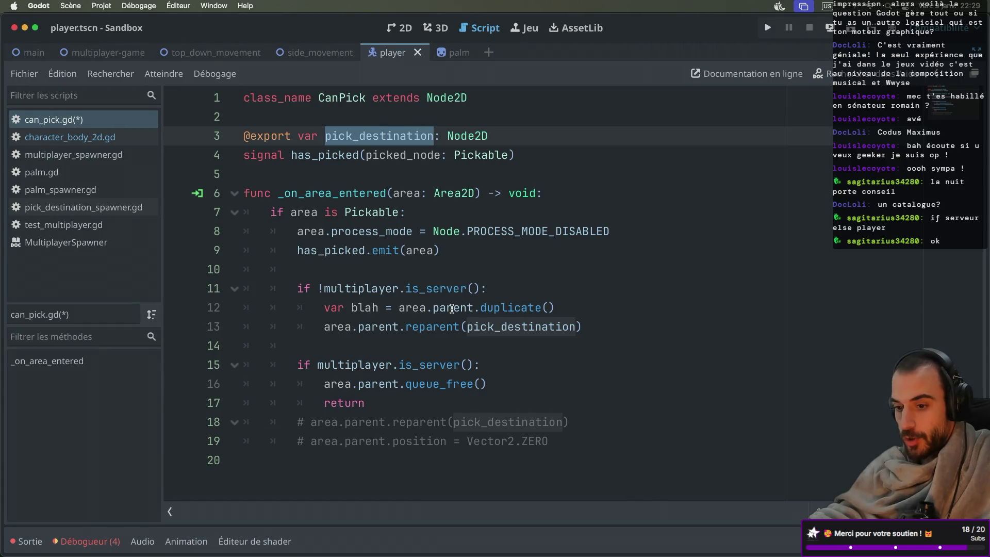
double_click(517, 333)
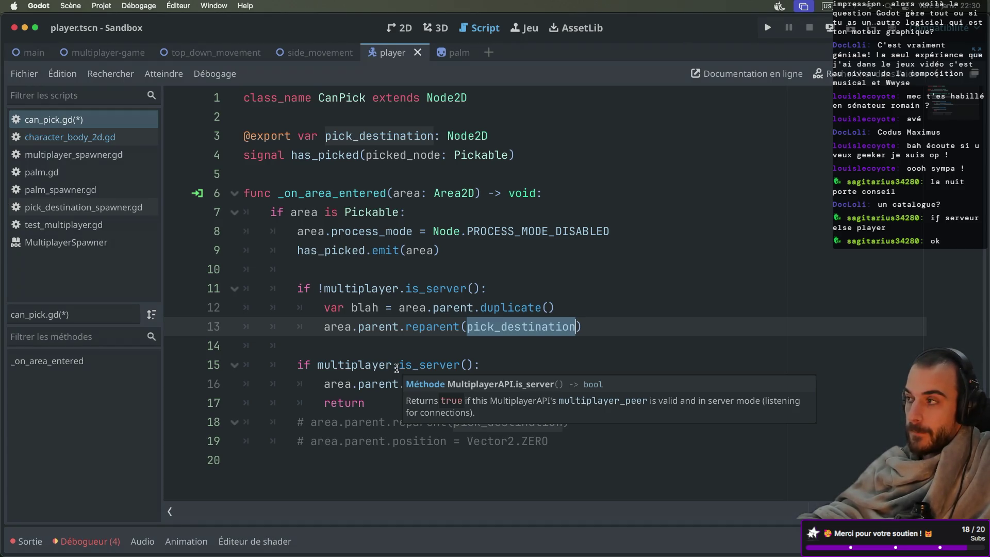
left_click(343, 344)
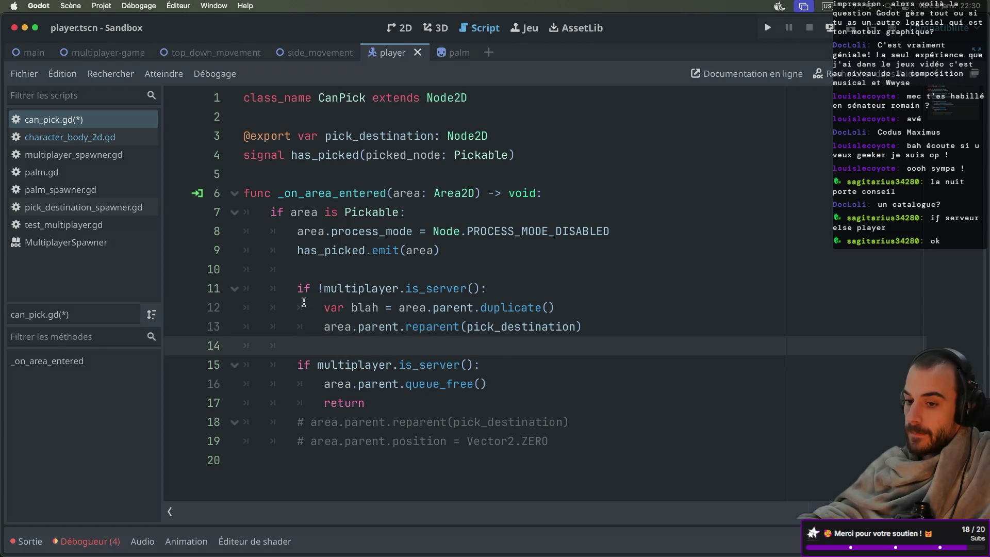
left_click(446, 251)
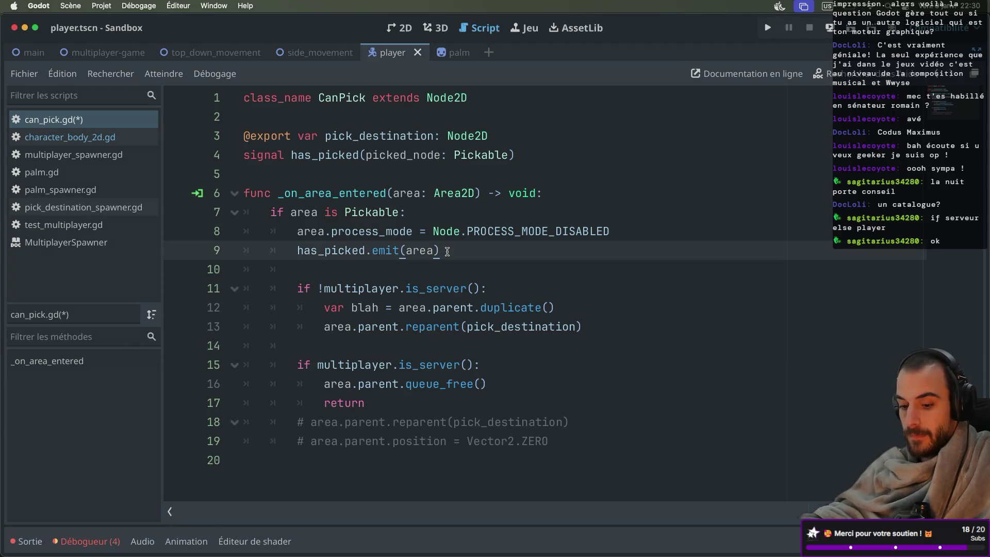
key("ctrl+shift+F11")
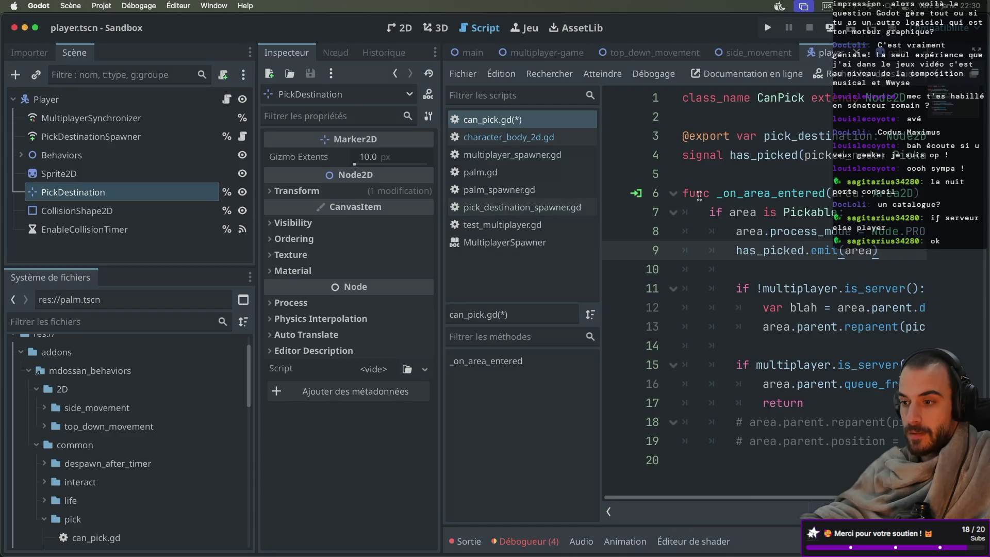
key("ctrl+shift+F11")
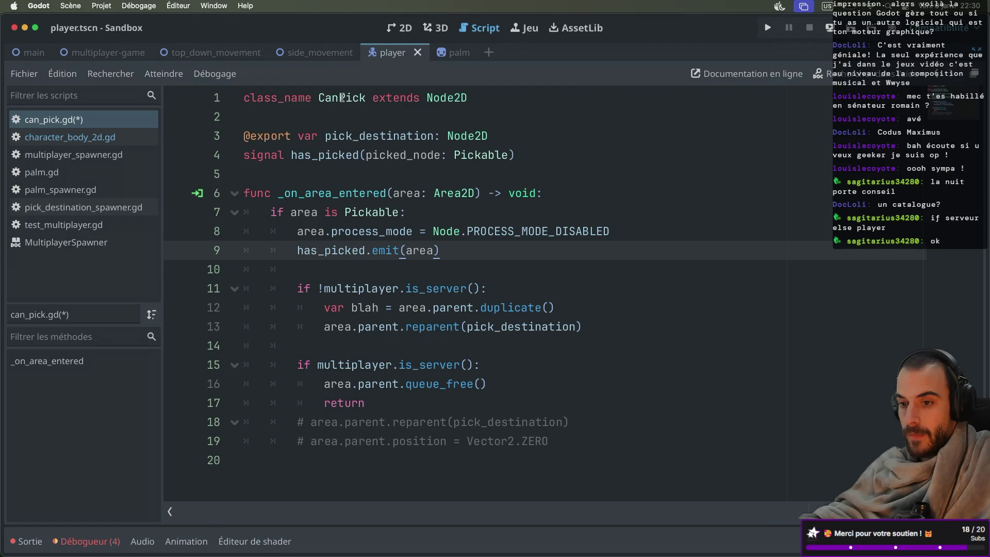
Rename the class from CanPick to CanPickMulti and save the script.
left_click_drag(317, 98, 376, 98)
left_click(367, 101)
type("Mul")
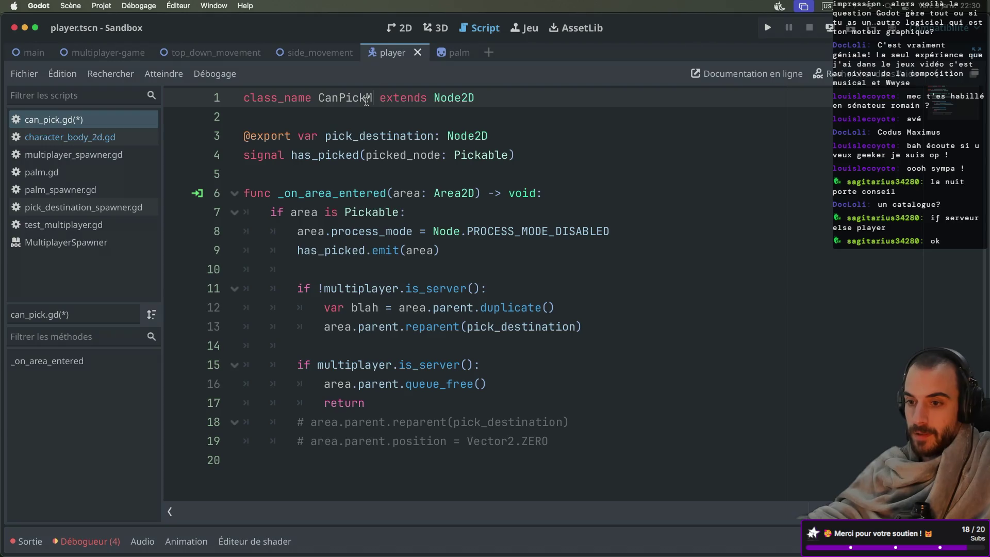
type("ti")
left_click(384, 155)
key("super+s")
Change the pick_destination export type on line 3 from Node2D to MultiplayerSpawner.
left_click(422, 250)
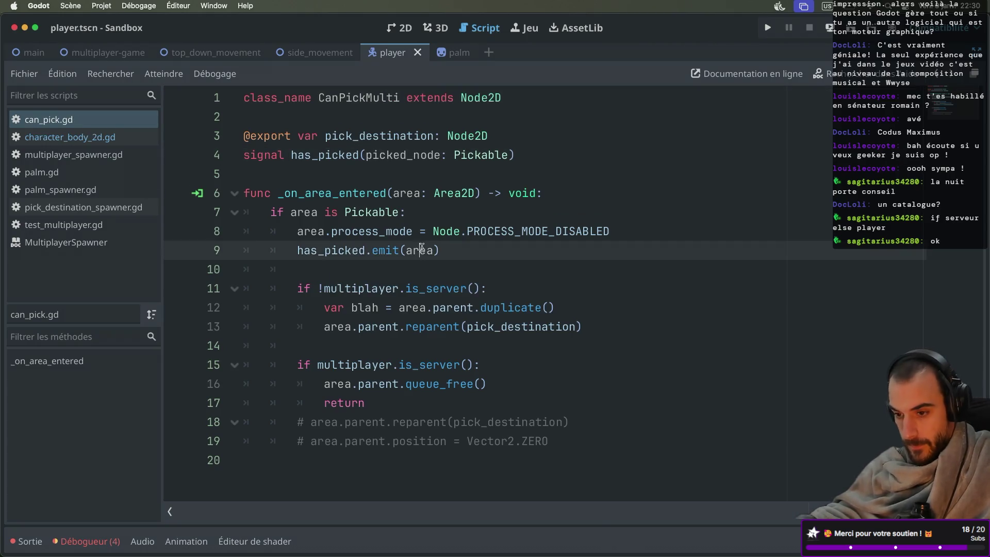
left_click(382, 305)
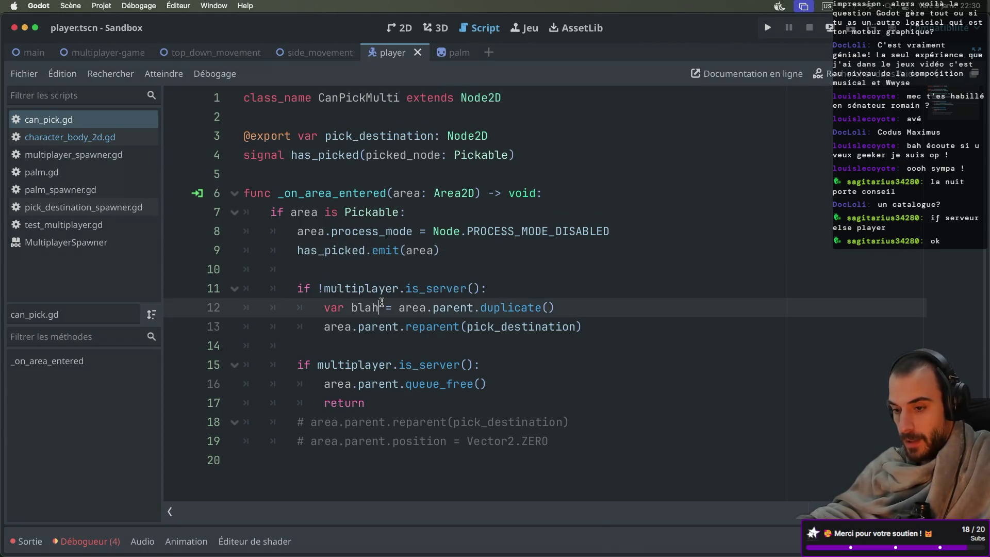
double_click(405, 135)
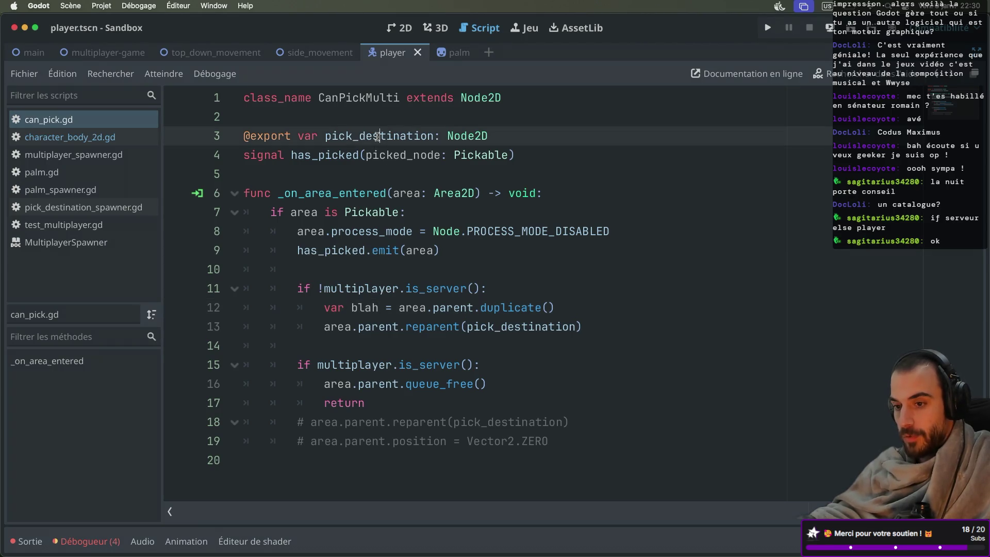
double_click(466, 135)
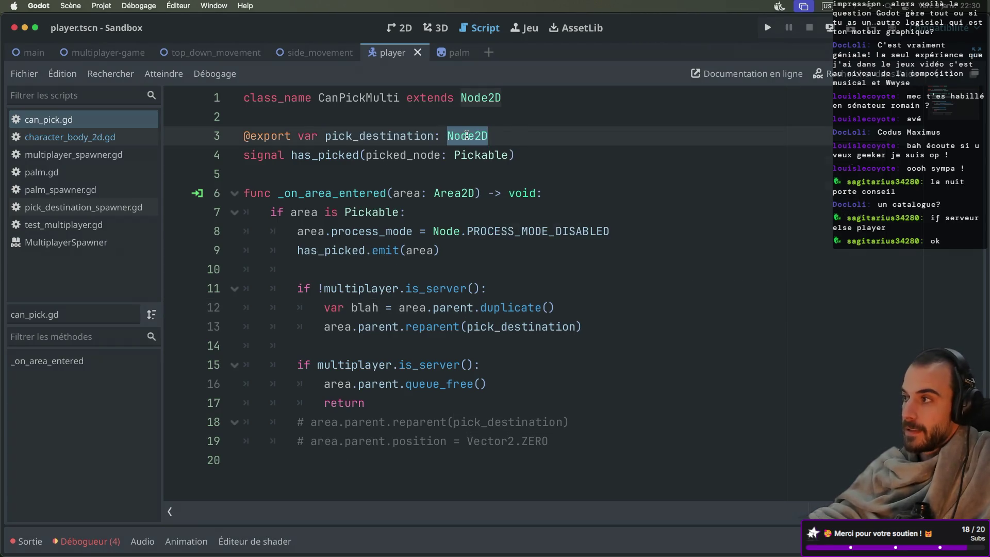
type("Multiplay")
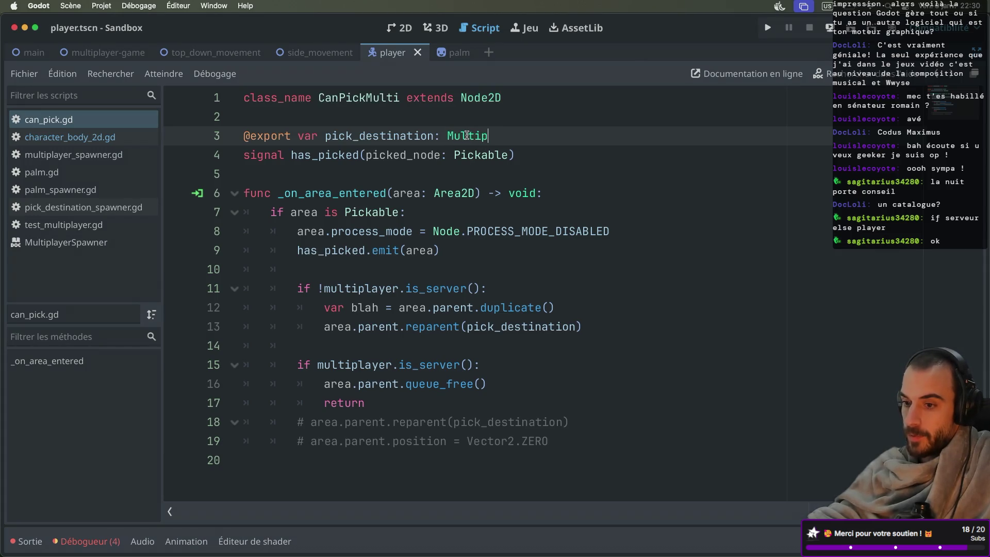
key("Down")
key("Down")
key("Down")
key("Return")
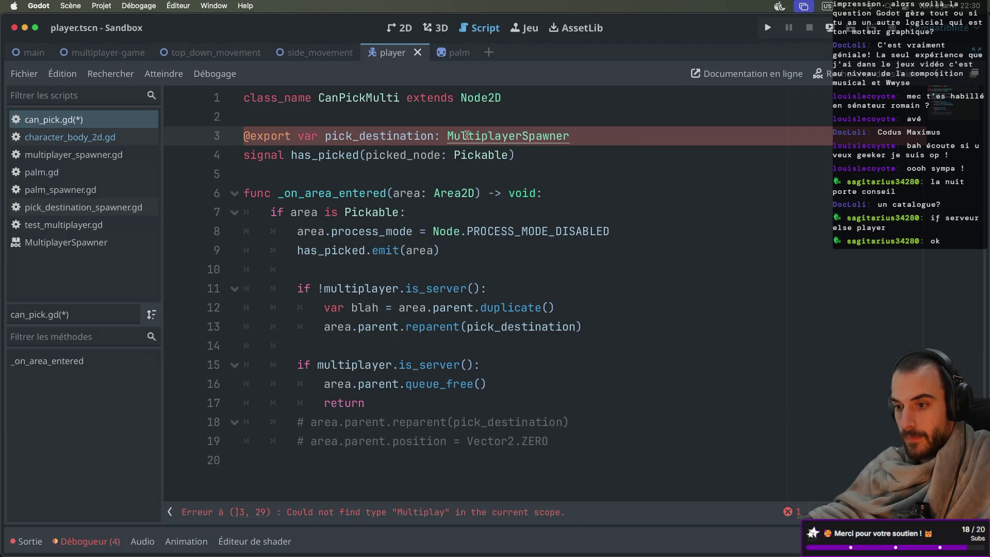
double_click(348, 132)
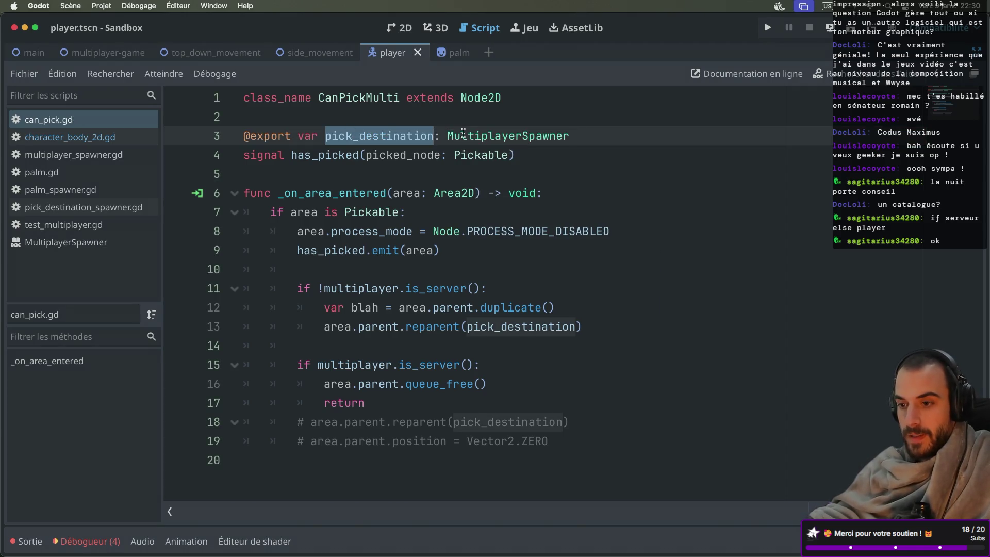
double_click(508, 135)
left_click(419, 252)
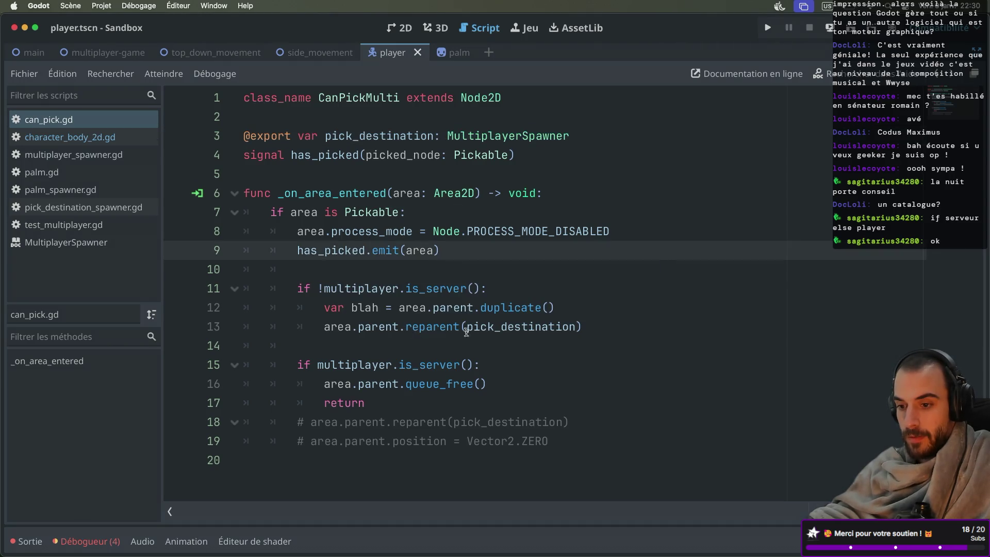
Start a new line 13 and rename the pick_destination export to spawner, then save.
left_click(571, 307)
key("Return")
type("mul")
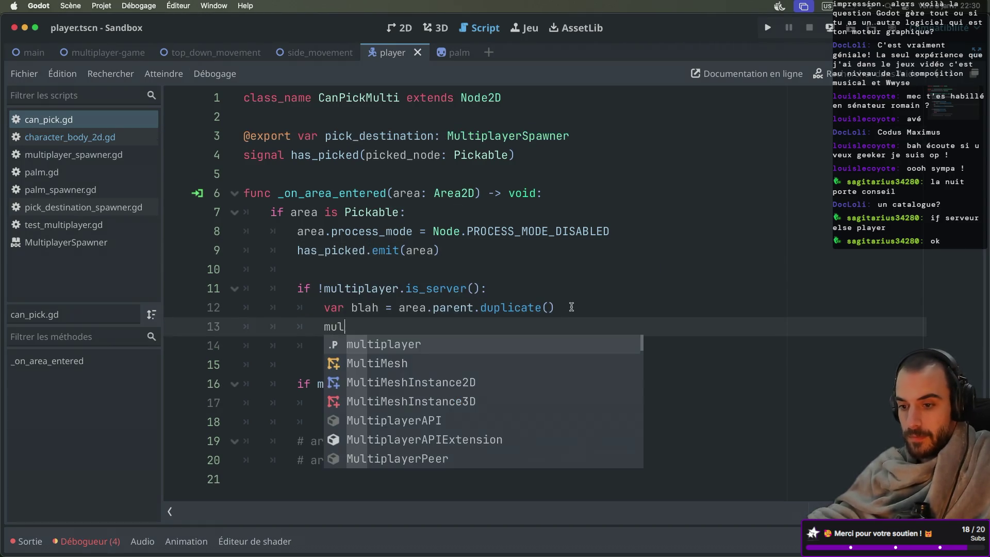
key("Return")
type(".sp")
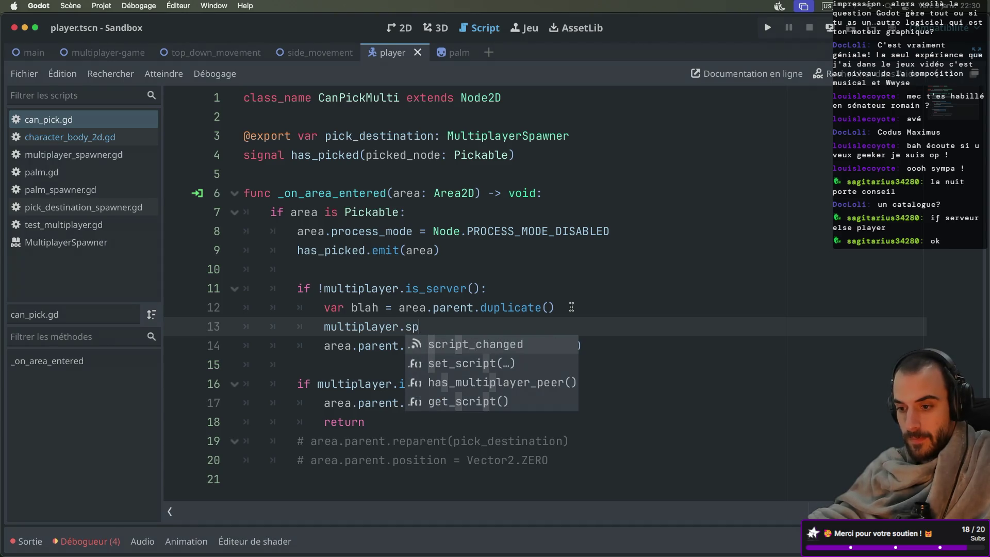
key("BackSpace")
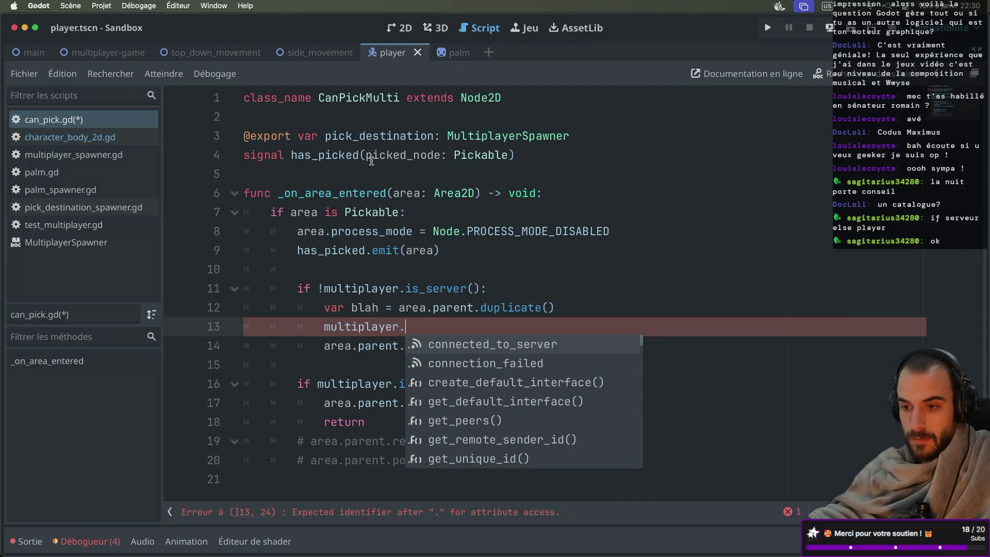
double_click(417, 136)
type("spawner")
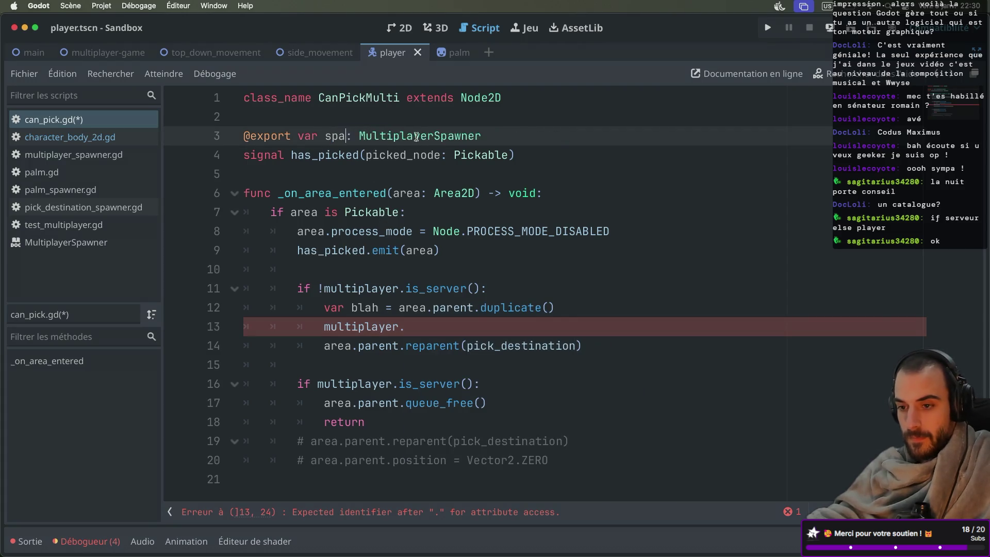
key("ctrl+s")
Turn line 13 into a spawner.spawn() call and save the script.
double_click(360, 324)
type("spawn.")
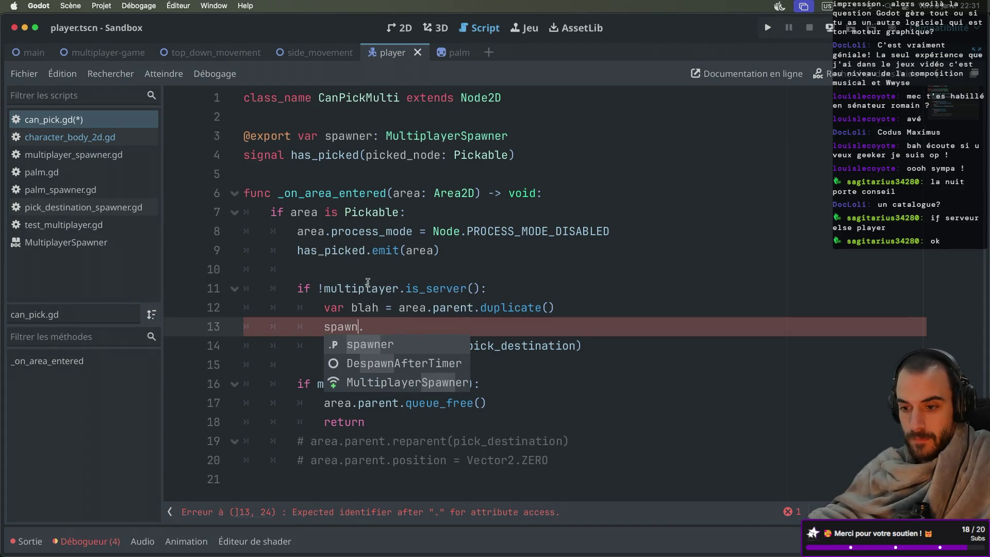
key("Return")
key("Right")
type("sp")
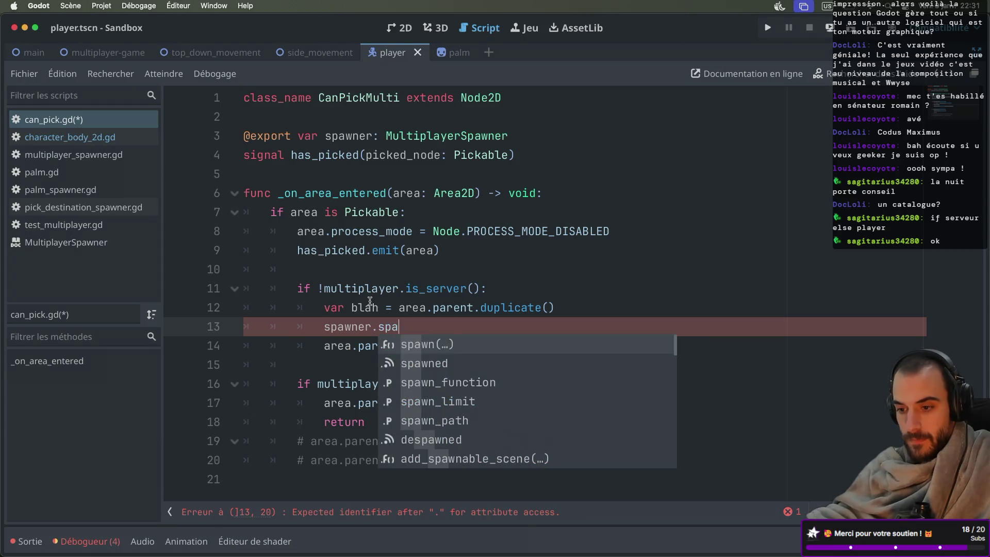
key("Return")
key("Right")
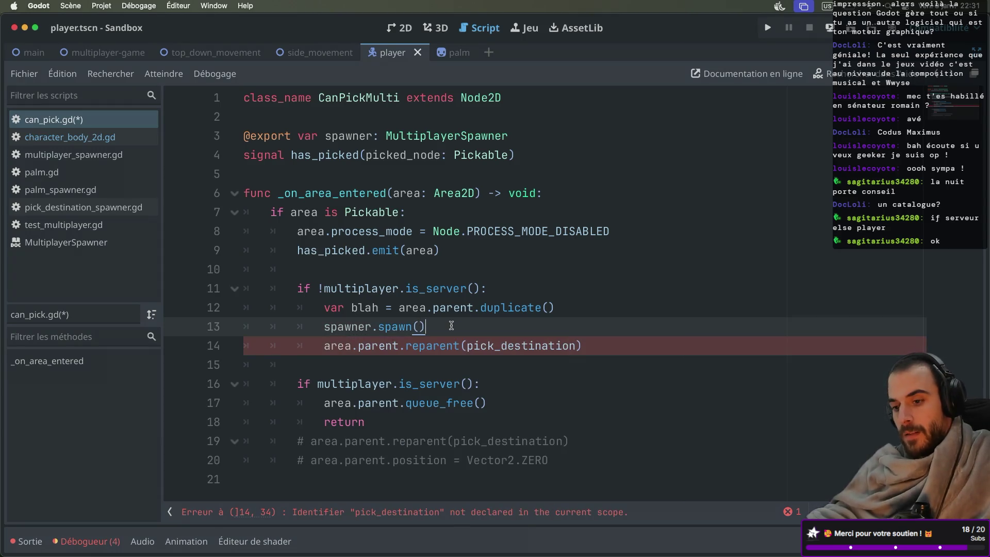
key("super+s")
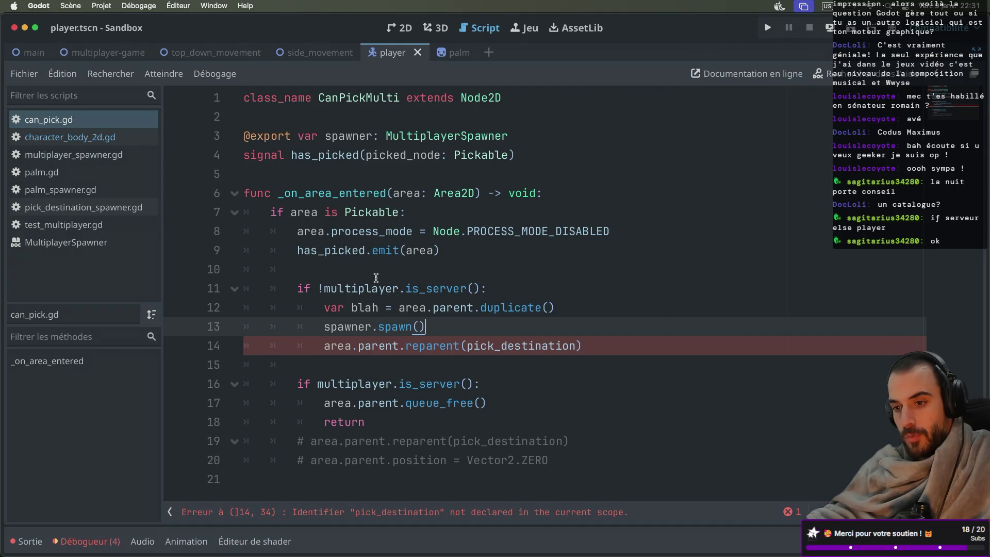
Delete the old reparent line and pass multiplayer.get_unique_id() as the spawn argument.
mouse_move(580, 339)
left_mouse_down()
mouse_move(596, 345)
mouse_move(587, 316)
mouse_move(588, 327)
left_mouse_up()
key("BackSpace")
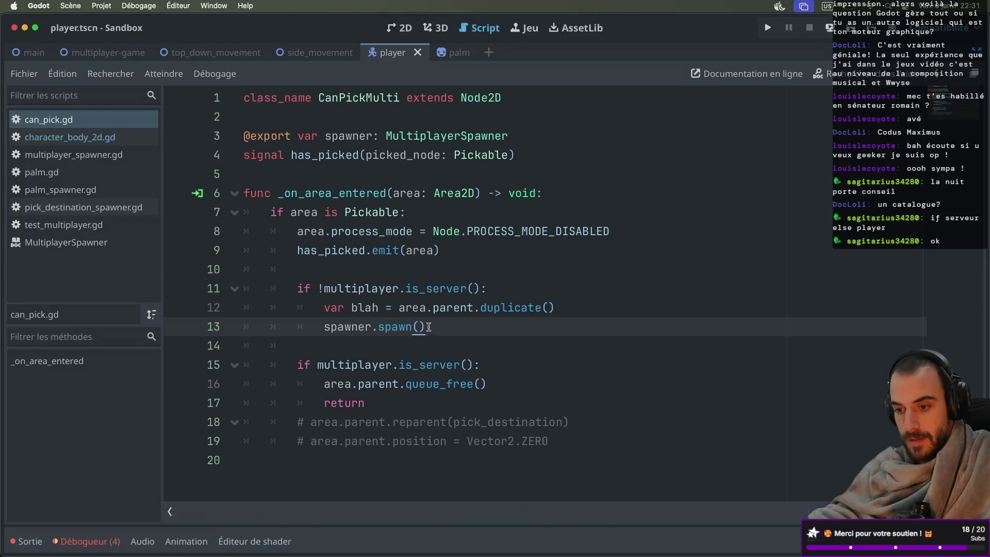
type("multip")
key("Return")
type(".get")
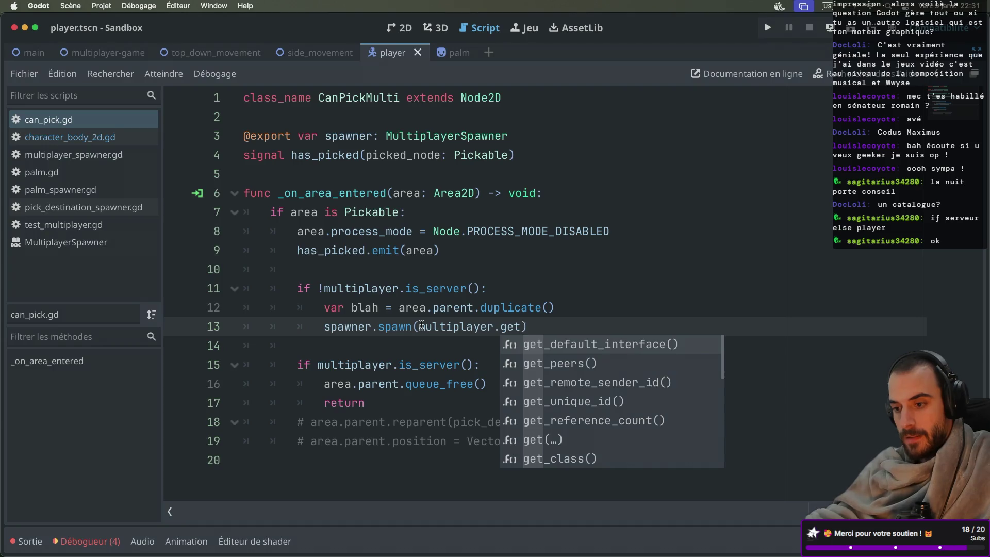
type("_")
key("Down")
key("Down")
key("Down")
key("Return")
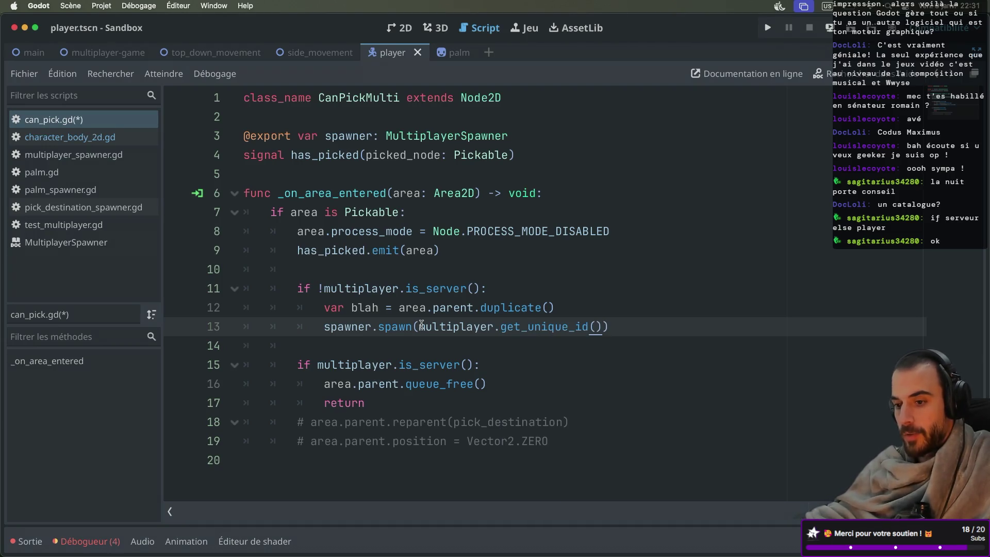
mouse_move(313, 293)
left_mouse_down()
mouse_move(541, 327)
mouse_move(413, 327)
left_mouse_up()
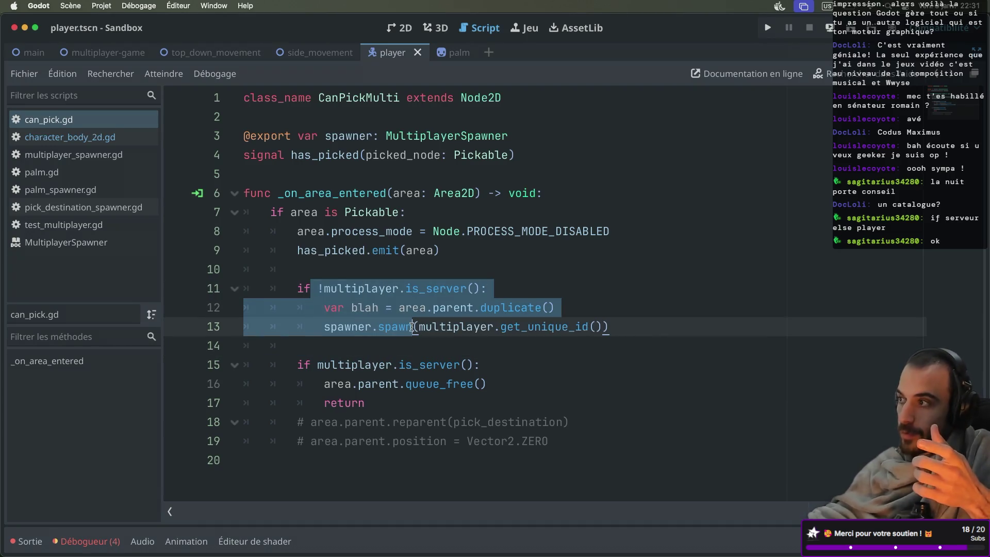
mouse_move(412, 323)
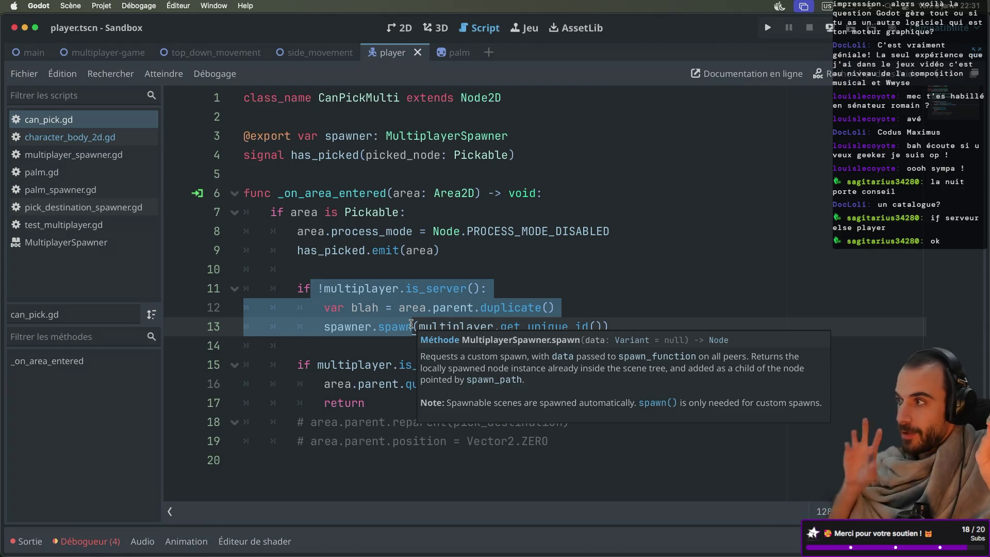
left_click(366, 440)
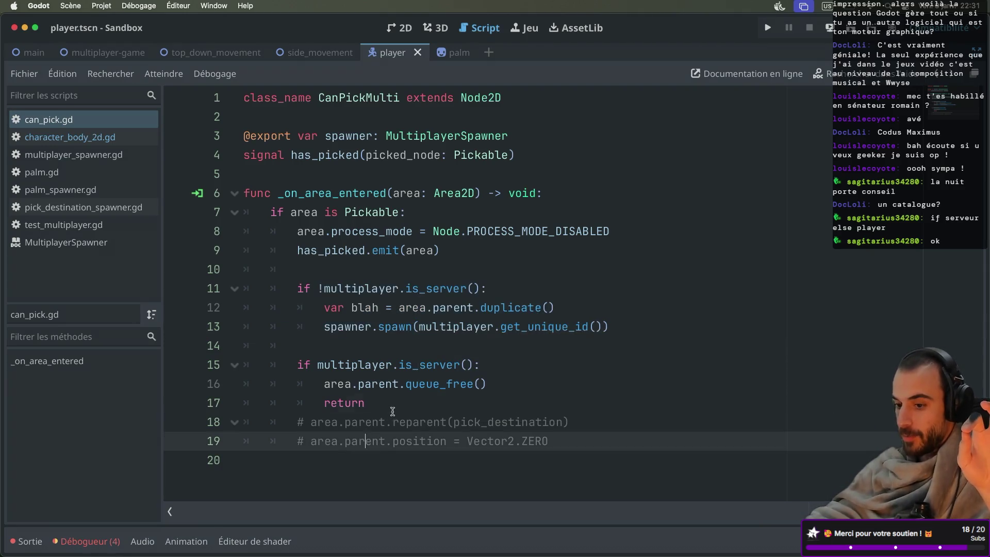
Delete the commented-out lines 18–19 and comment out the has_picked emit line.
left_click_drag(392, 411, 287, 347)
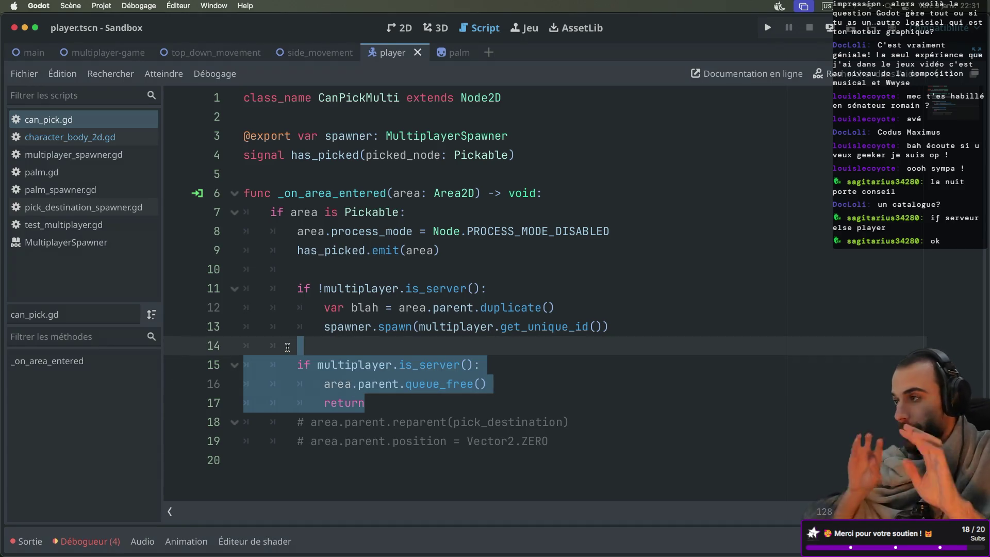
left_click(554, 440)
mouse_move(553, 440)
left_mouse_down()
mouse_move(543, 411)
mouse_move(504, 383)
left_mouse_up()
key("BackSpace")
key("BackSpace")
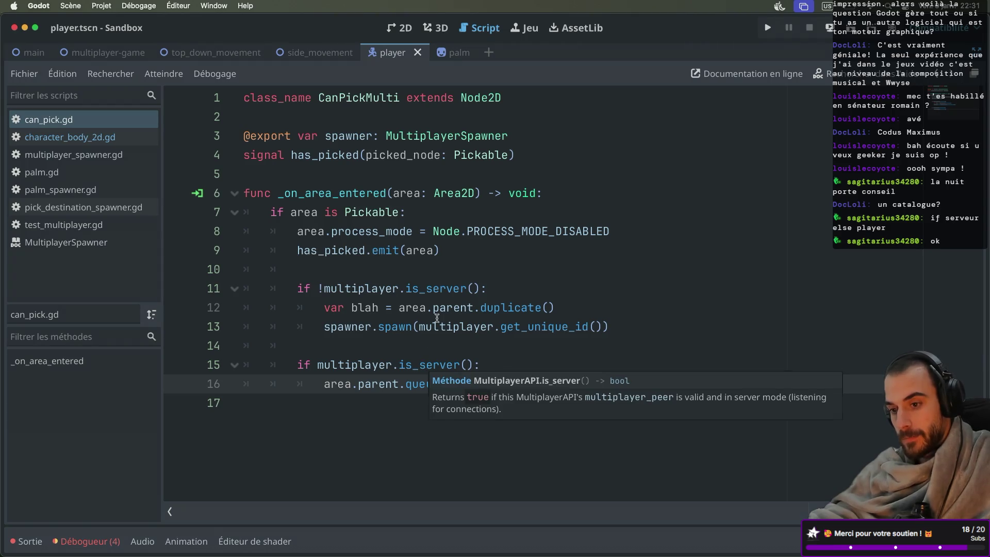
left_click(303, 248)
key("ctrl+k")
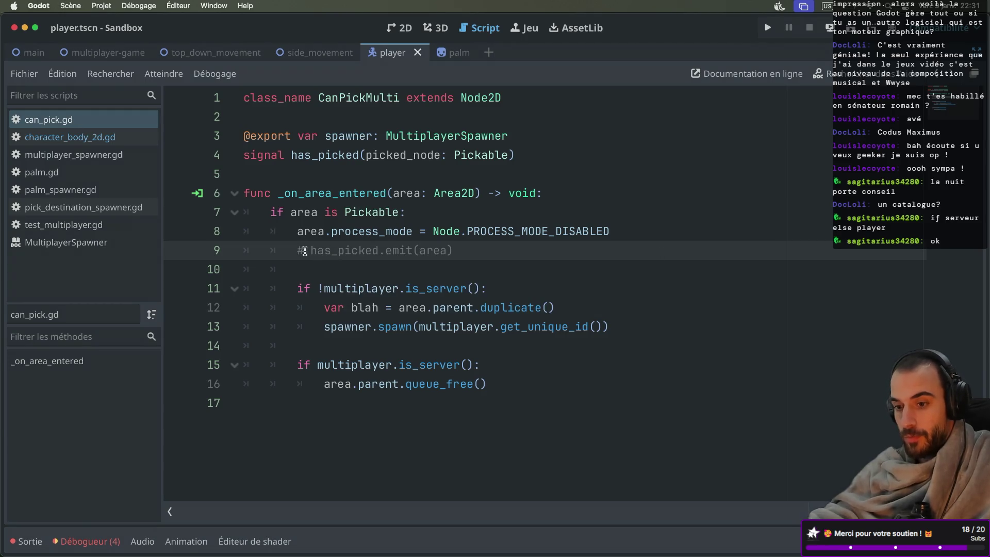
left_click_drag(298, 250, 456, 250)
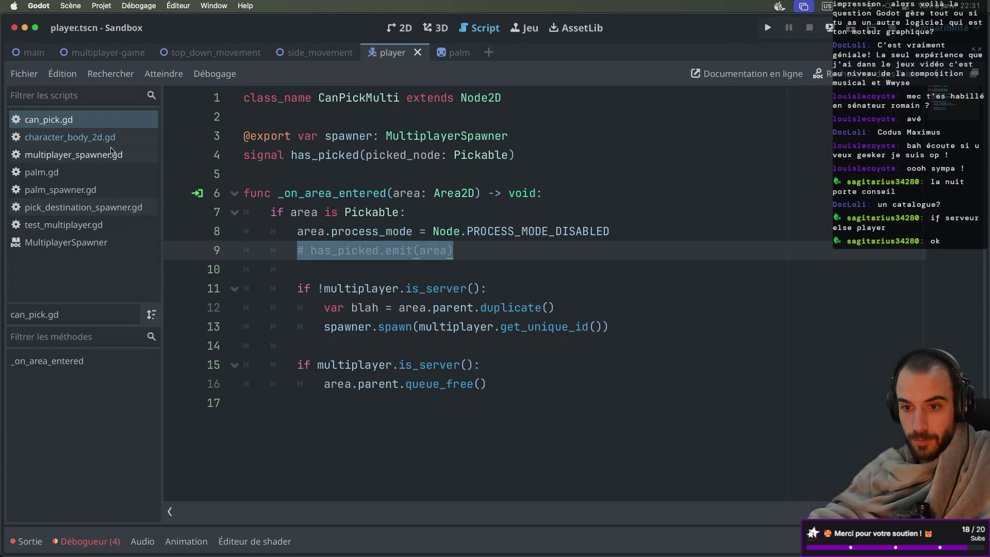
Review the has_picked handler in character_body_2d.gd, then return to can_pick.gd and run the project.
left_click(70, 136)
scroll(384, 287, "down", 1)
scroll(384, 287, "up", 1)
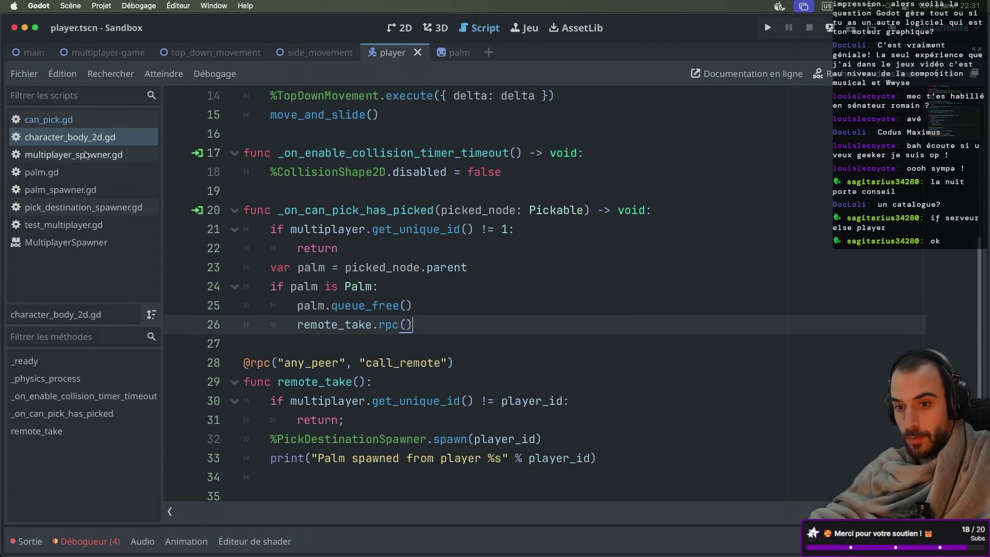
left_click_drag(278, 210, 341, 356)
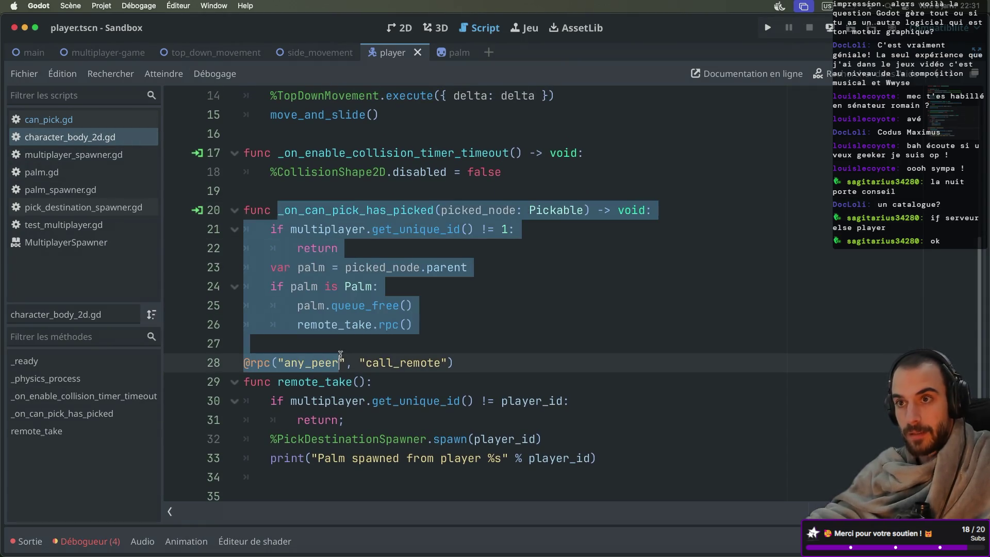
left_click_drag(309, 401, 325, 435)
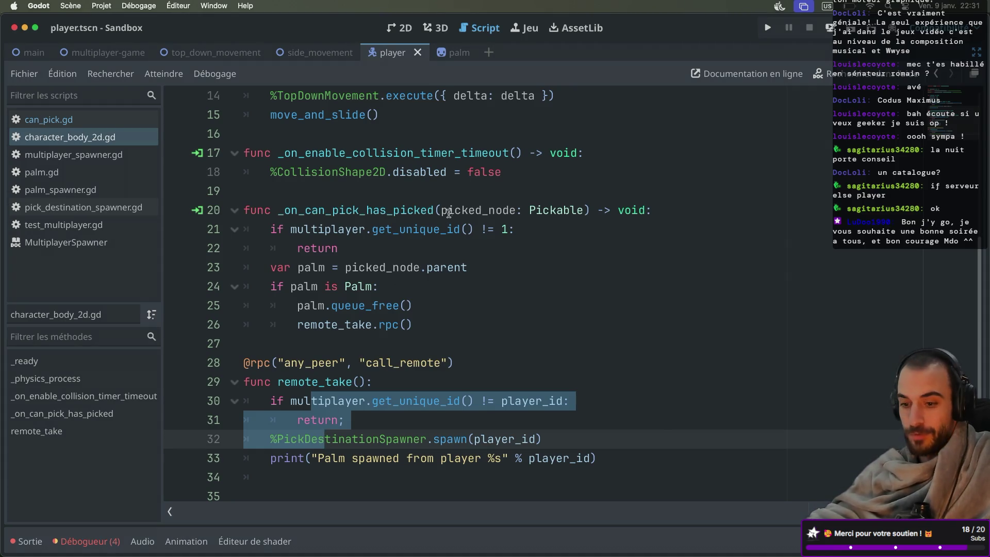
left_click(75, 119)
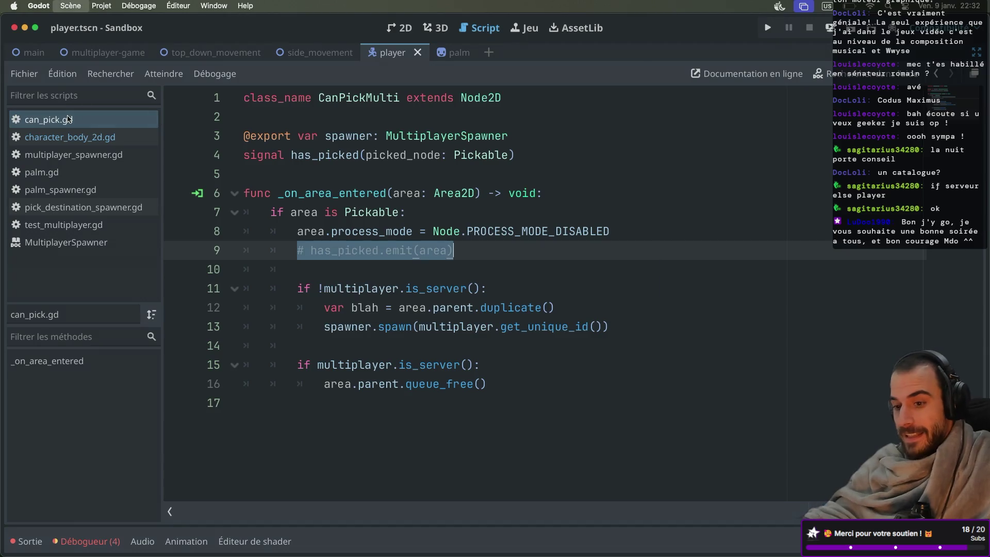
left_click(769, 27)
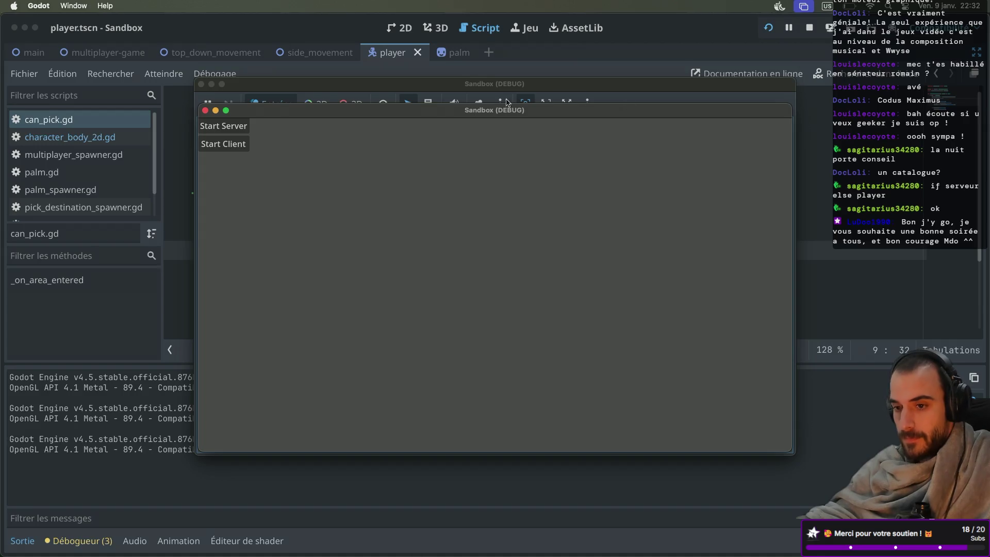
Stop the game, restore the panels, and set CanPick's Spawner to PickDestinationSpawner, then run again.
left_click(809, 28)
left_click(526, 169)
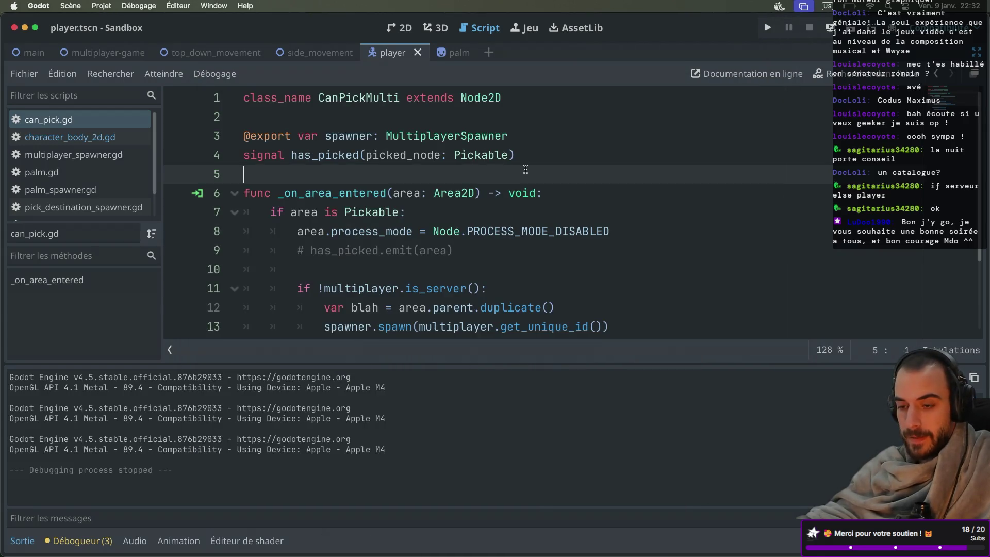
key("ctrl+super+d")
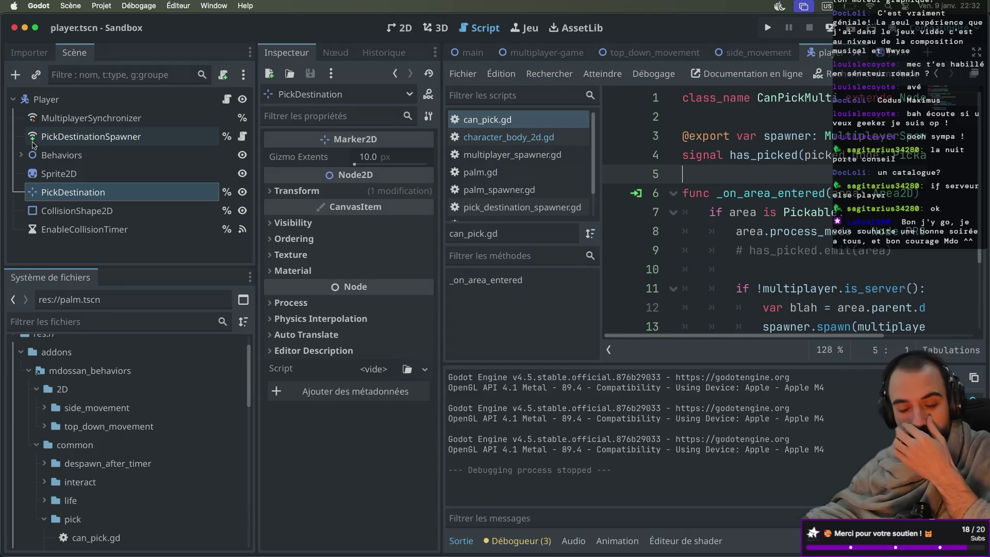
left_click(22, 156)
left_click(97, 179)
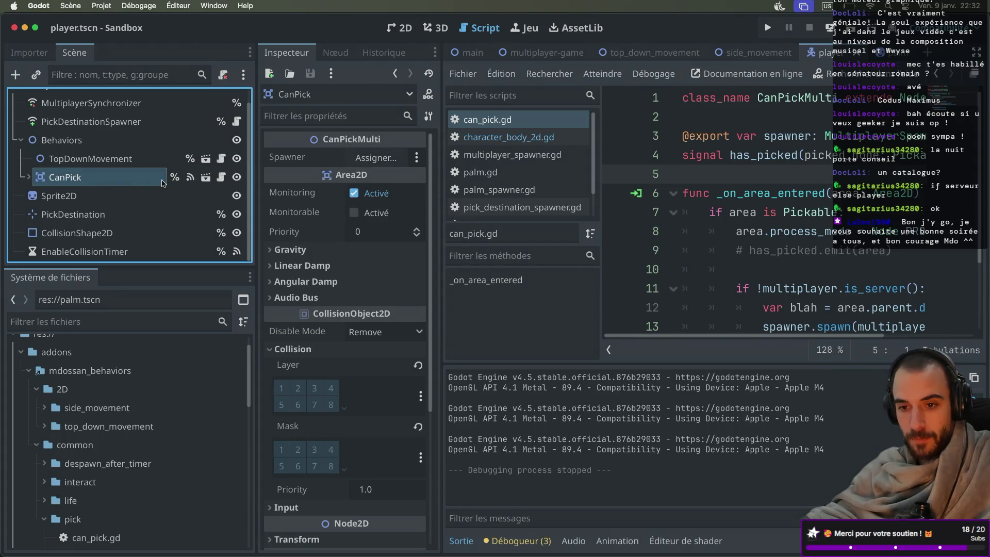
scroll(163, 183, "up", 1)
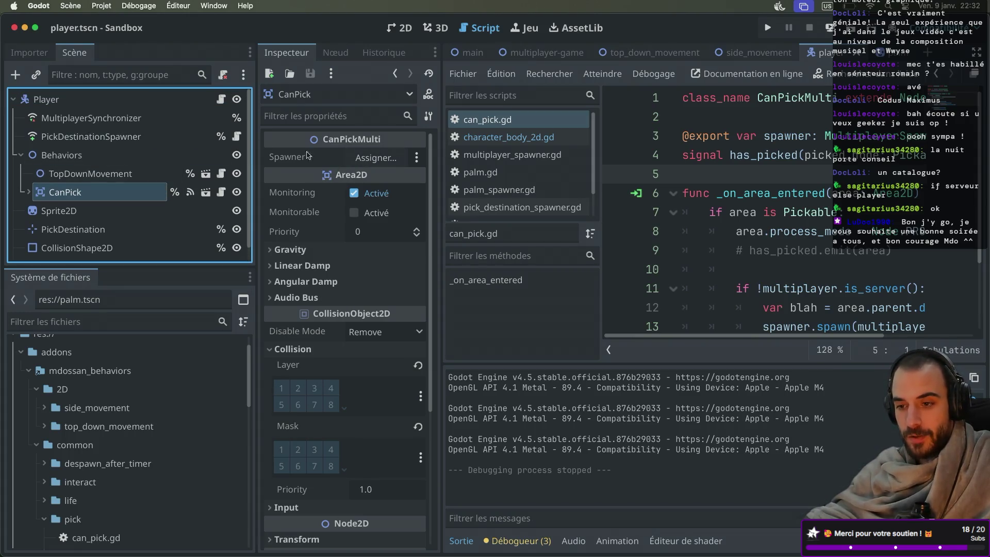
left_click(376, 157)
double_click(438, 160)
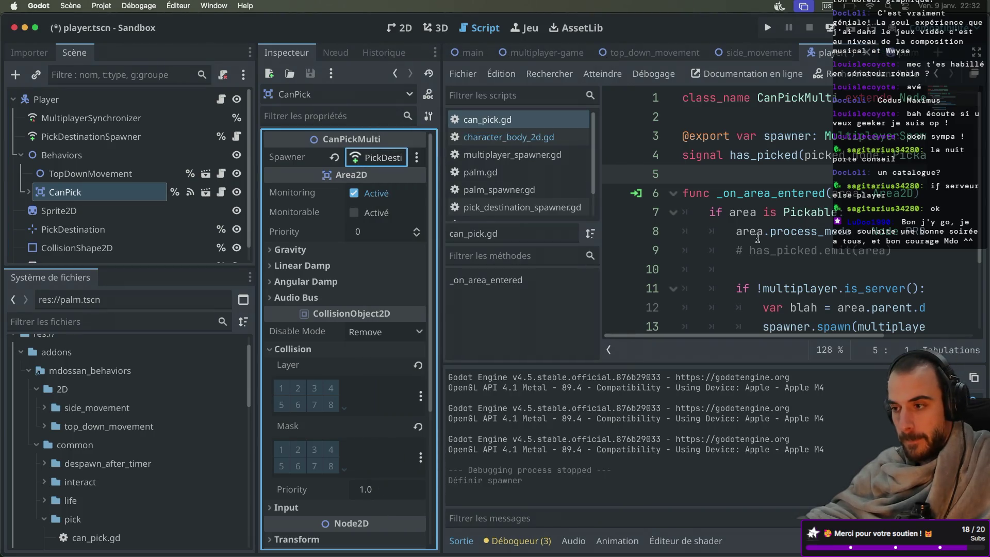
left_click(768, 27)
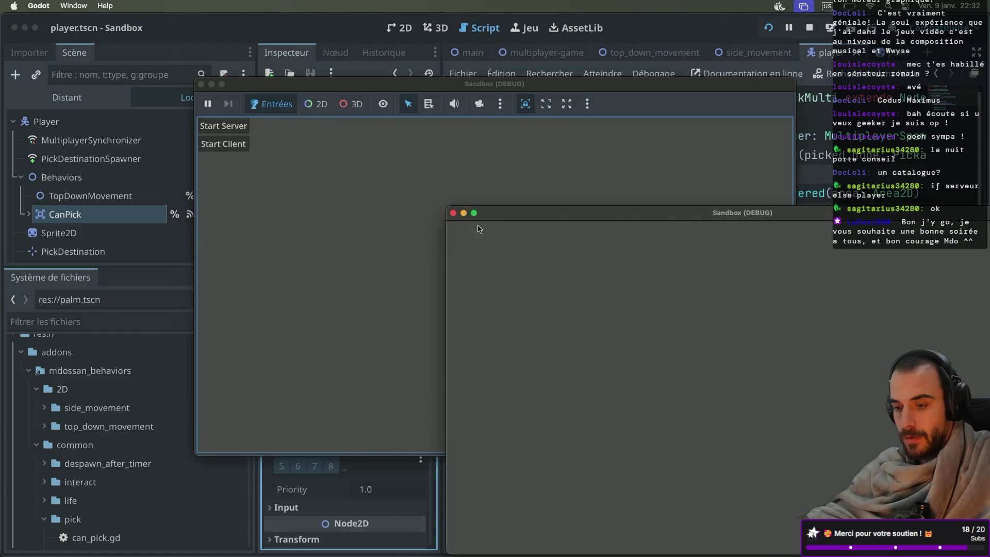
Join as a client and walk the player right, down and left onto a palm.
left_click(426, 181)
left_click(236, 145)
mouse_move(505, 87)
left_mouse_down()
mouse_move(257, 77)
mouse_move(366, 48)
left_mouse_up()
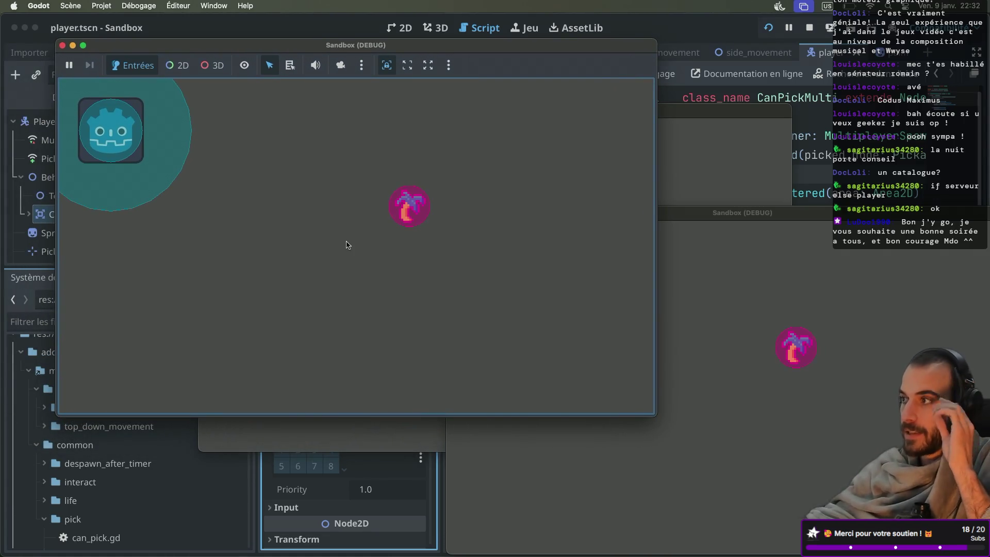
key("Right")
key("Down")
key("Left")
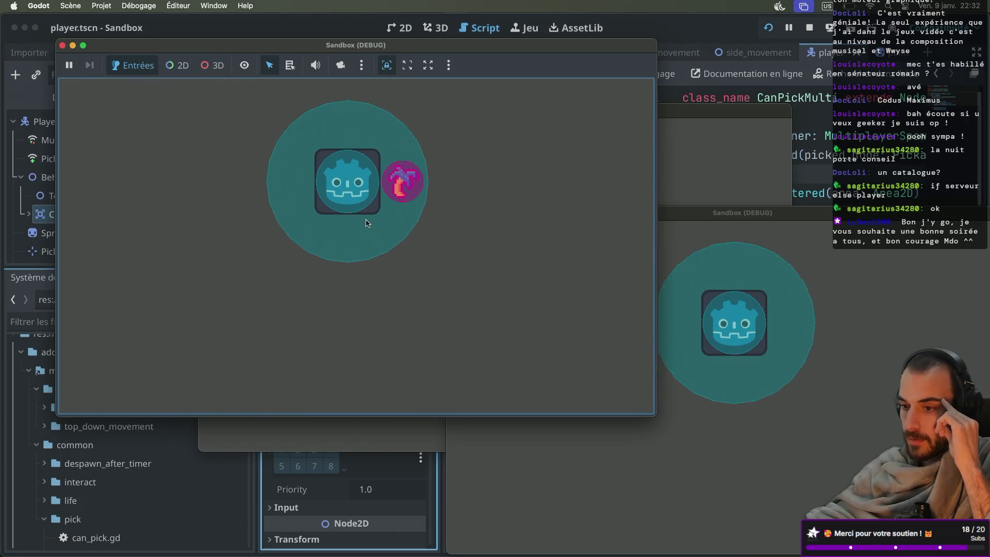
key("Left")
key("Down")
Switch between the two game windows, move the player up and right, then close the game.
left_click(810, 316)
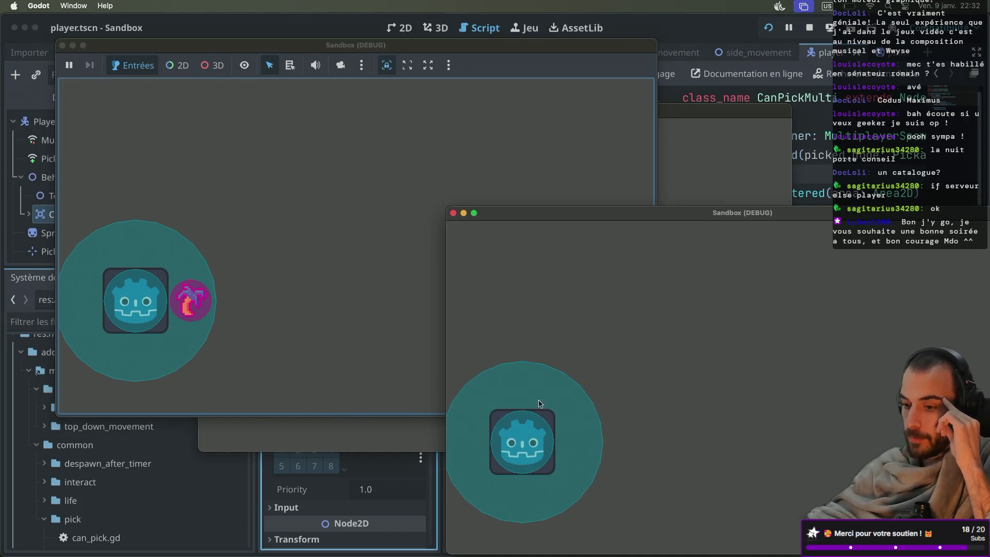
left_click(354, 181)
key("Up")
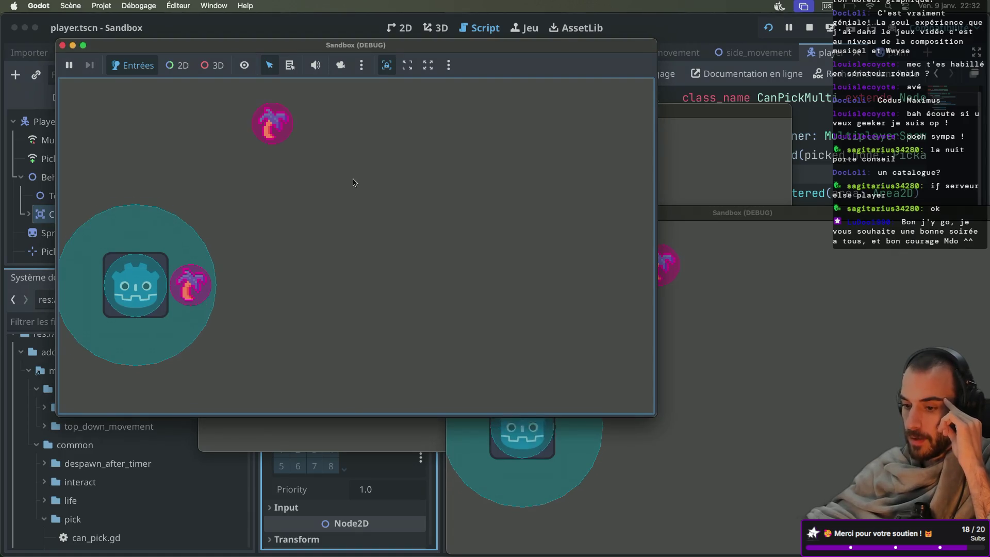
key("Right")
key("Right")
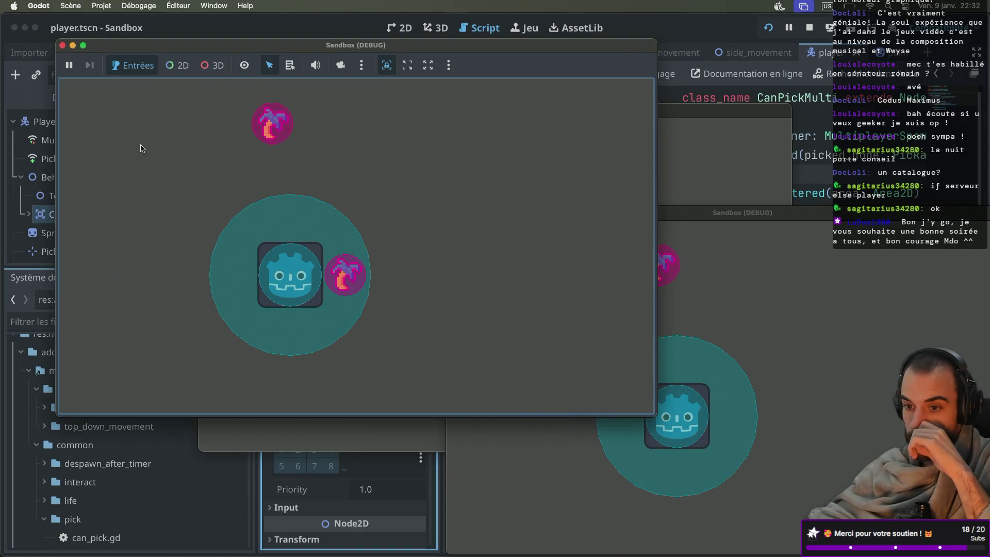
left_click(62, 45)
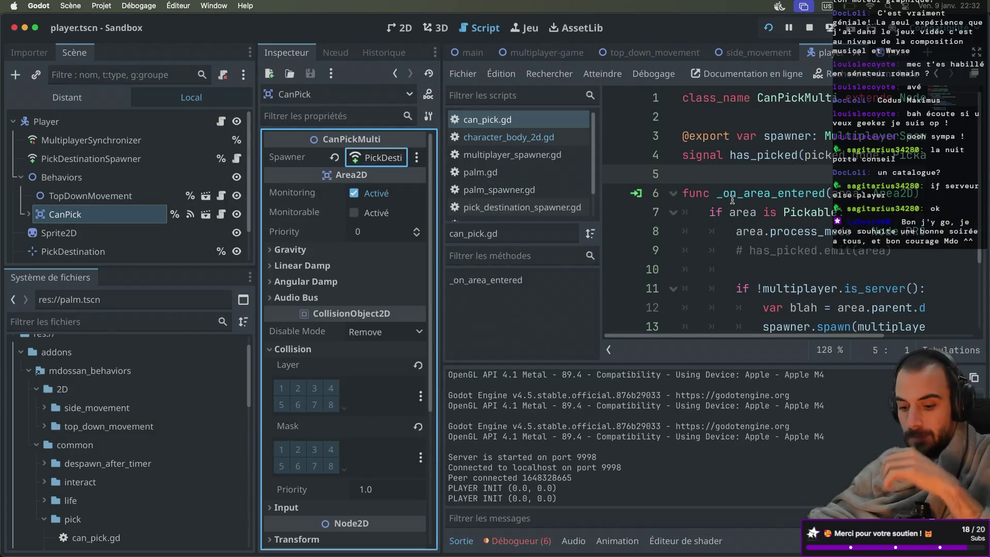
key("ctrl+super+d")
Delete the has_picked signal declaration from can_pick.gd.
scroll(541, 255, "down", 3)
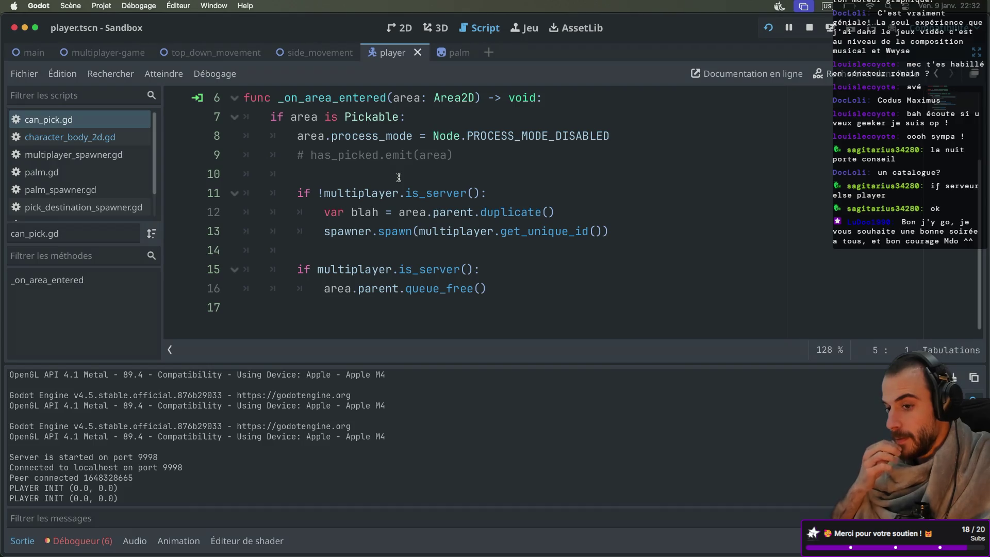
scroll(399, 178, "up", 2)
mouse_move(454, 200)
left_mouse_down()
mouse_move(277, 192)
mouse_move(294, 192)
left_mouse_up()
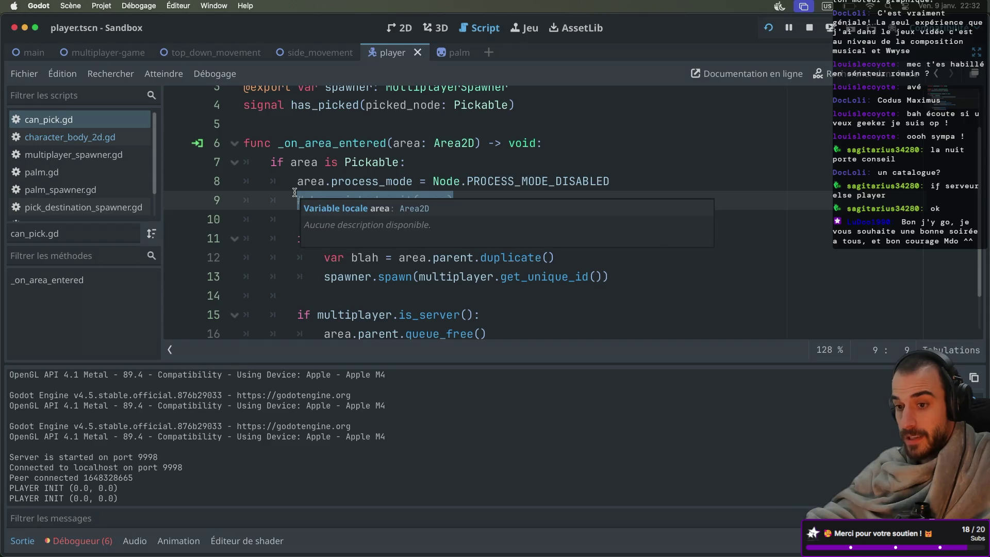
left_click(483, 143)
scroll(484, 143, "up", 2)
left_click(533, 146)
left_click_drag(533, 146, 533, 137)
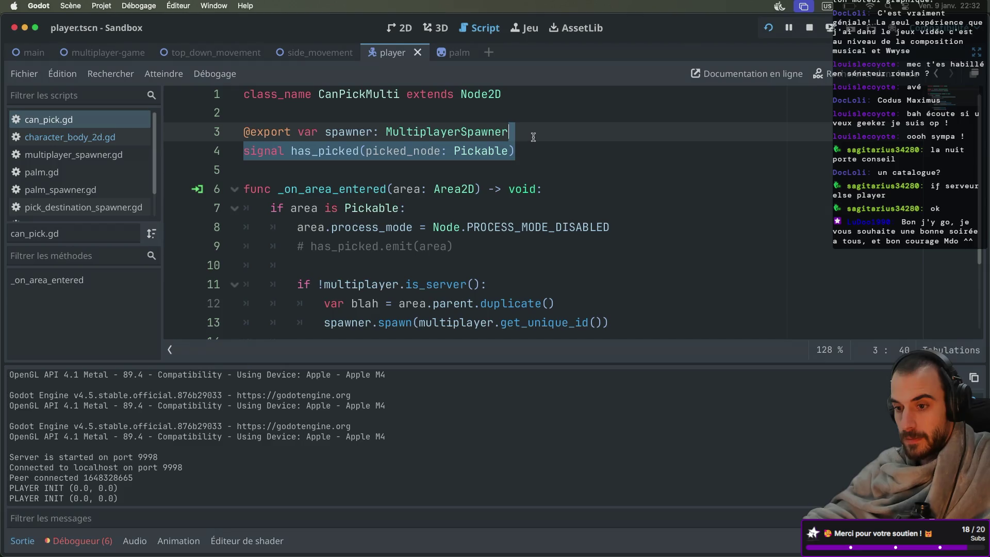
key("BackSpace")
Delete the commented-out '# has_picked.emit(area)' line.
left_click(201, 227)
key("BackSpace")
key("BackSpace")
scroll(380, 216, "down", 2)
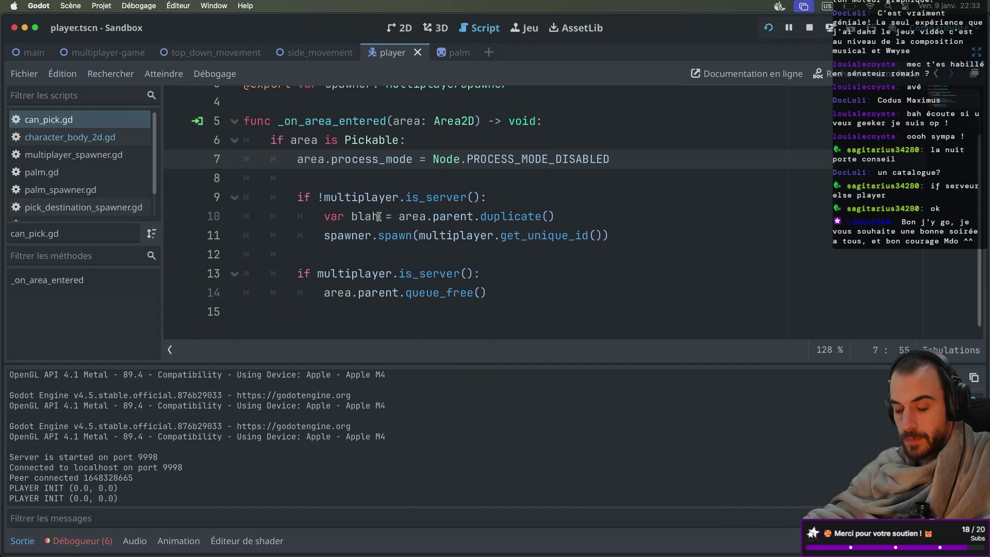
left_click(385, 180)
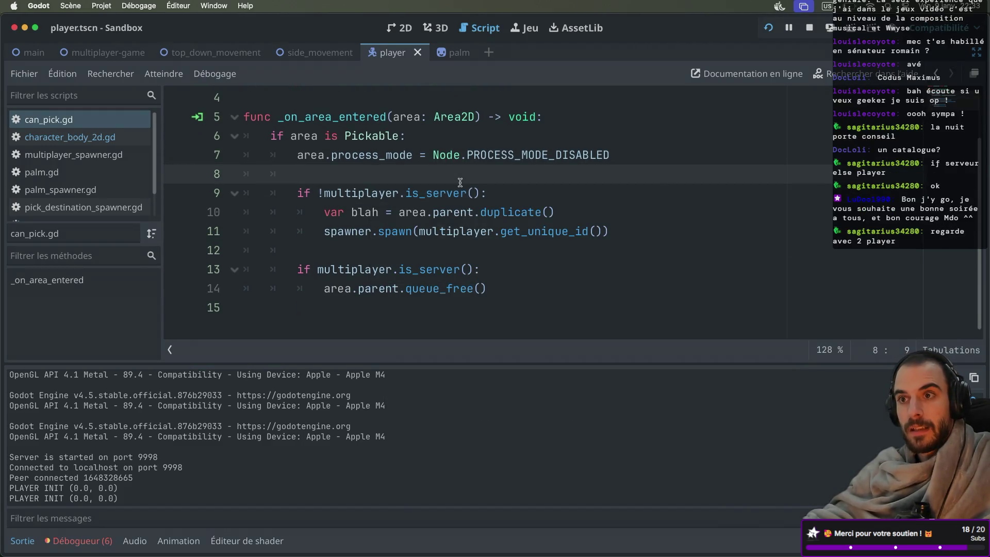
Run the sandbox, start the server and connect two player clients, arranging the game windows.
left_click(768, 27)
mouse_move(482, 113)
left_mouse_down()
mouse_move(705, 164)
mouse_move(744, 308)
mouse_move(542, 235)
left_mouse_up()
left_click(660, 313)
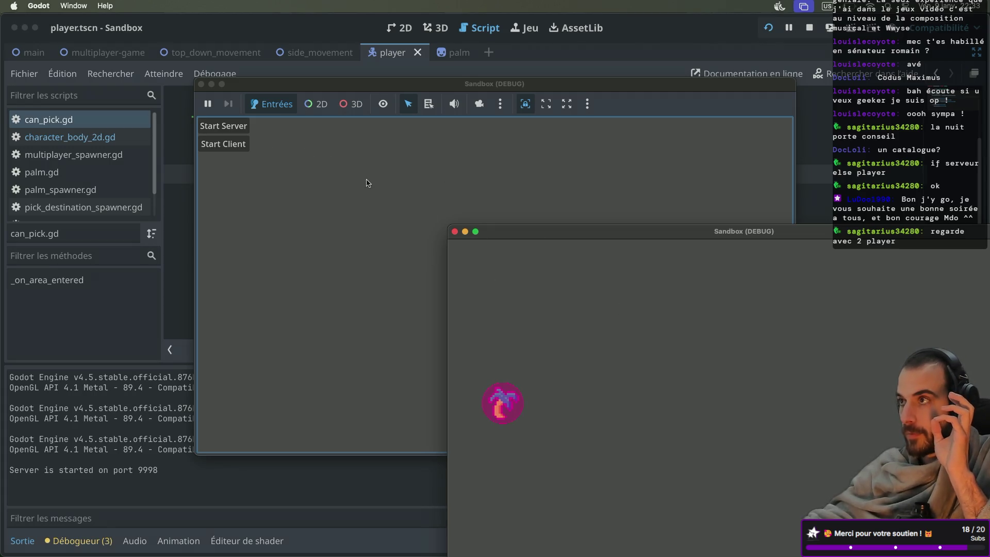
left_click(248, 145)
left_click_drag(442, 84, 644, 44)
key("Right")
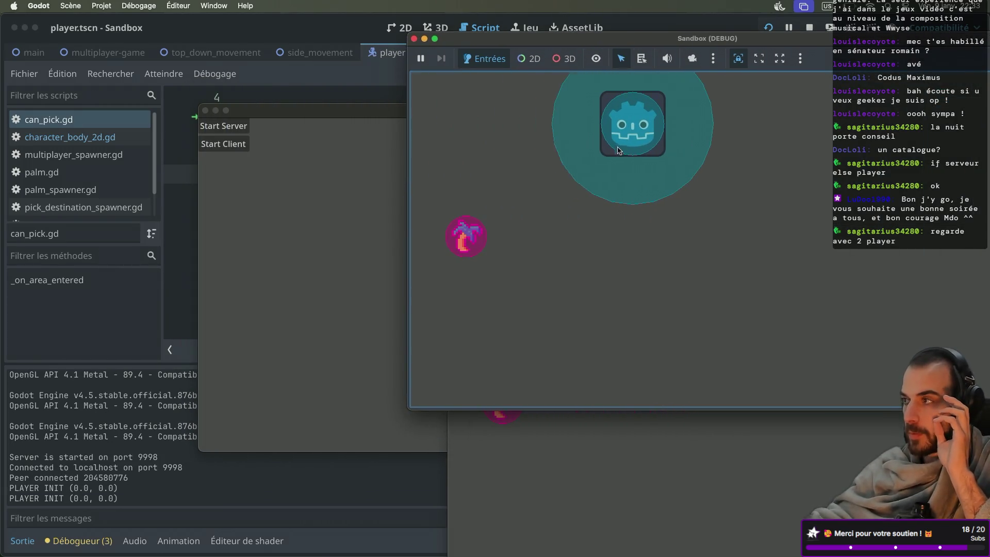
left_click(234, 145)
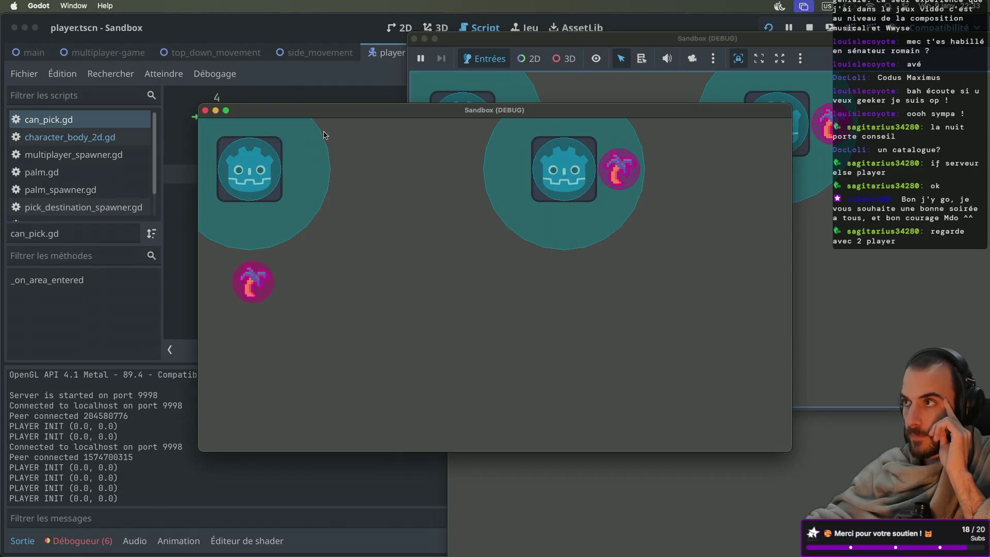
mouse_move(320, 123)
left_mouse_down()
mouse_move(167, 134)
mouse_move(150, 186)
left_mouse_up()
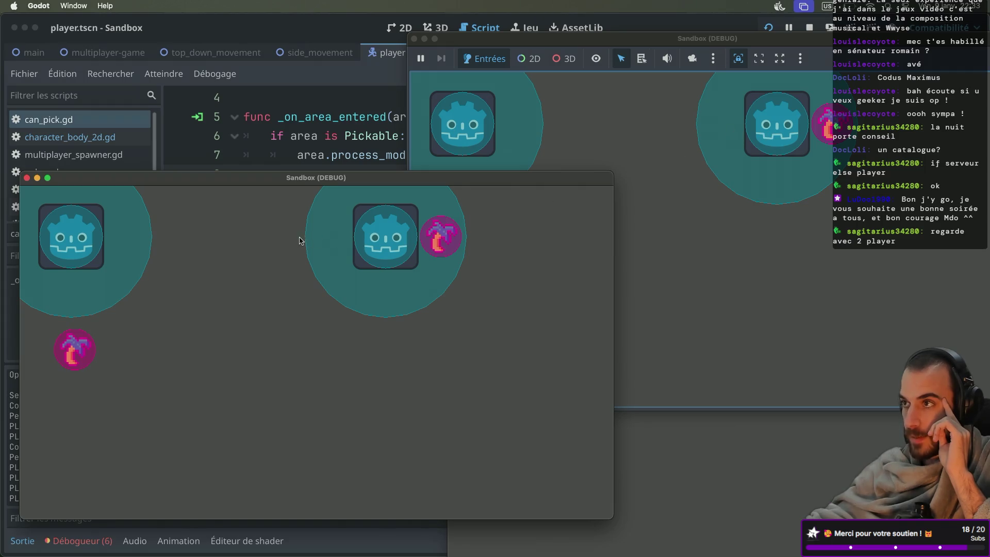
Walk the player around the map and onto palms to pick them.
key("Down")
key("Up")
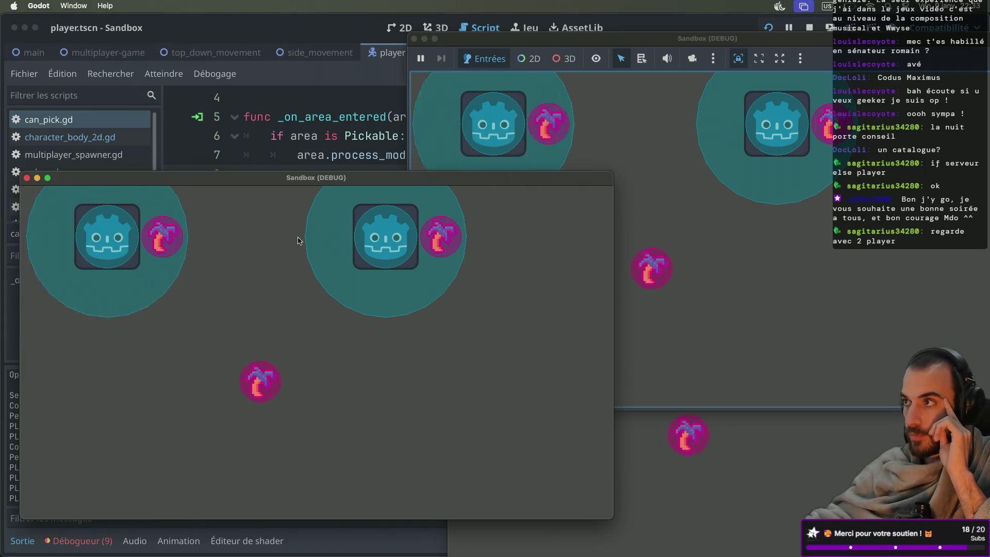
key("Down")
key("Right")
key("Up")
key("Left")
key("Down")
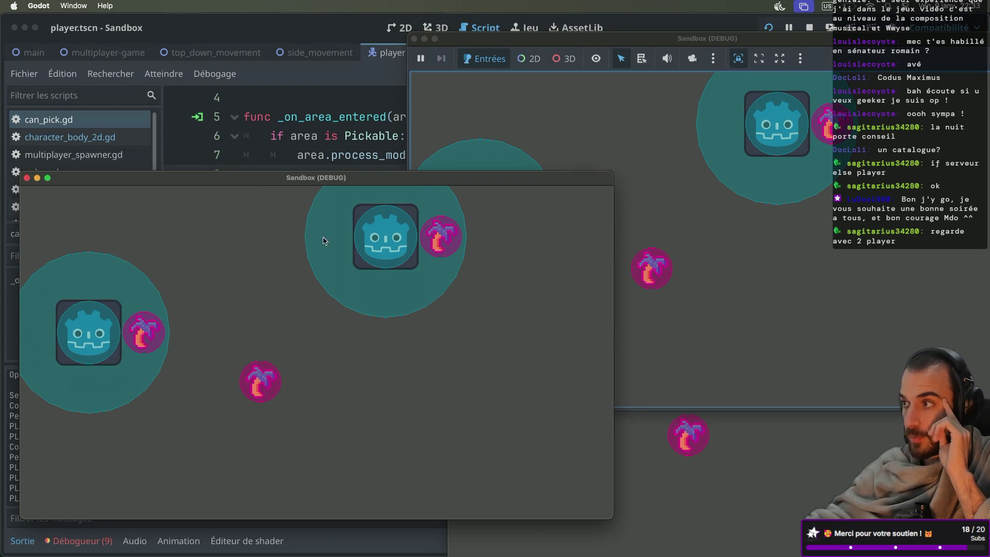
Switch between the game windows to move the other player, then return to the editor.
left_click(708, 513)
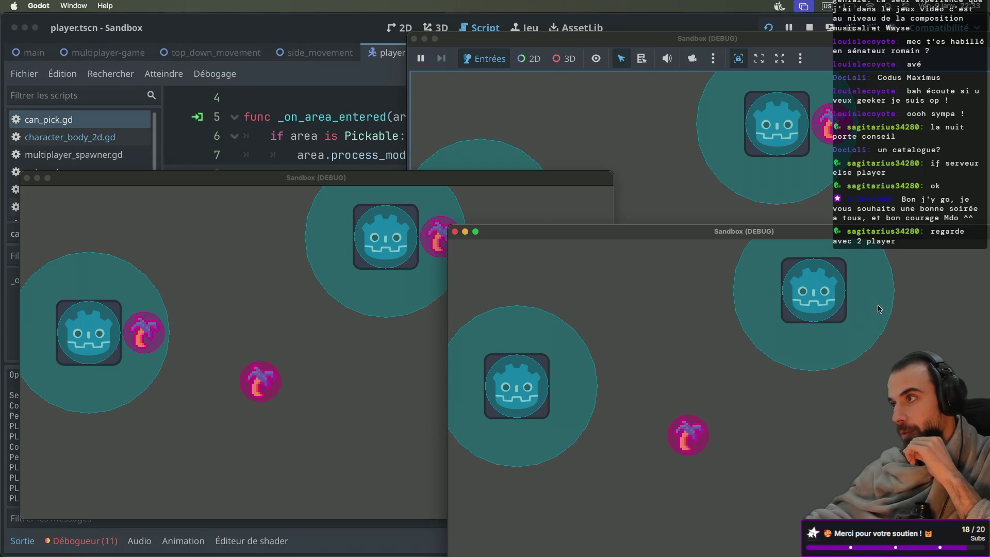
left_click(687, 178)
left_click(381, 307)
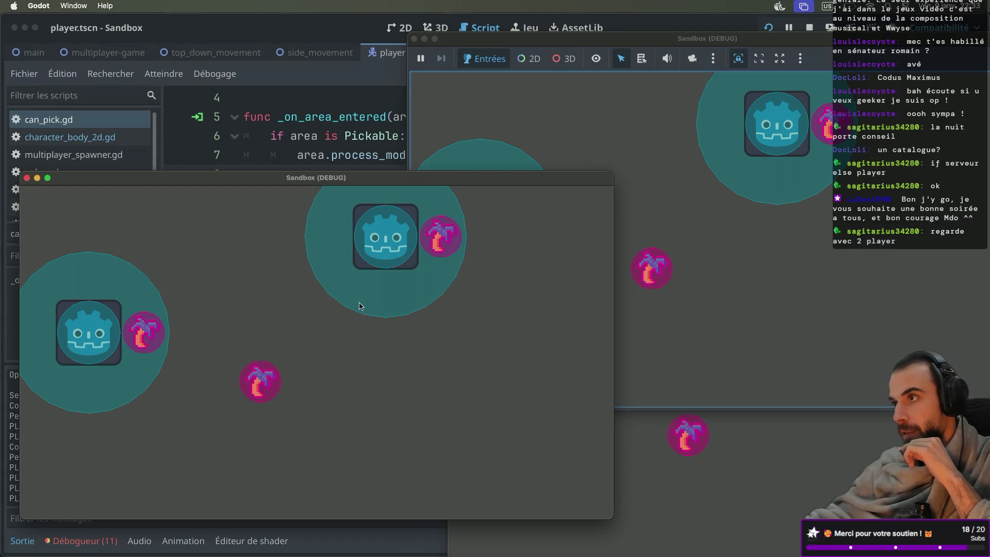
key("Up")
key("Right")
key("Down")
key("Left")
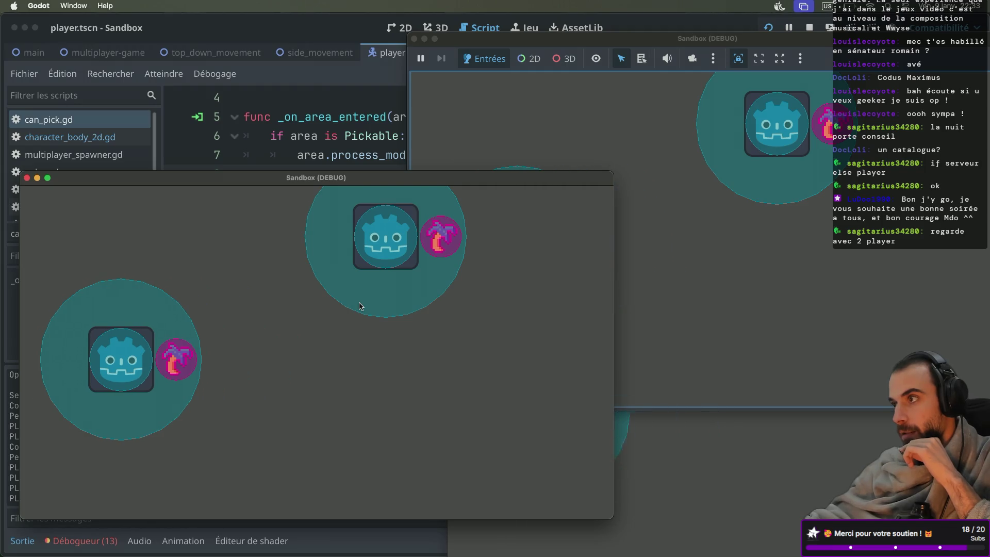
key("Up")
key("Right")
left_click(687, 432)
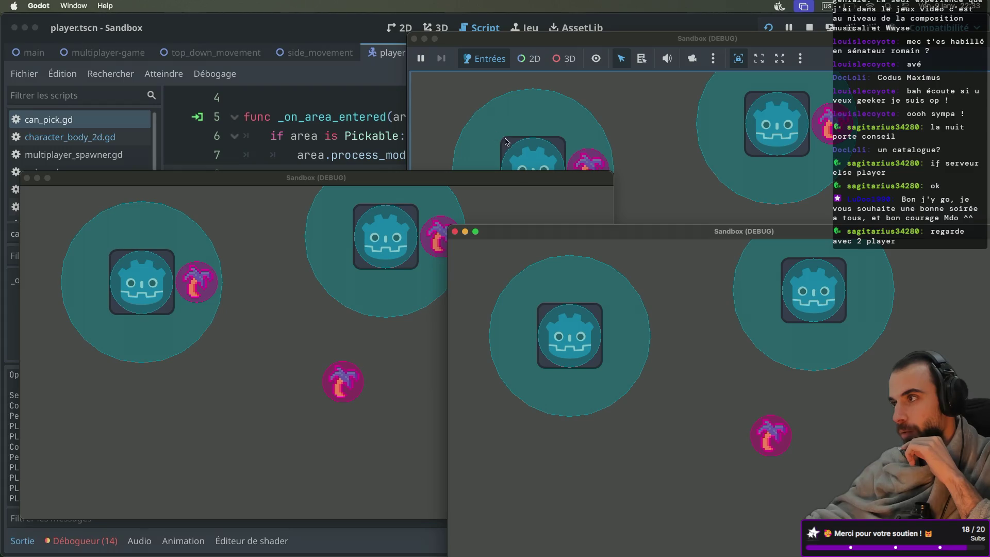
left_click(347, 30)
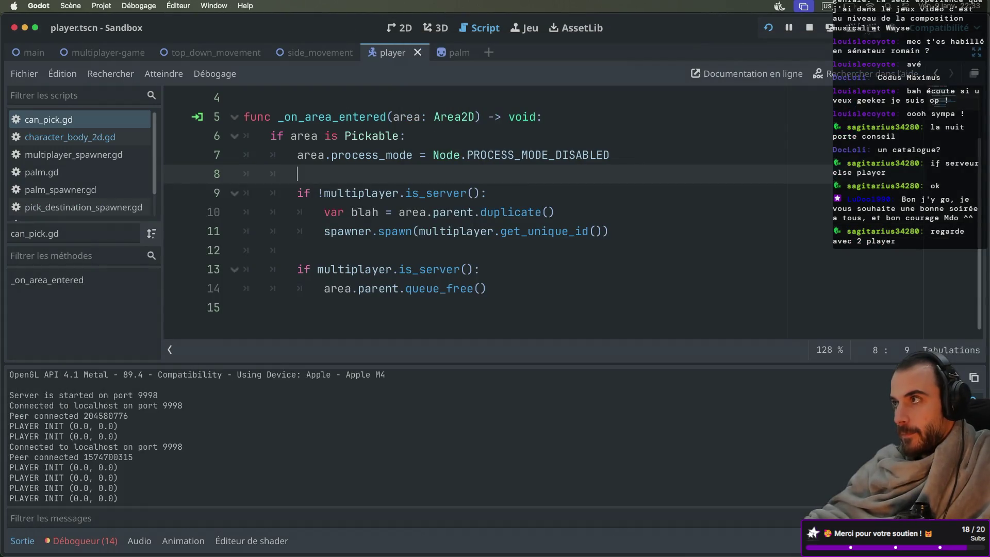
Stop the game and review the spawn errors in the debugger's Errors list.
left_click(809, 27)
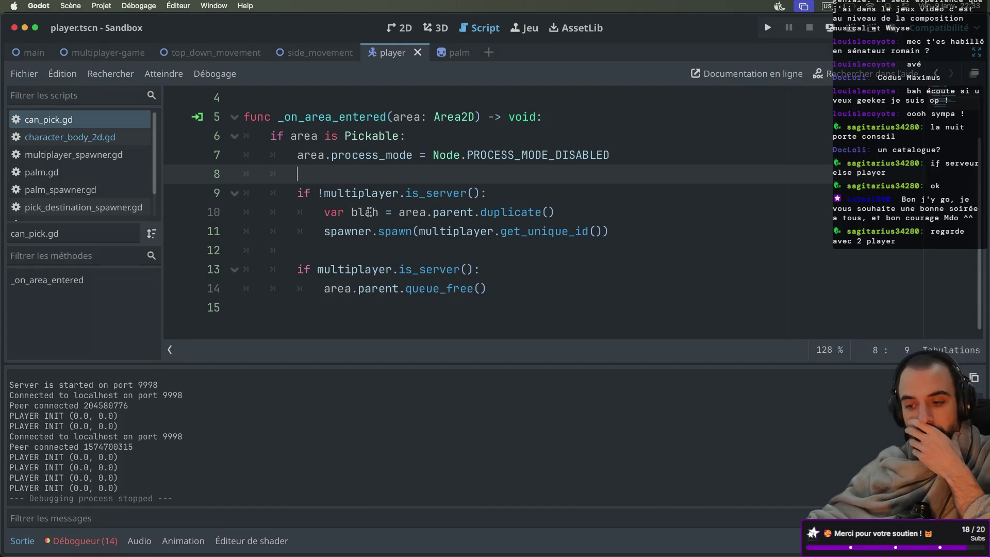
mouse_move(378, 228)
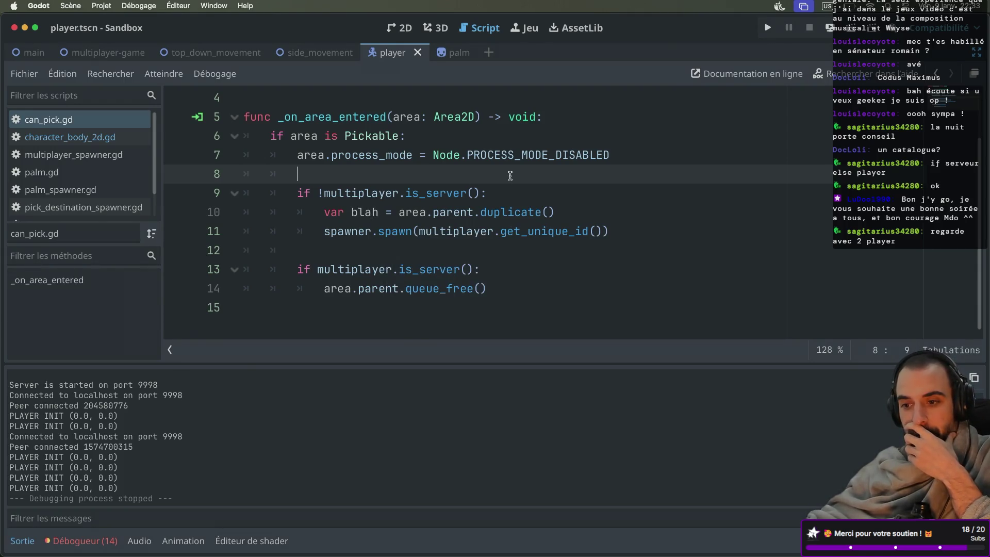
left_click(85, 540)
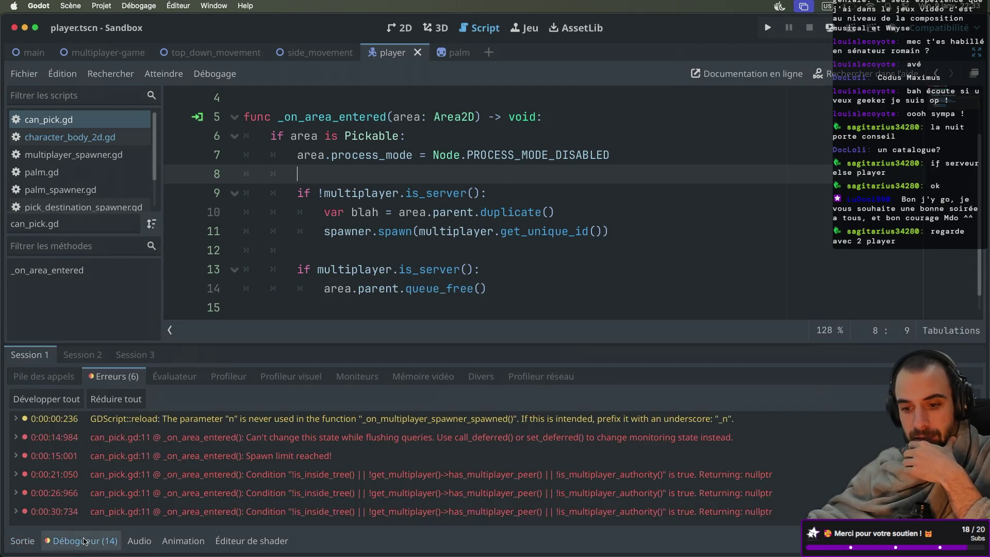
mouse_move(289, 458)
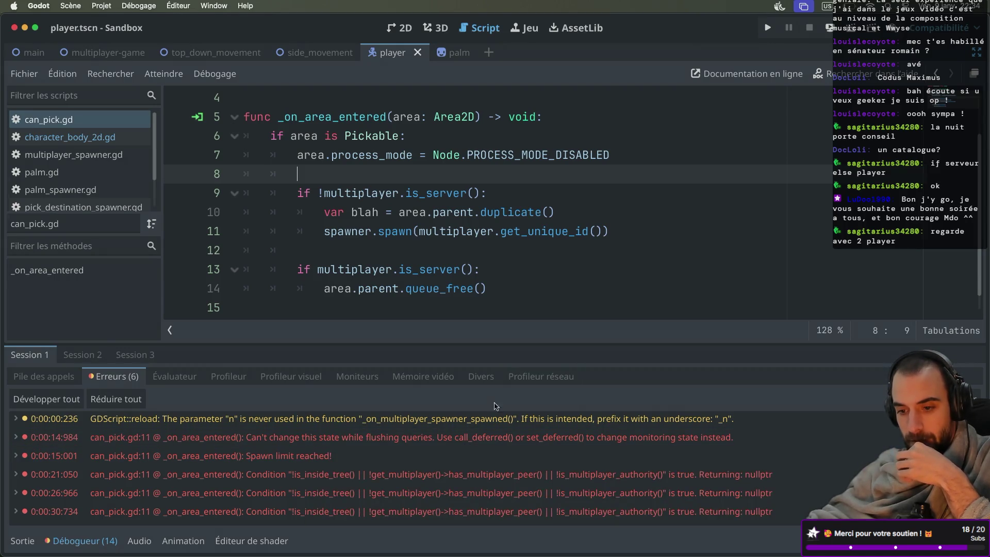
mouse_move(314, 445)
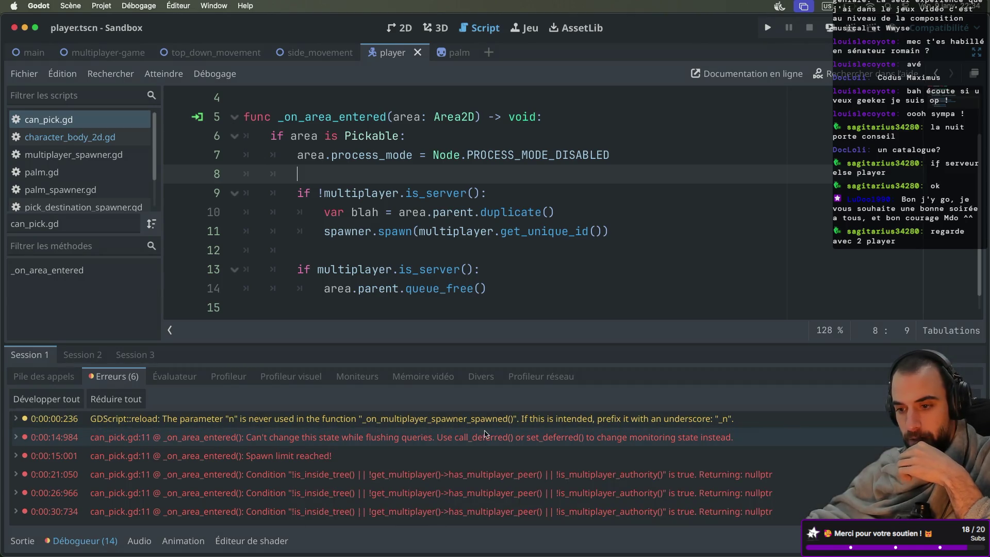
Change line 14 to area.parent.call_deferred("queue_free") and save the script.
left_click(402, 288)
type(".")
key("Escape")
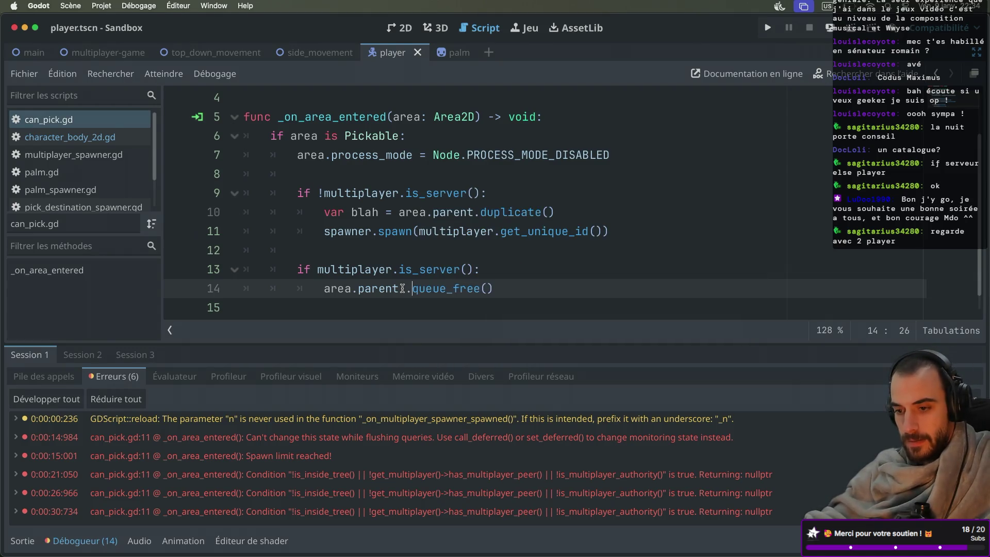
type("ca")
type("ll")
key("Down")
key("Down")
key("Down")
key("Return")
type("\"")
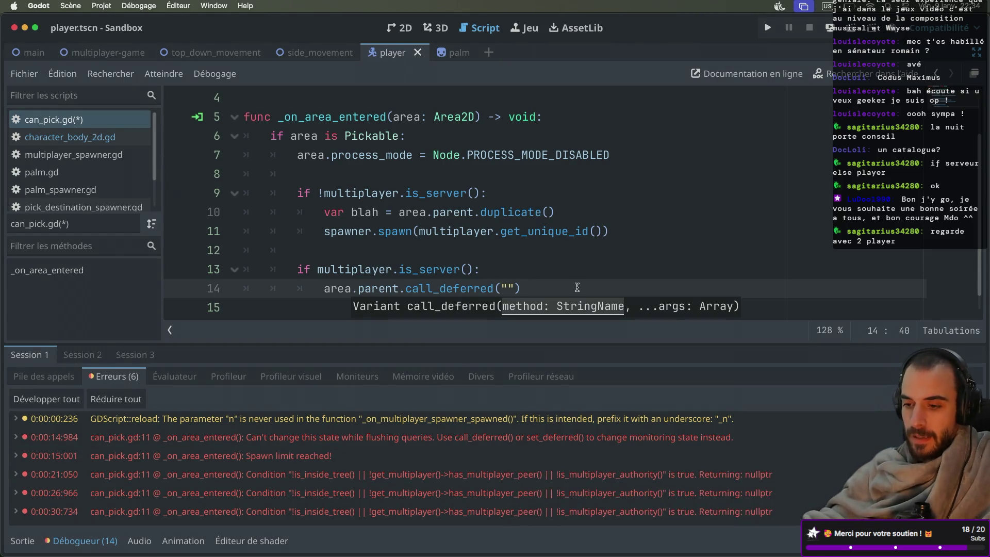
type("queue_fre")
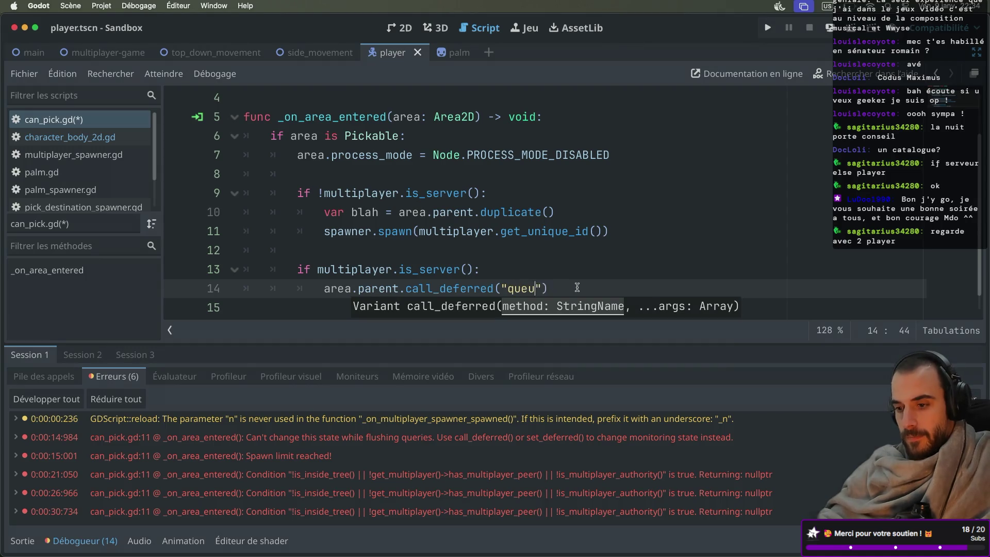
type("e")
key("super+s")
Relaunch the game to test the deferred free.
left_click(641, 228)
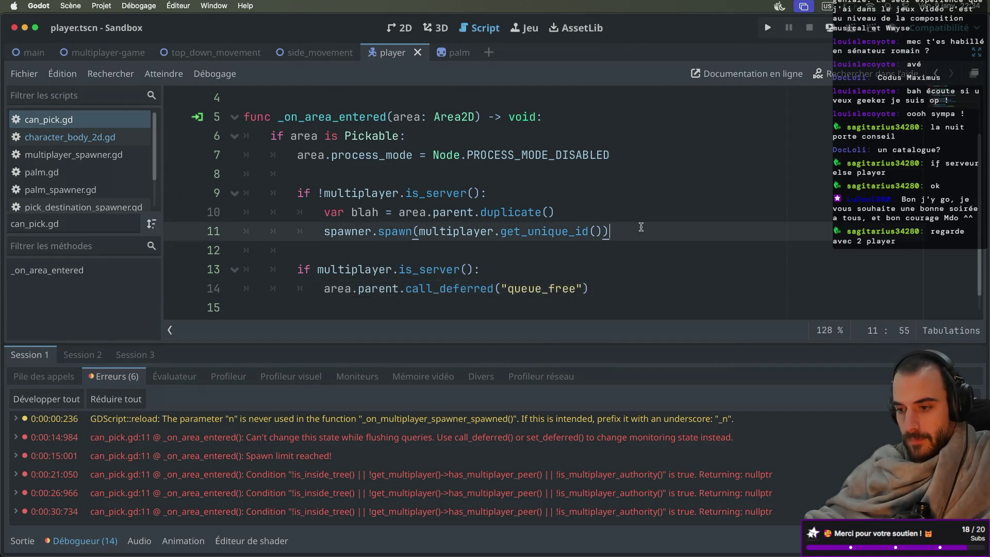
left_click(618, 188)
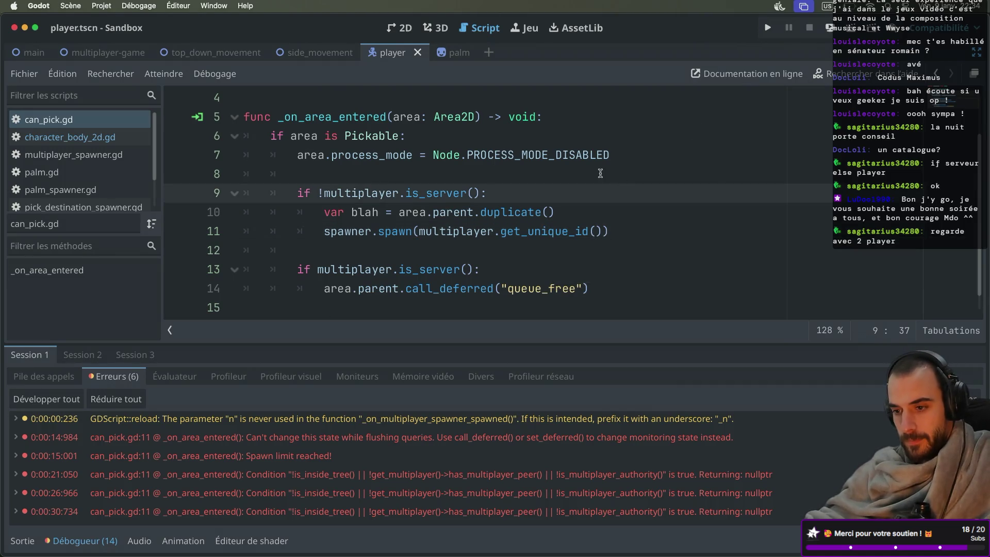
left_click(768, 27)
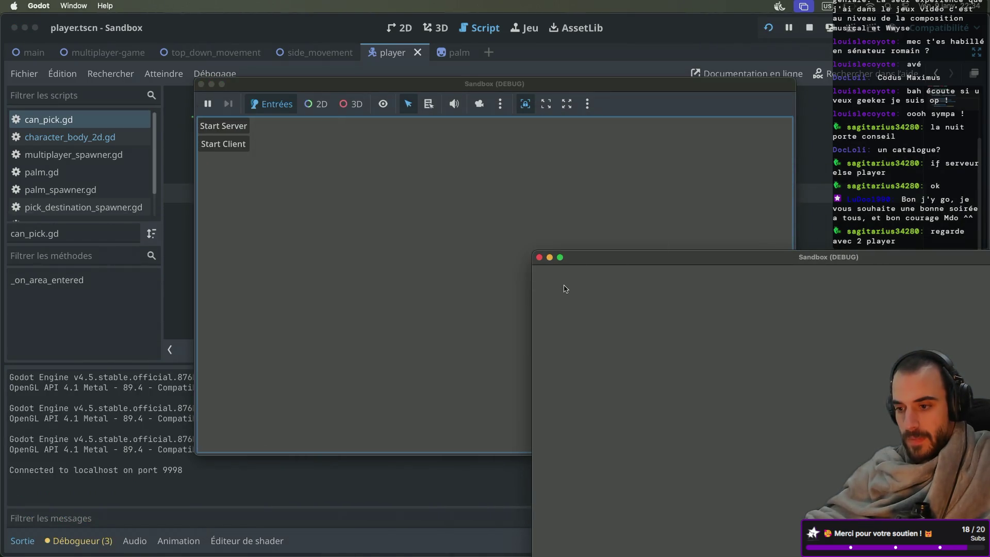
Start the server and a client in the two game instances and walk the player right.
left_click(559, 257)
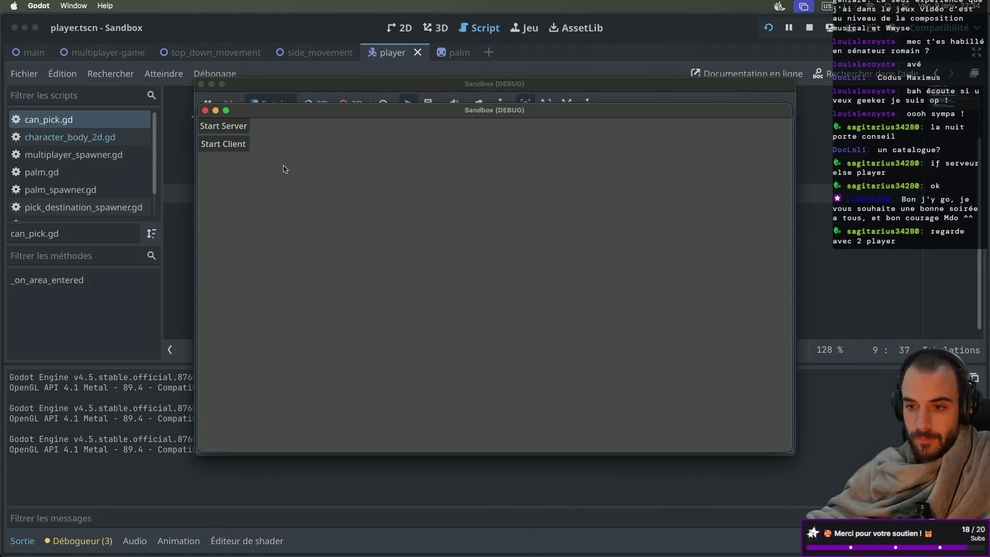
left_click(231, 127)
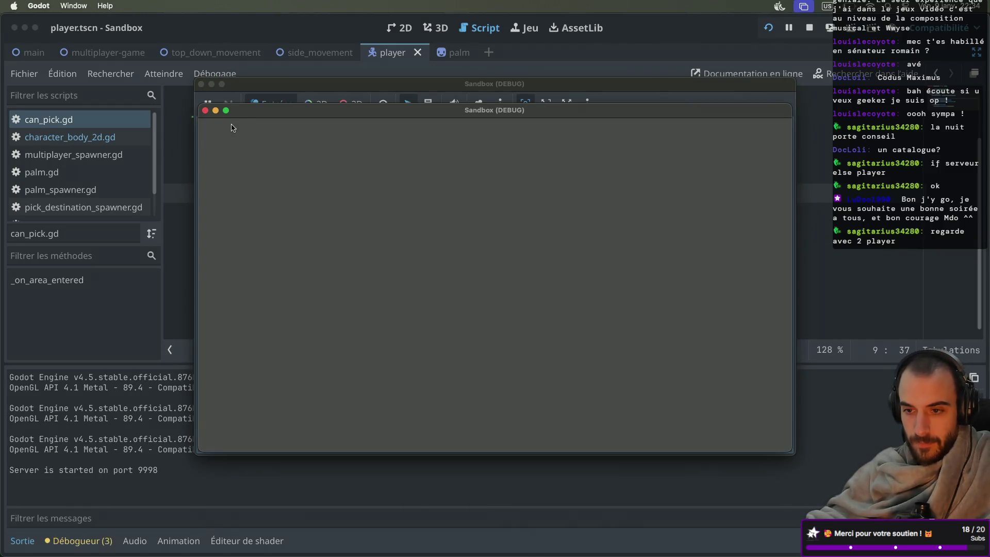
left_click(235, 147)
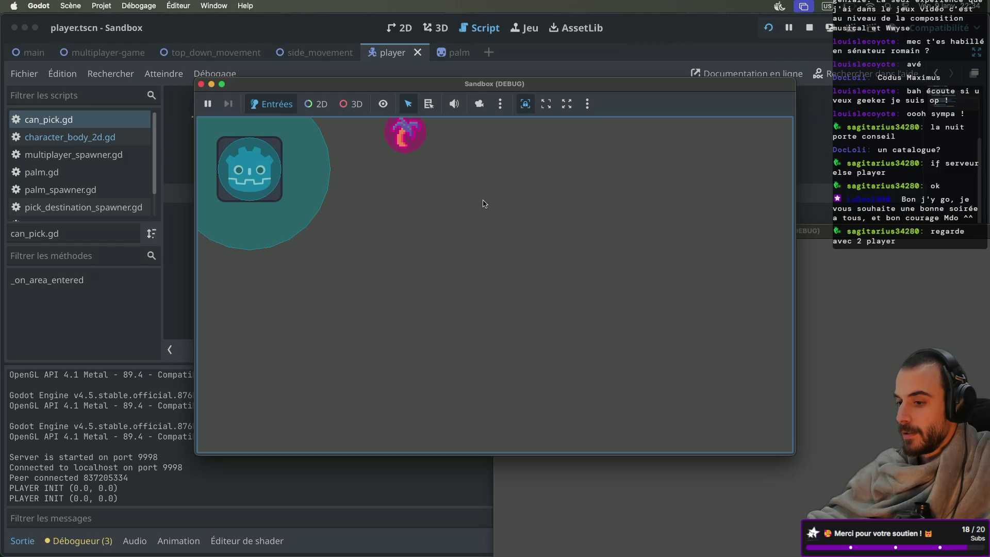
key("Right")
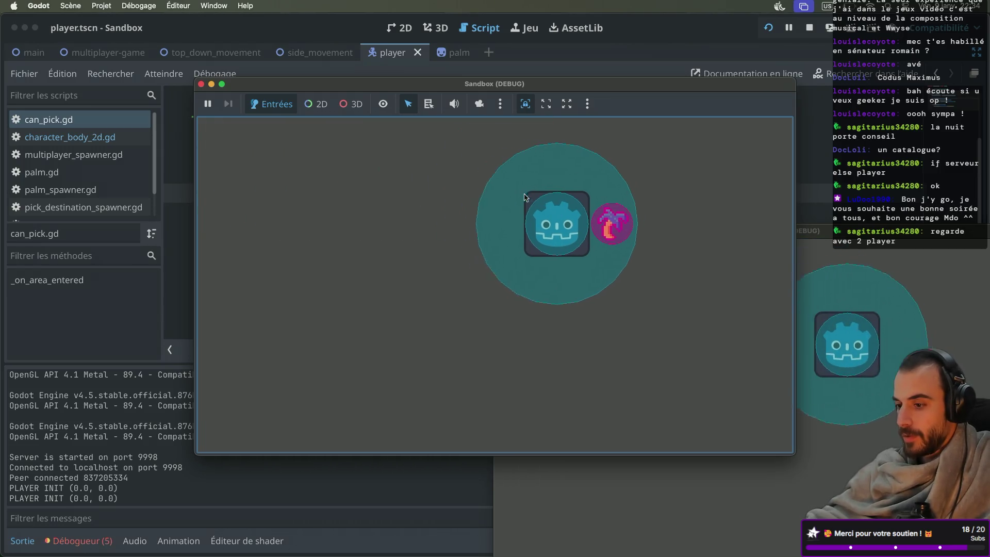
Restart the game, connect server and client again, then show the editor's Remote scene tree.
left_click(769, 28)
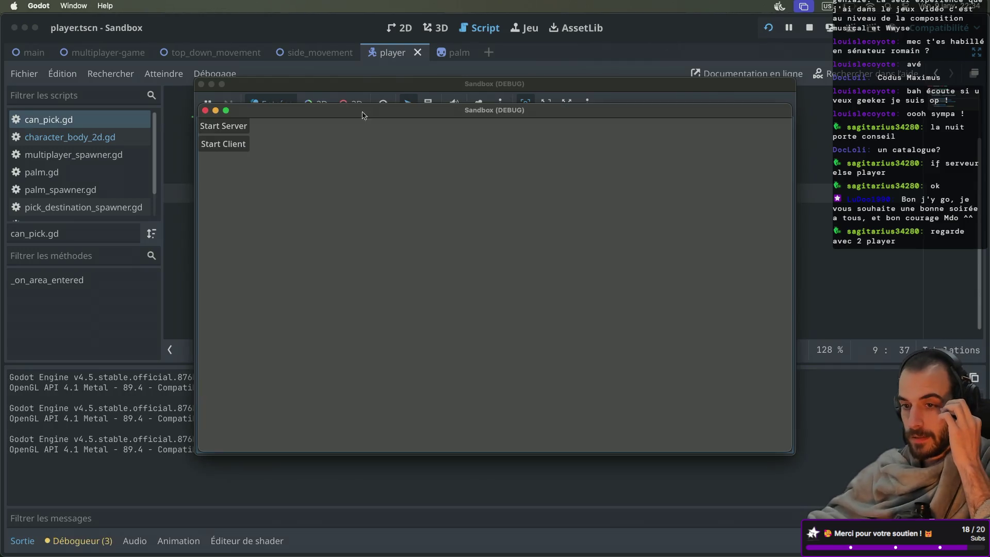
mouse_move(363, 115)
left_mouse_down()
mouse_move(358, 128)
mouse_move(543, 215)
left_mouse_up()
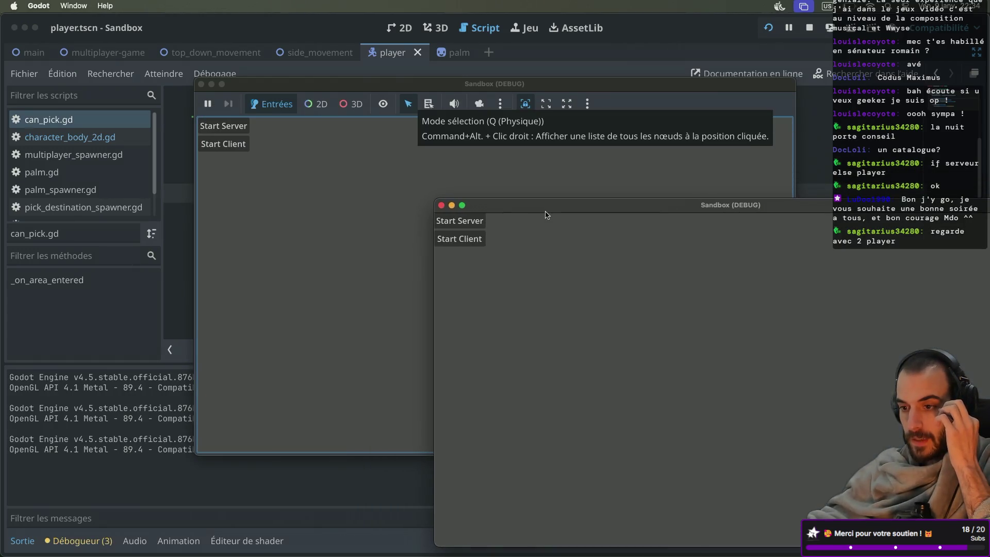
left_click(276, 177)
left_click(232, 146)
left_click(815, 355)
left_click(459, 220)
left_click(304, 28)
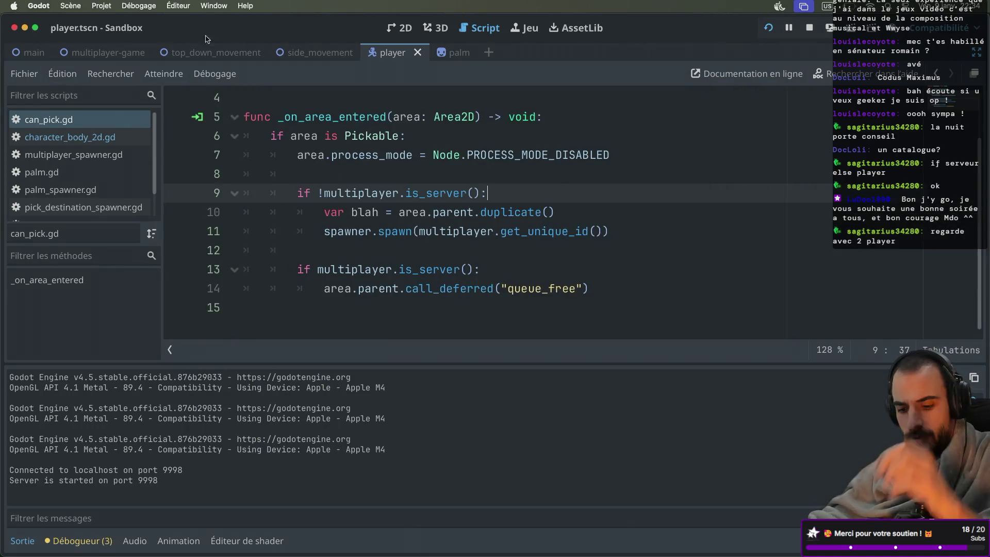
key("ctrl+super+d")
left_click(82, 97)
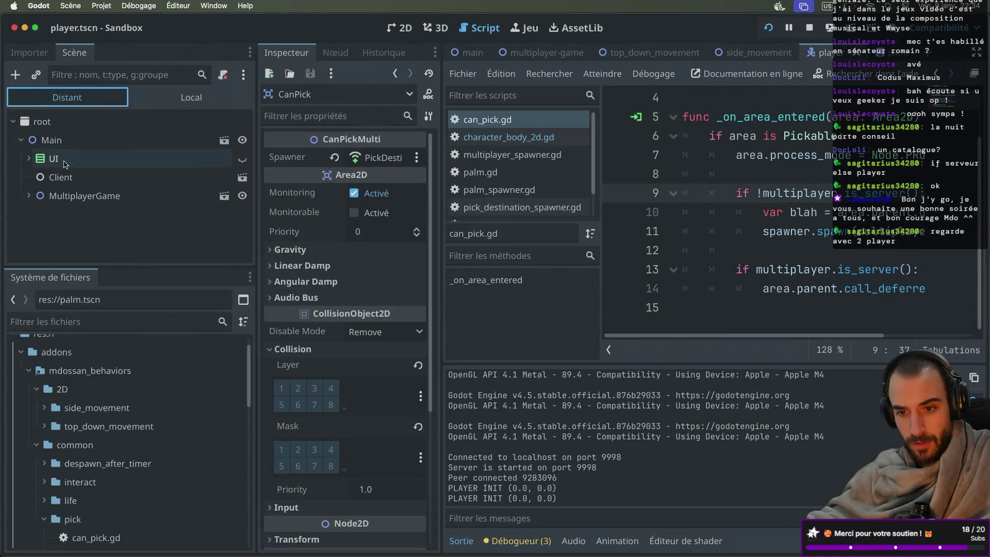
Restart once more, start server and client, and walk the player toward the palm.
key("super+b")
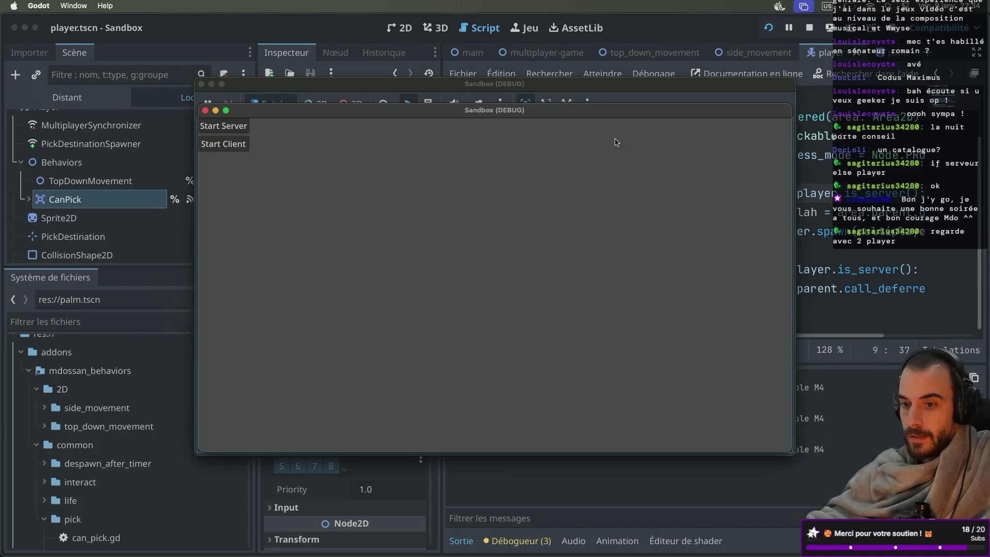
left_click_drag(512, 113, 740, 223)
left_click(244, 131)
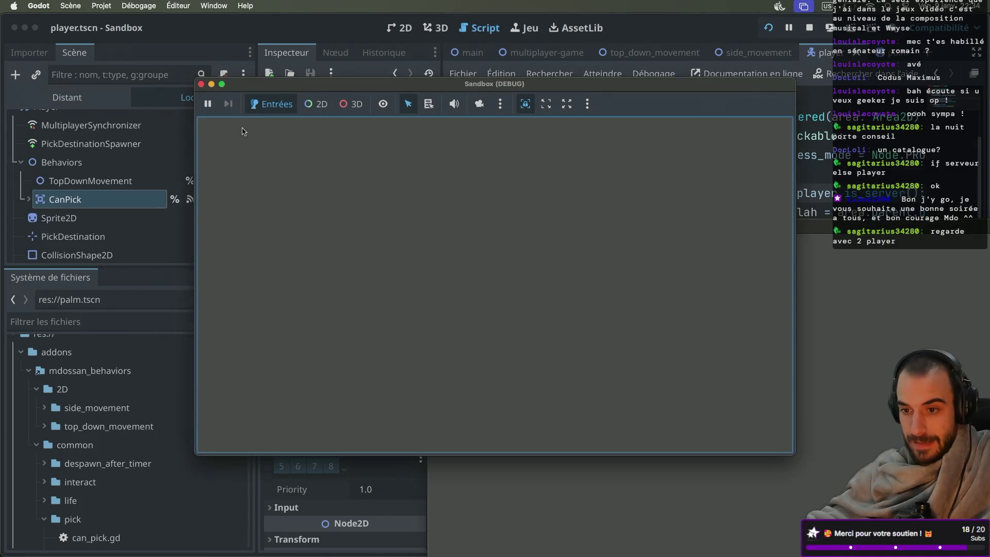
left_click(802, 272)
left_click(477, 261)
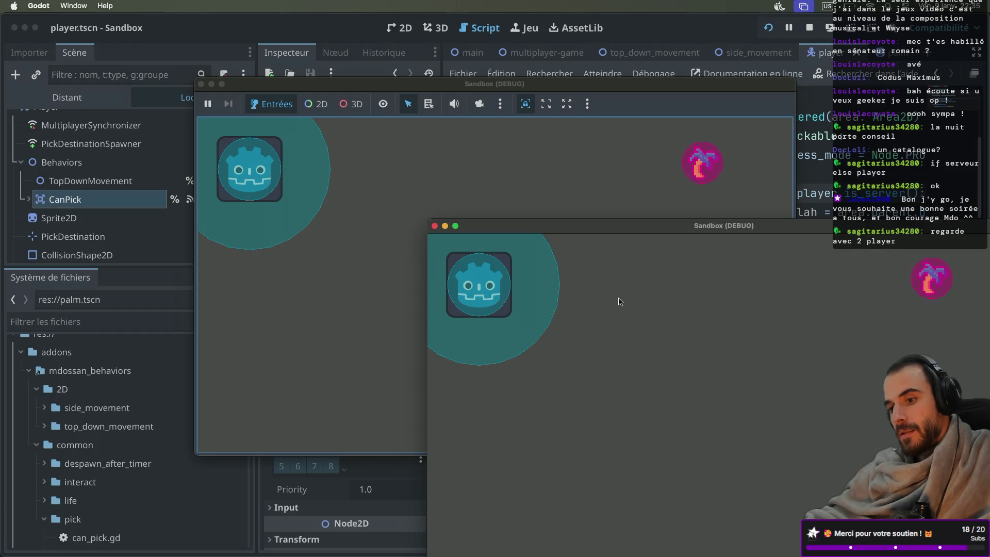
key("Right")
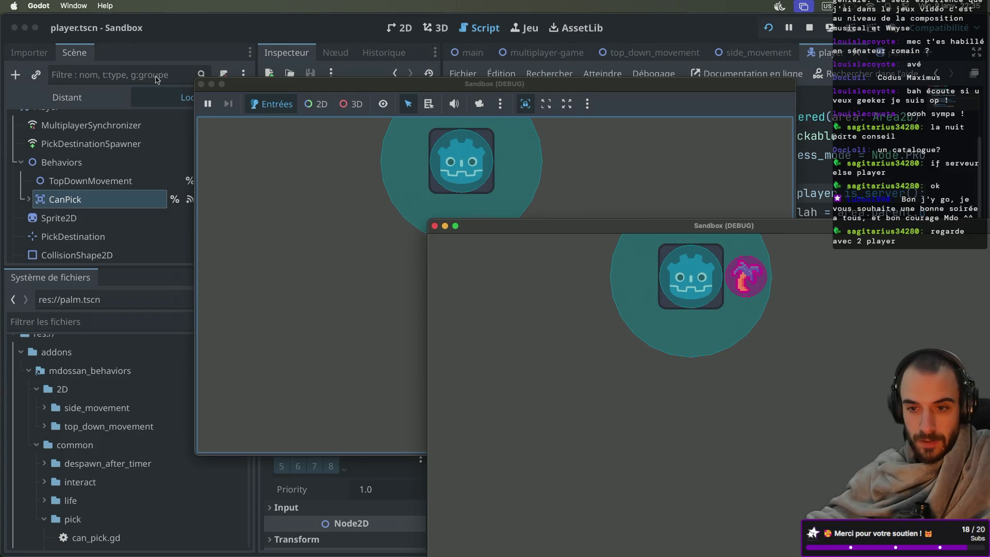
left_click(75, 98)
Expand MultiplayerGame, Players and the spawned player's node in the Remote tree.
left_click(29, 196)
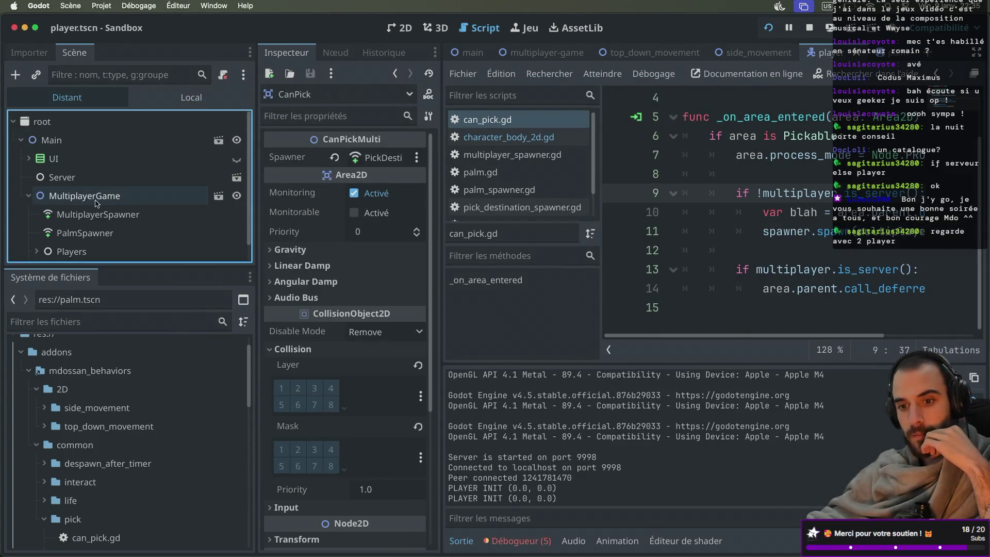
scroll(66, 214, "down", 1)
left_click(37, 233)
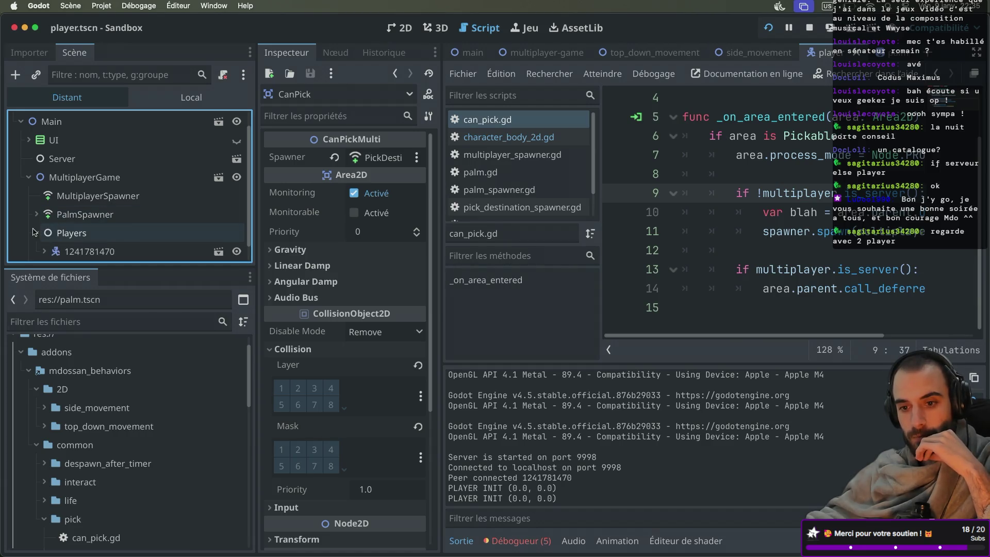
scroll(87, 213, "down", 1)
left_click(45, 232)
scroll(77, 211, "down", 5)
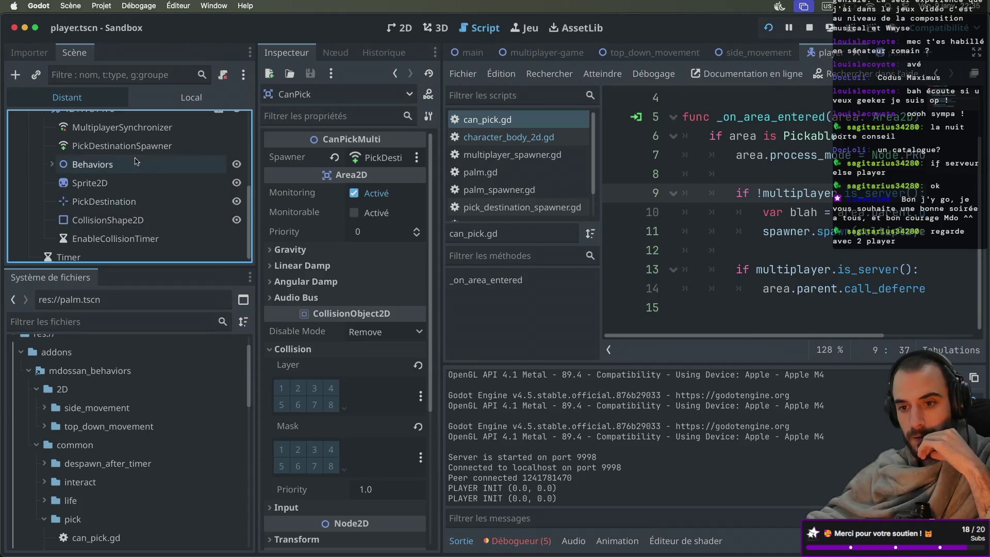
Inspect the PickDestinationSpawner's palm scene, spawn path and limit, and the PickDestination marker.
left_click(140, 147)
scroll(132, 165, "up", 2)
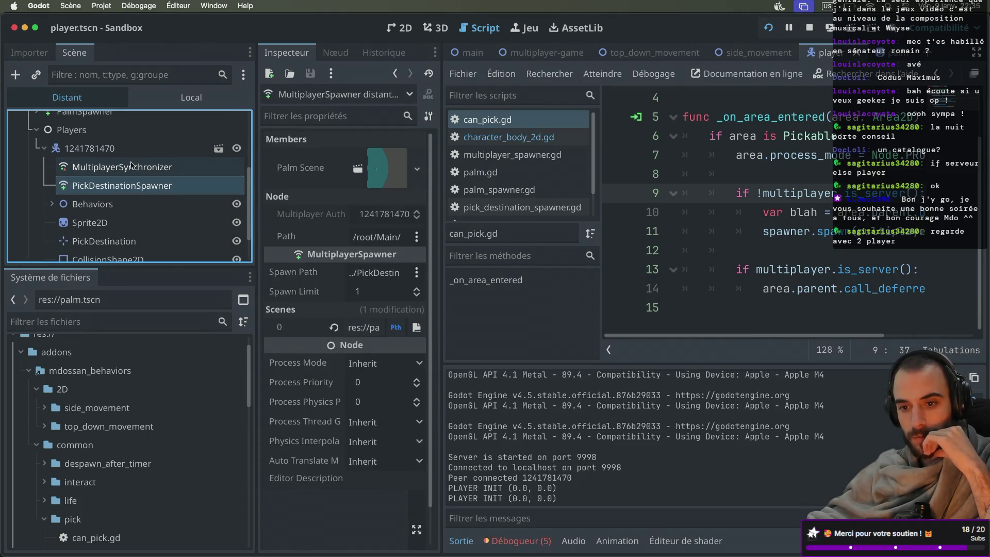
scroll(134, 171, "down", 2)
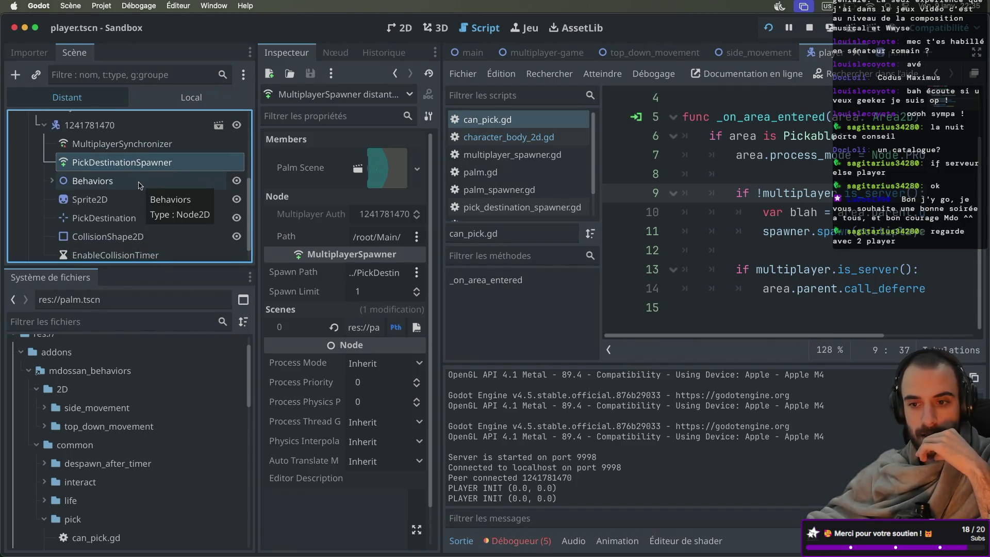
left_click(108, 217)
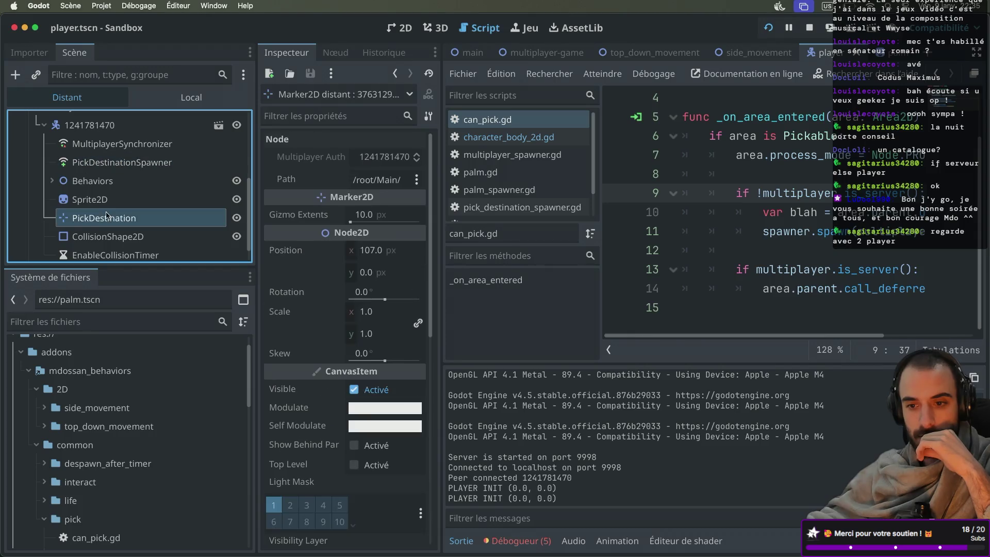
scroll(107, 215, "down", 1)
scroll(107, 216, "up", 4)
scroll(107, 215, "down", 3)
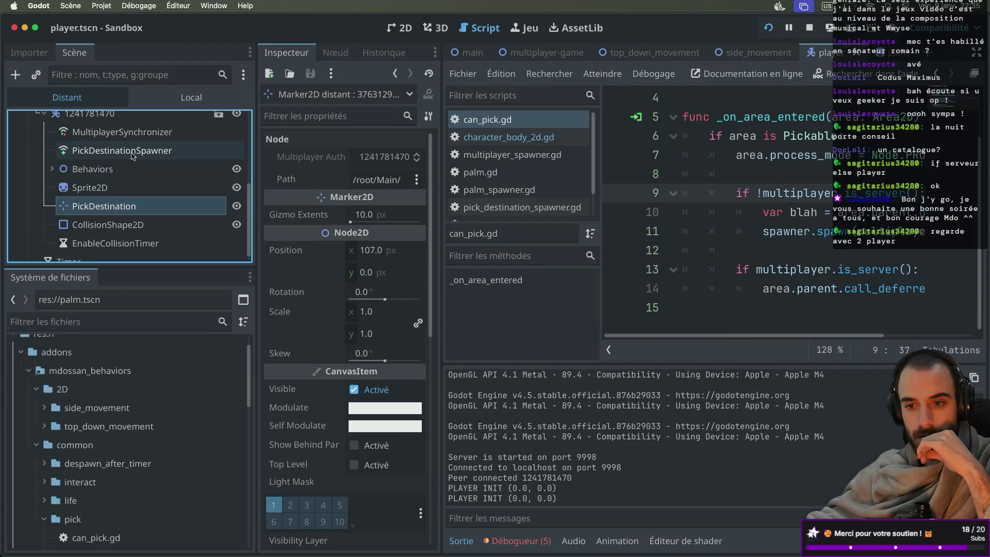
left_click(133, 153)
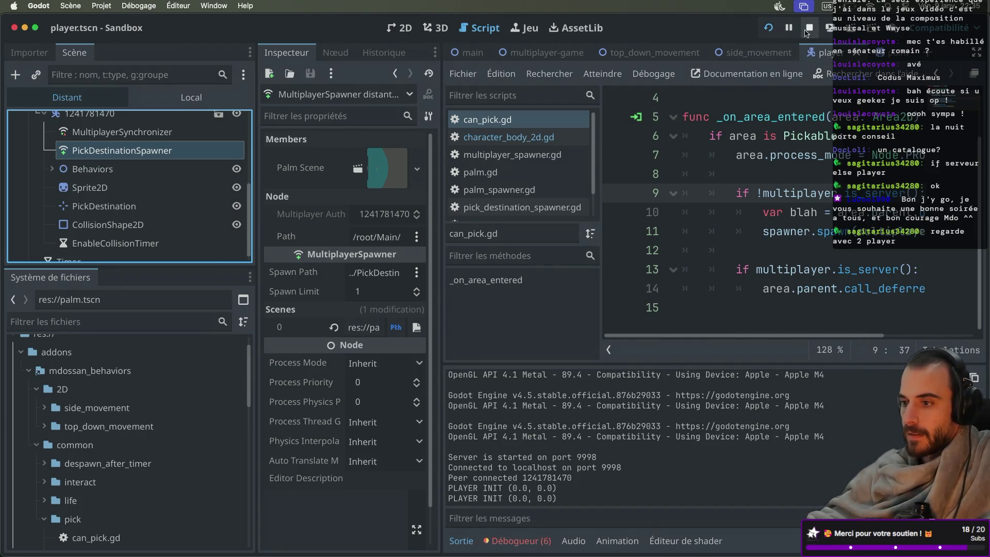
scroll(802, 173, "right", 3)
scroll(802, 173, "left", 3)
Delete line 7 'area.process_mode = Node.PROCESS_MODE_DISABLED' and the blank line it leaves.
key("ctrl+super+d")
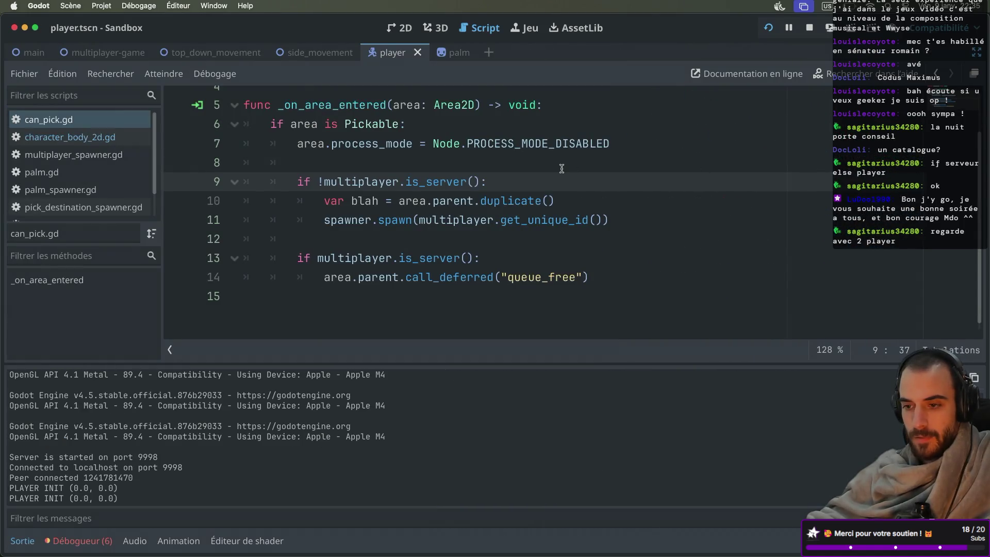
scroll(562, 168, "up", 2)
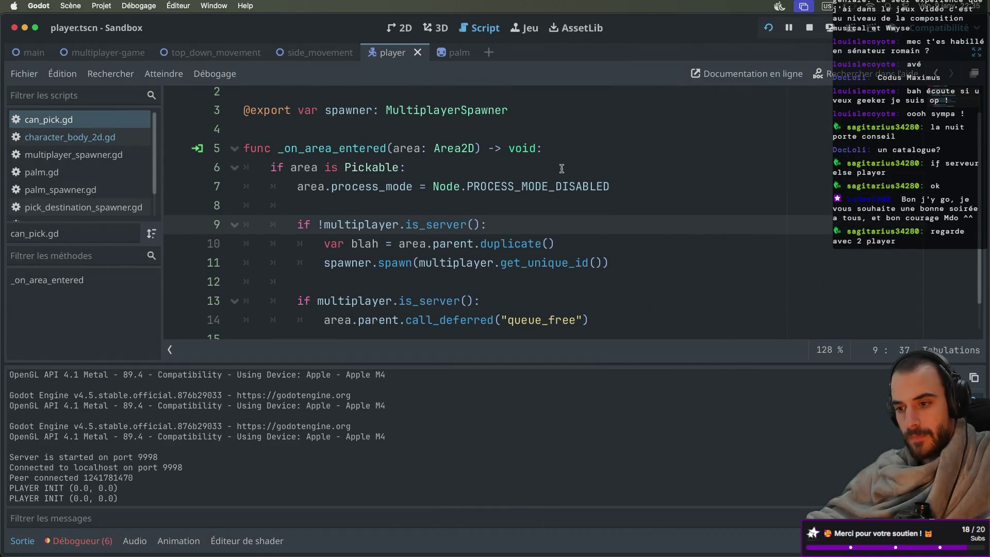
left_click(613, 180)
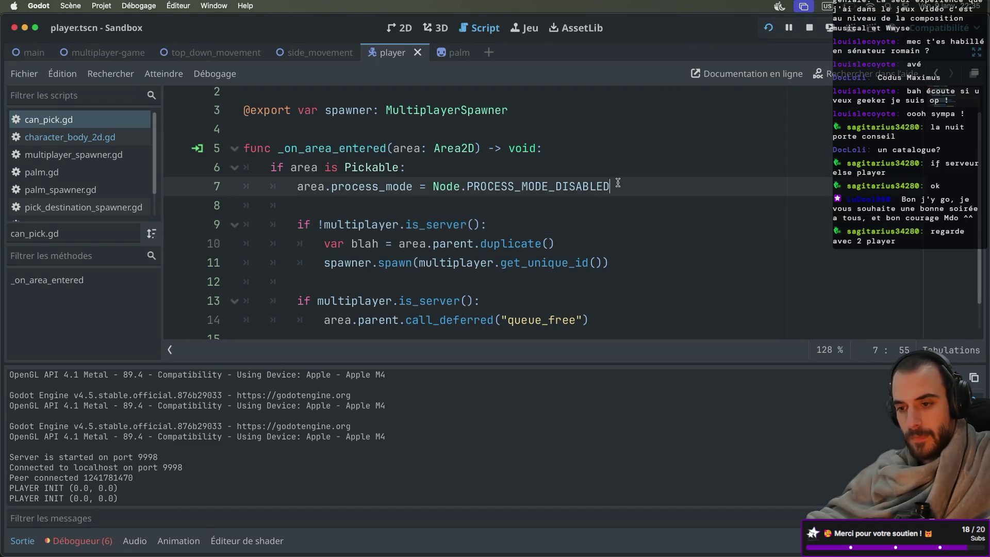
key("shift+Up")
key("BackSpace")
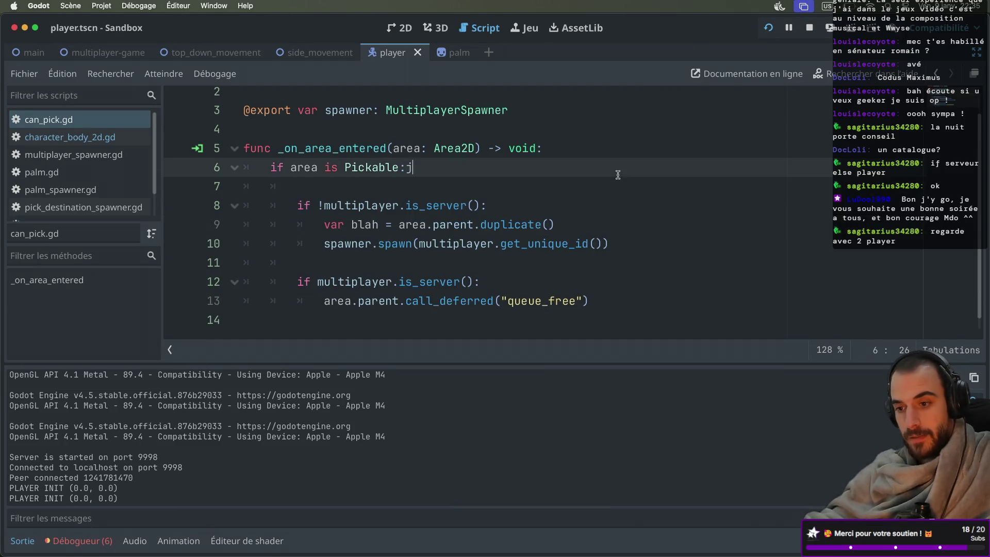
key("Delete")
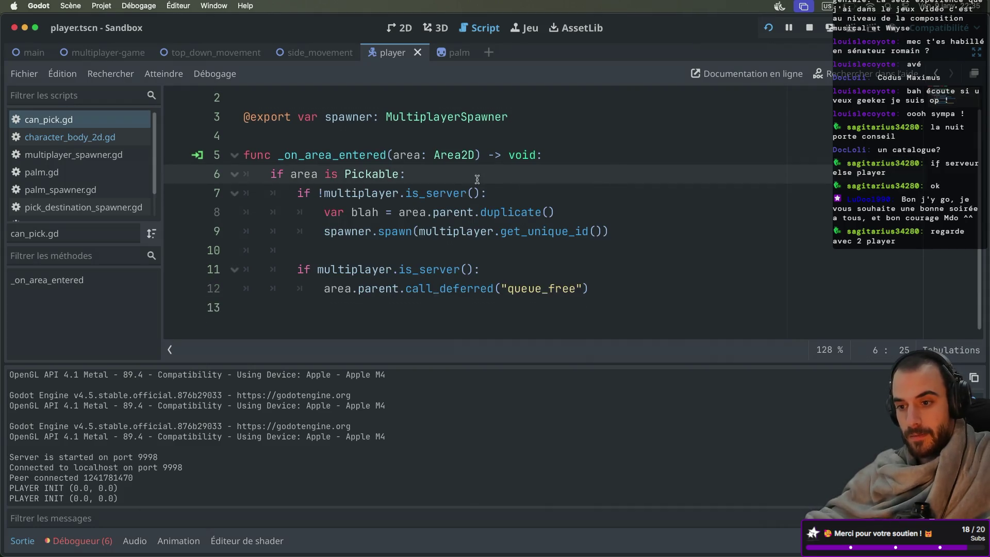
scroll(406, 176, "up", 1)
mouse_move(388, 217)
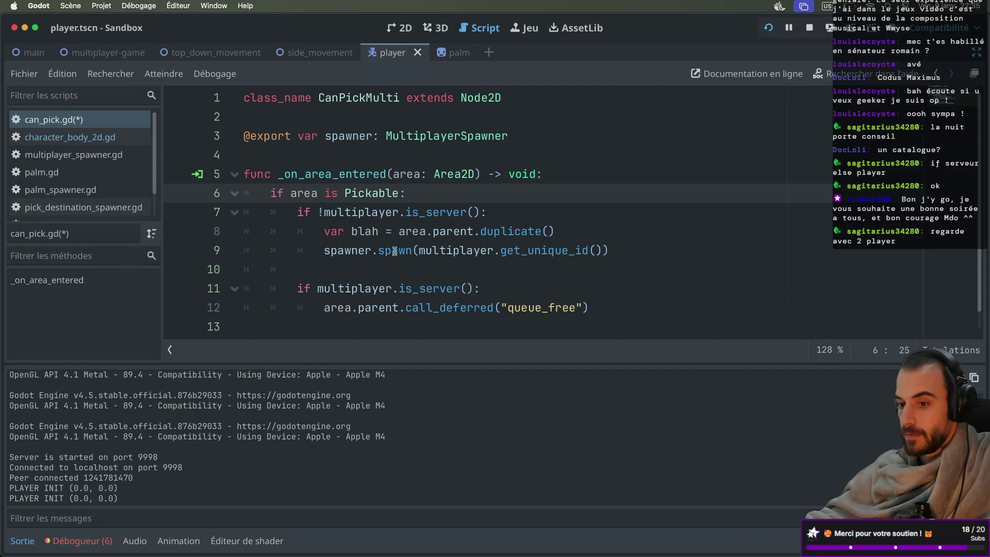
left_click_drag(377, 251, 624, 251)
left_click(606, 233)
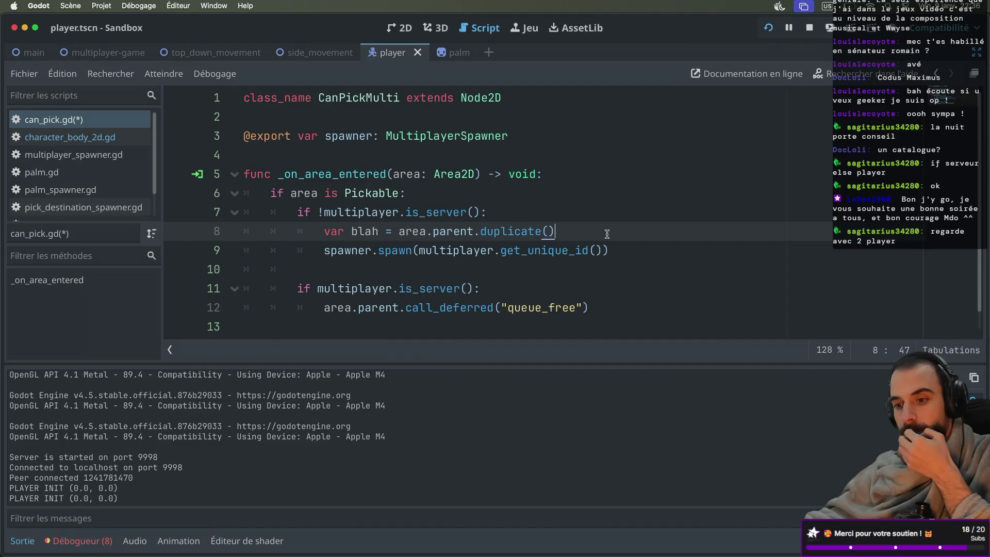
Add print("Item spawned") after the spawner.spawn(...) call and save the script.
left_click(622, 250)
key("Return")
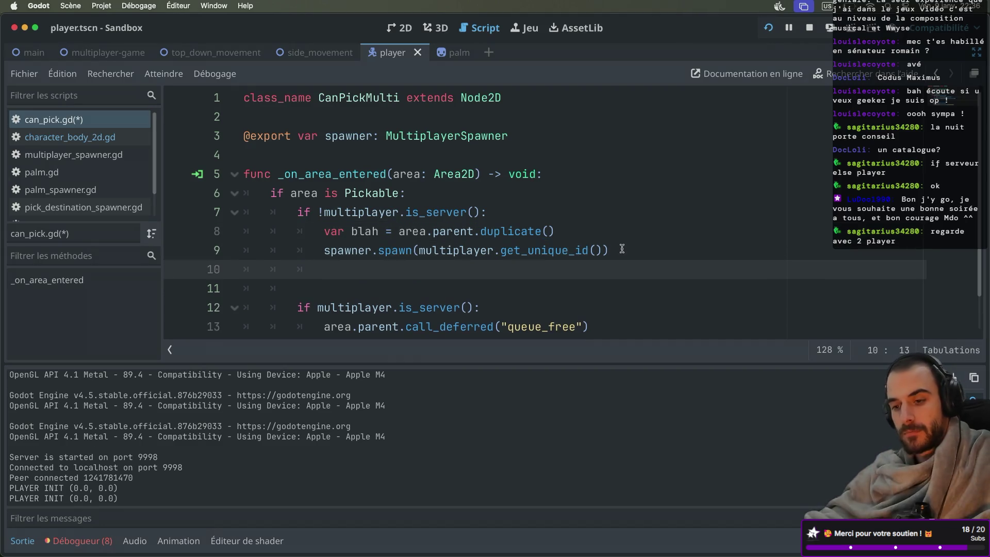
type("p")
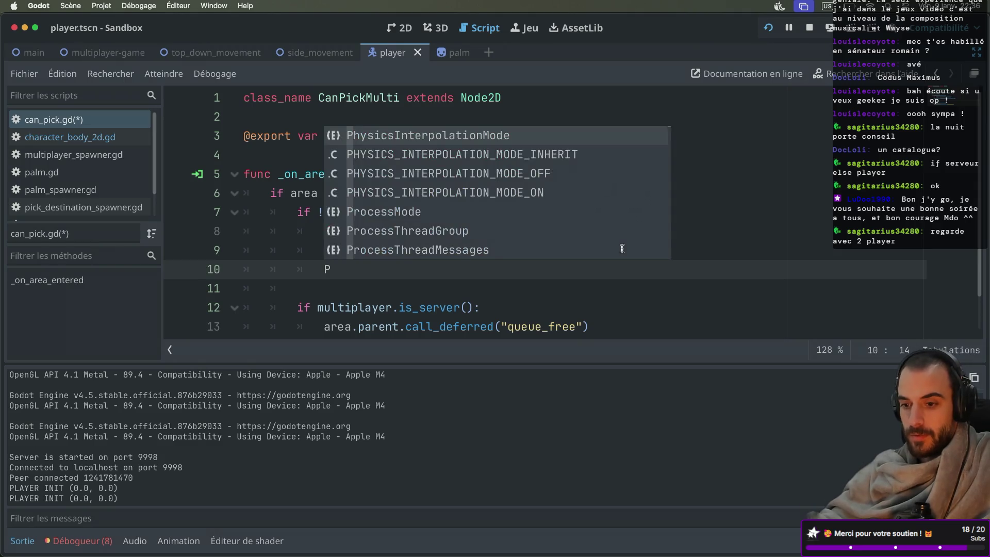
type("rint(\"Item ")
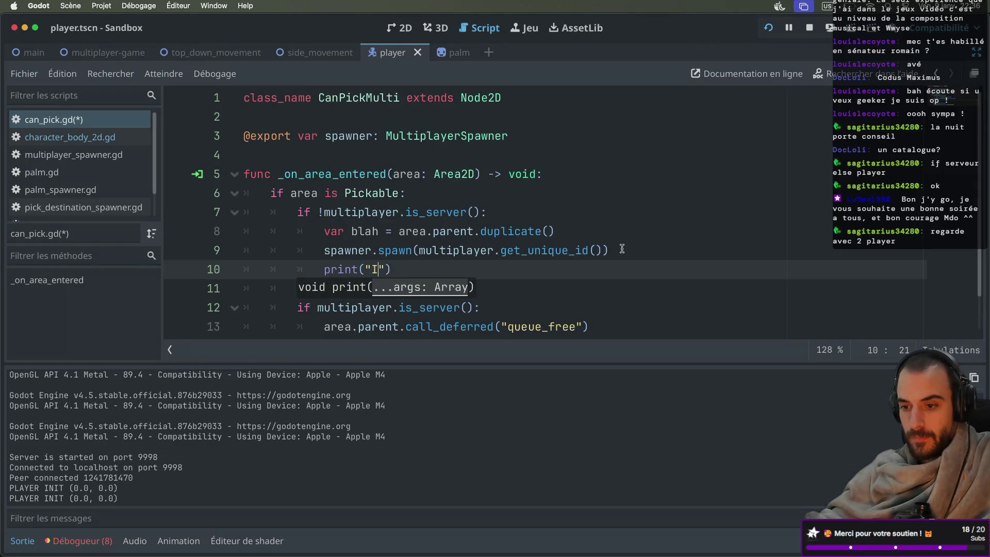
type("spa")
type("wned")
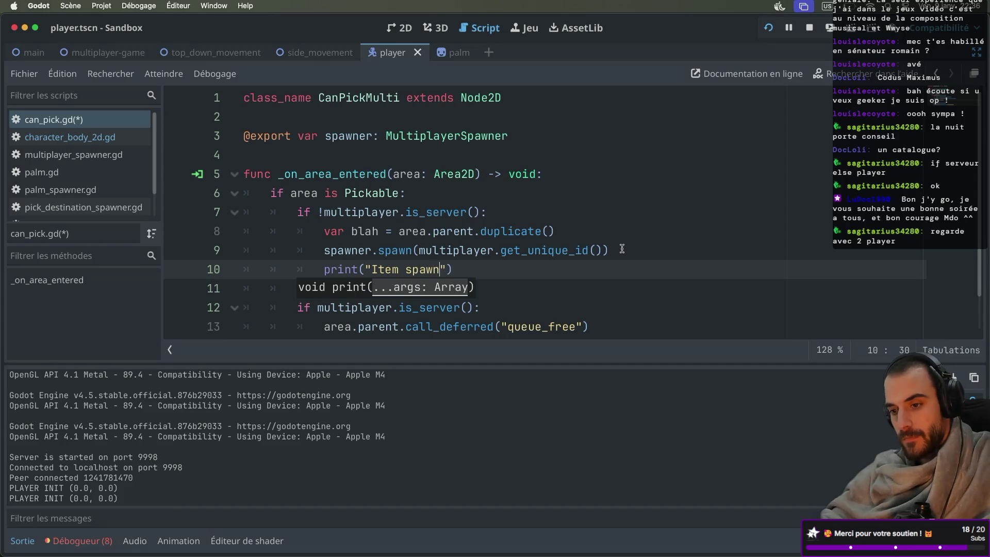
left_click(469, 229)
key("super+s")
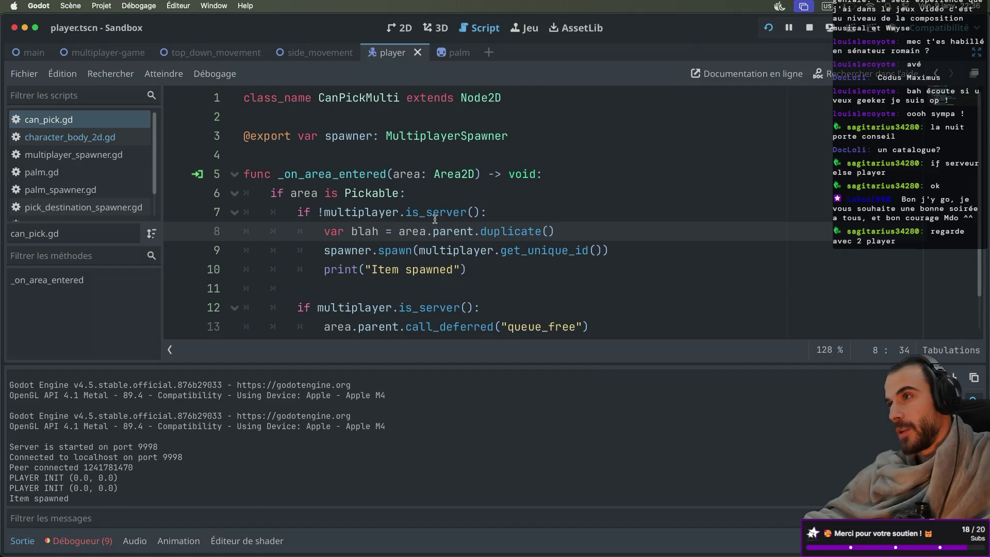
Review the duplicate line of the script, then leave distraction-free mode.
left_click(446, 231)
mouse_move(444, 232)
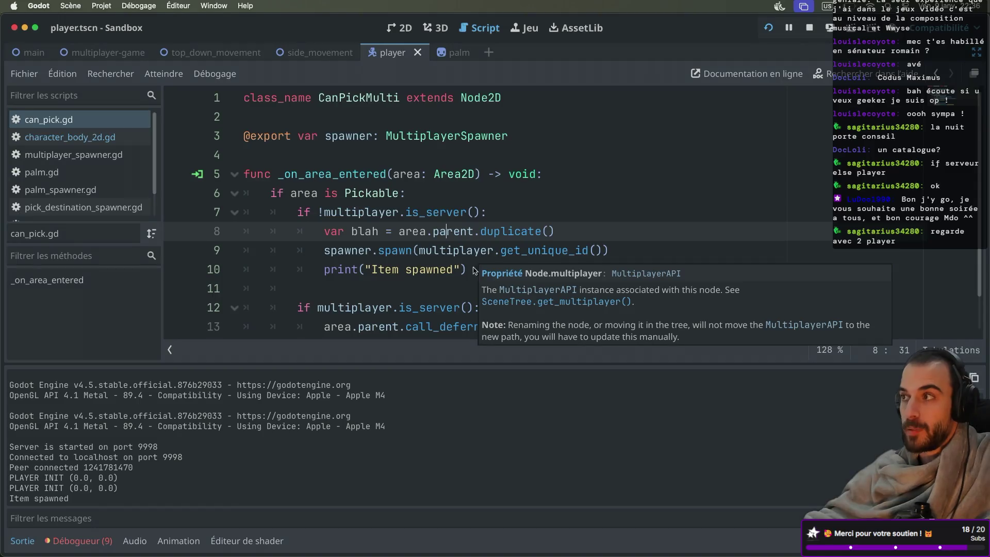
mouse_move(482, 239)
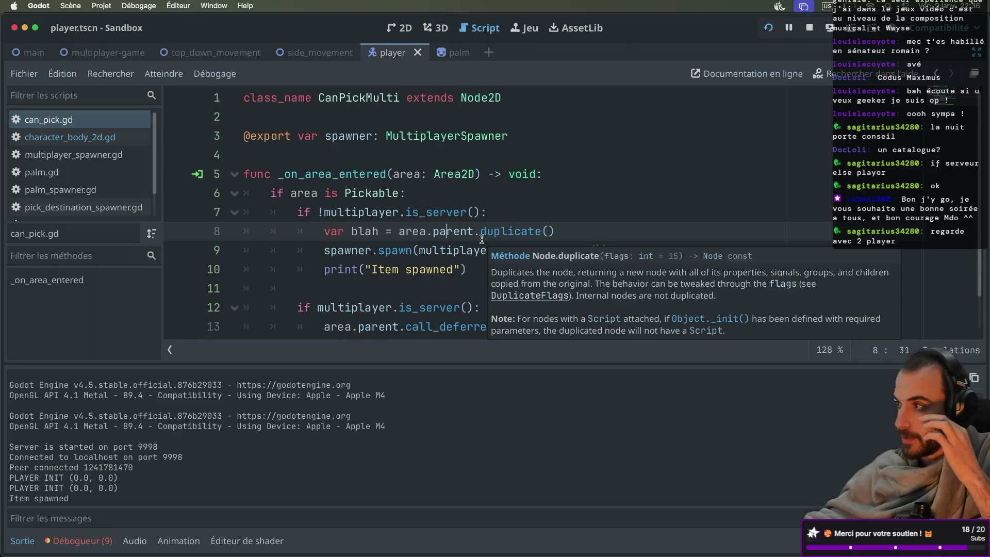
scroll(474, 230, "down", 2)
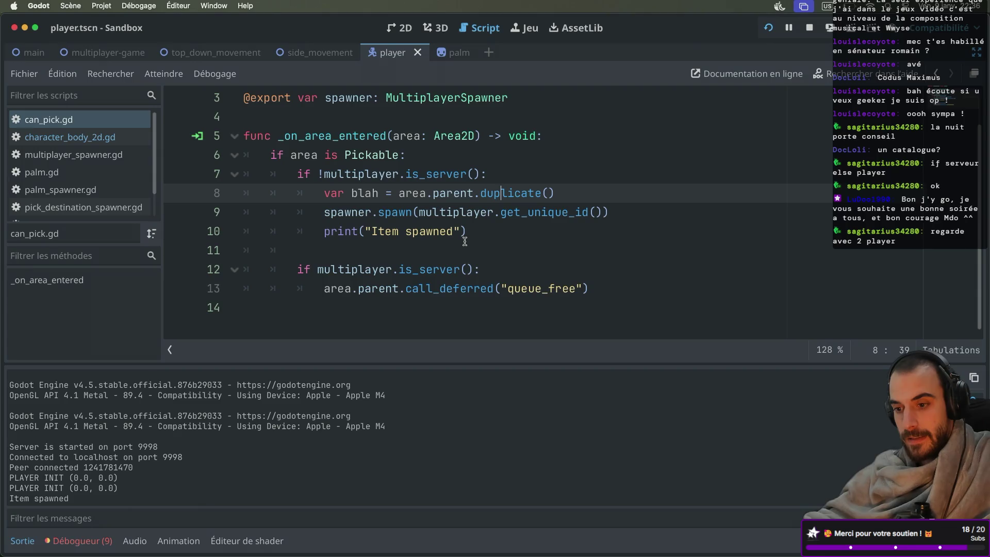
scroll(464, 241, "up", 2)
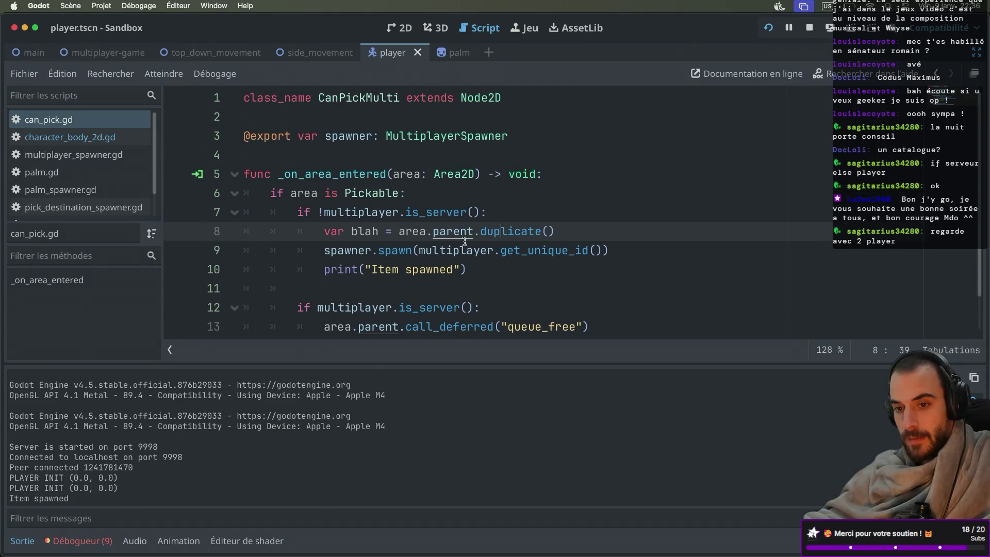
key("super+ctrl+d")
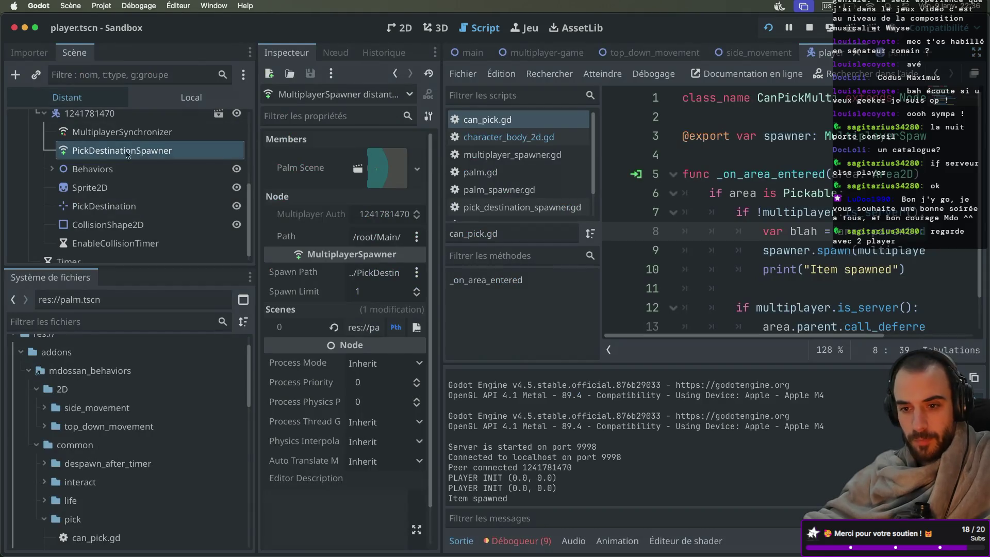
Switch the Scene dock to Local, select PickDestinationSpawner and collapse Behaviors.
left_click(186, 98)
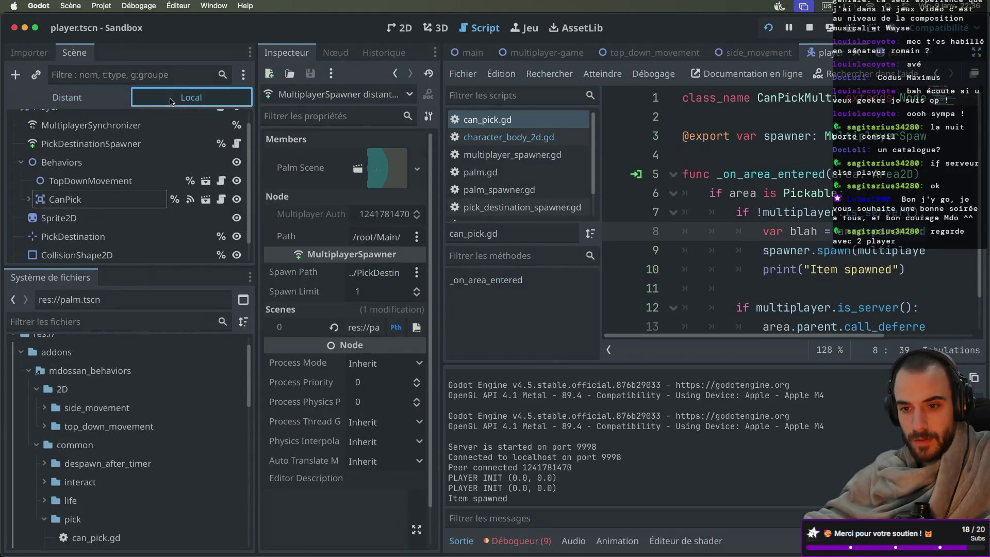
left_click(97, 165)
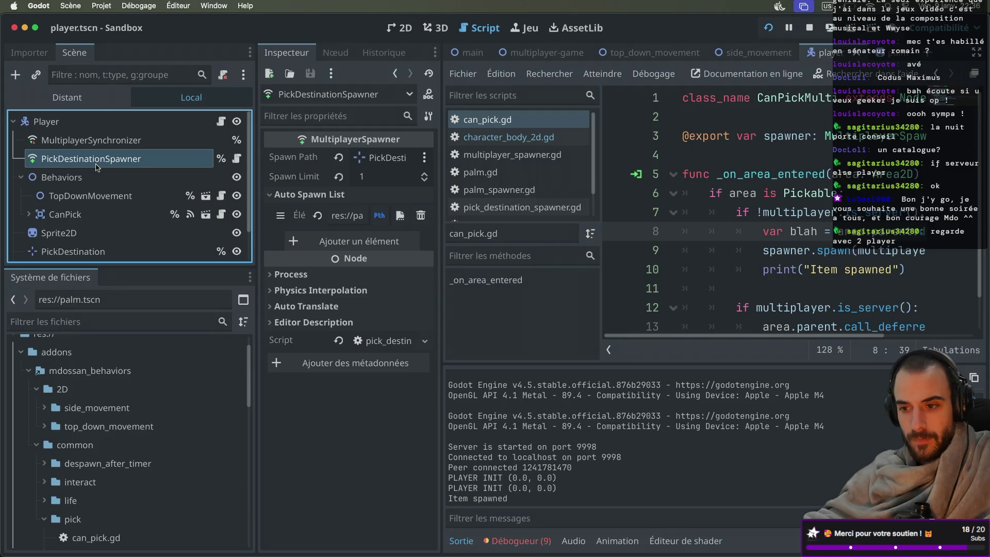
scroll(114, 202, "down", 2)
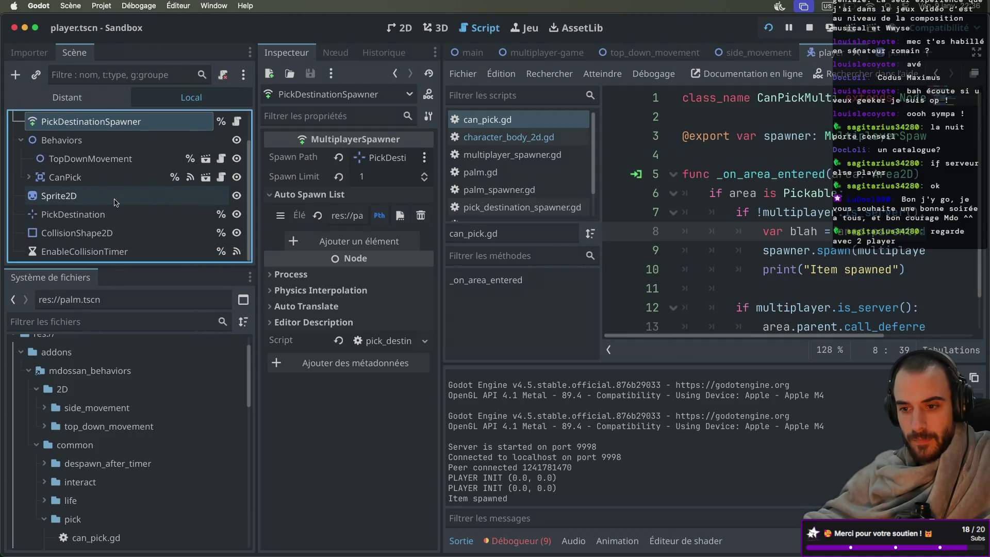
left_click(20, 140)
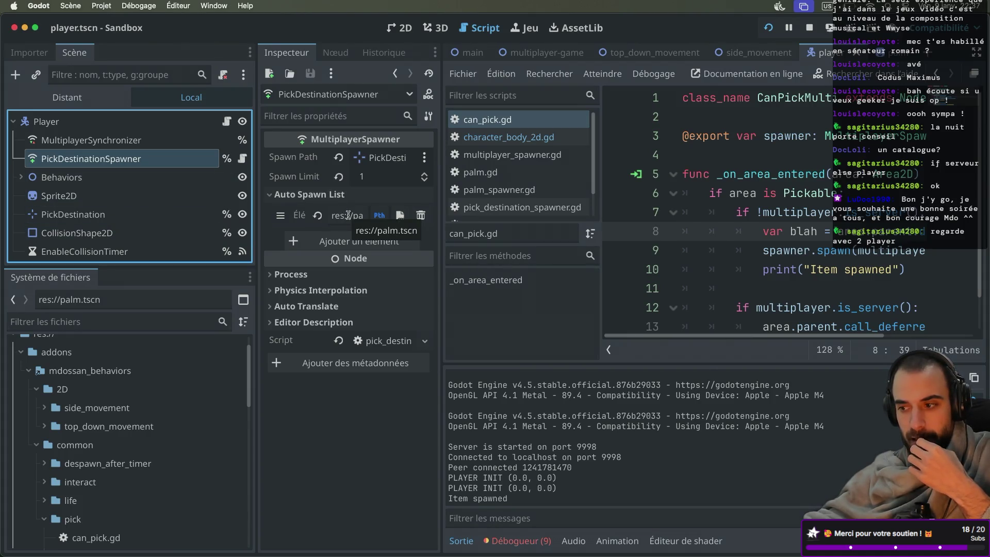
Review the is_server check and the spawn call on line 9 of can_pick.gd.
left_click(825, 212)
left_click(865, 231)
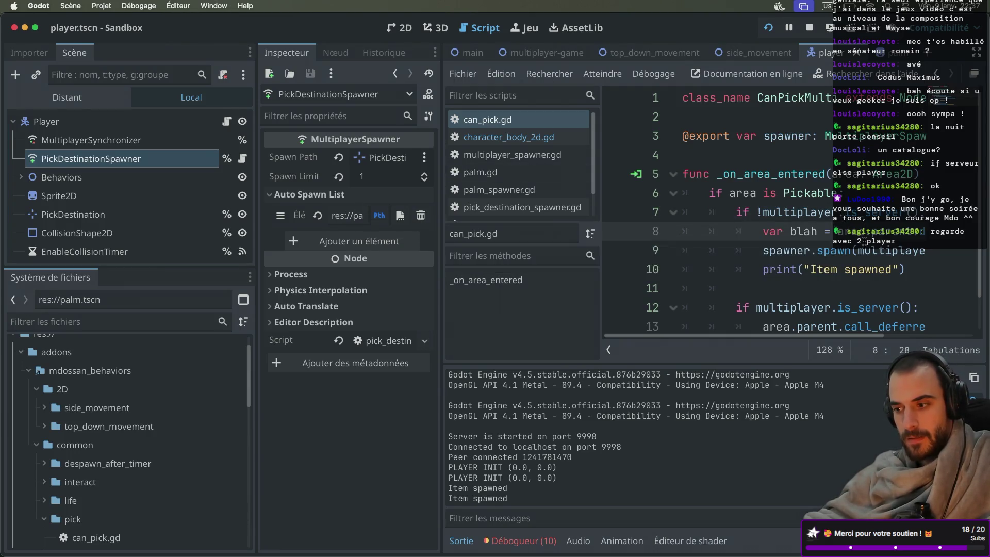
key("ctrl+super+d")
double_click(393, 249)
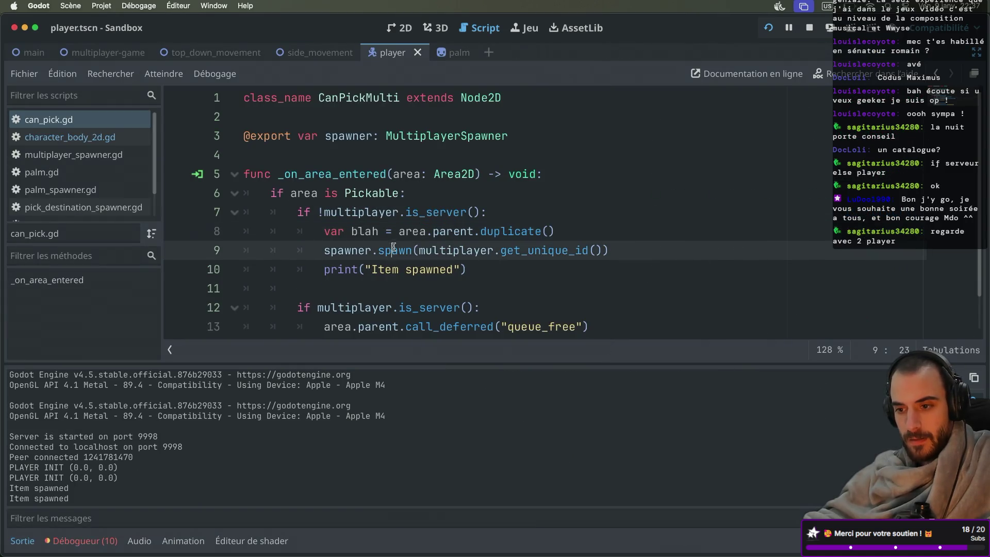
key("ctrl+super+d")
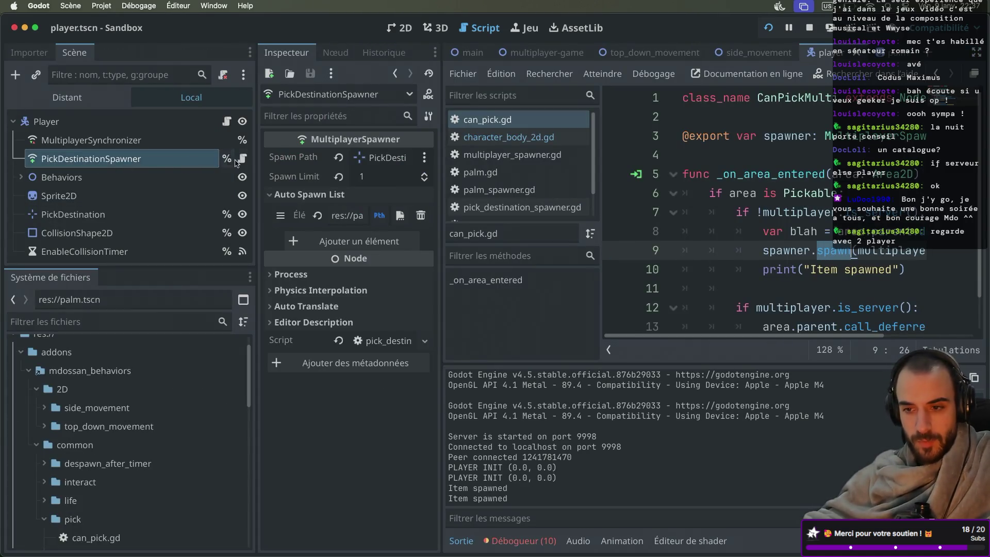
Open pick_destination_spawner.gd and examine its spawn function's peer_id, palm_scene and instantiate call.
left_click(242, 158)
key("ctrl+super+d")
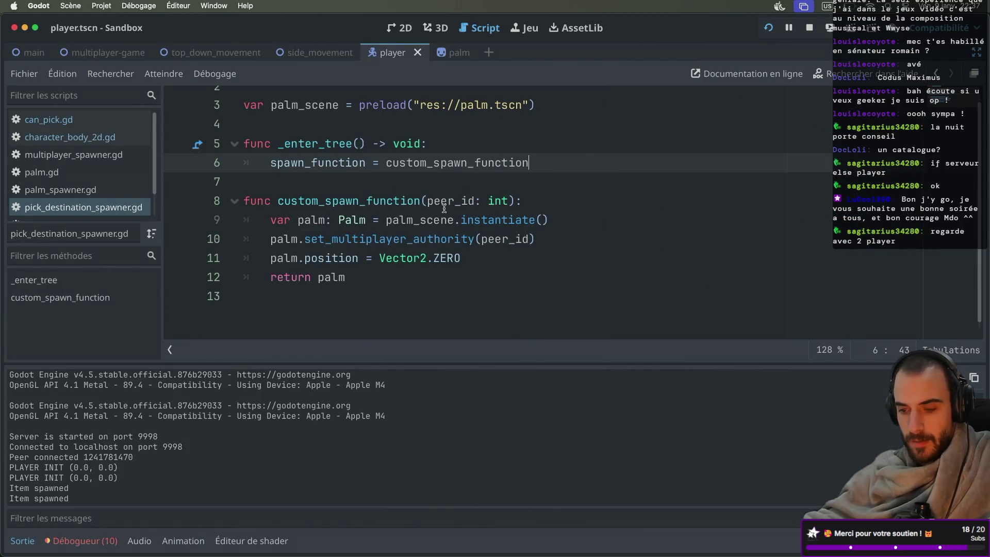
double_click(444, 203)
double_click(422, 220)
double_click(497, 220)
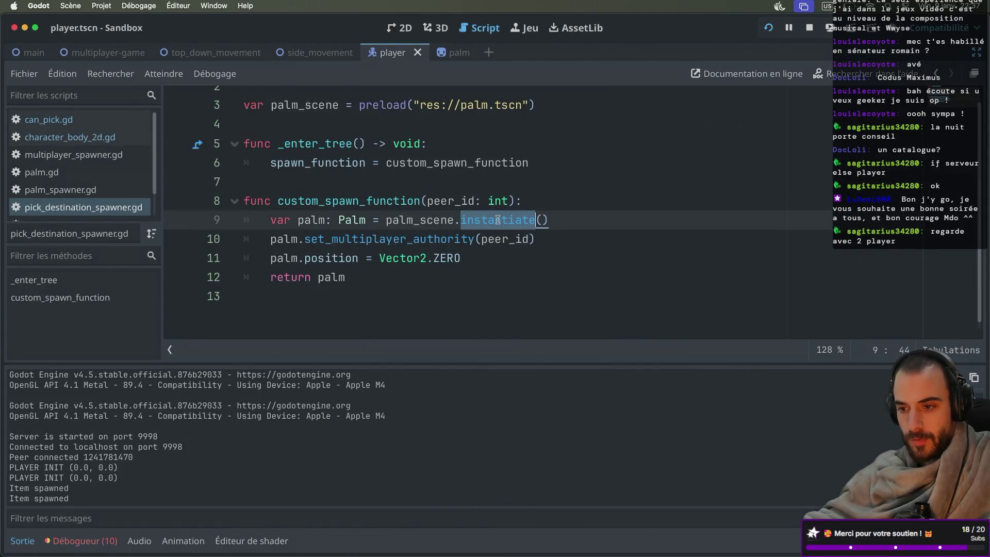
left_click(427, 205)
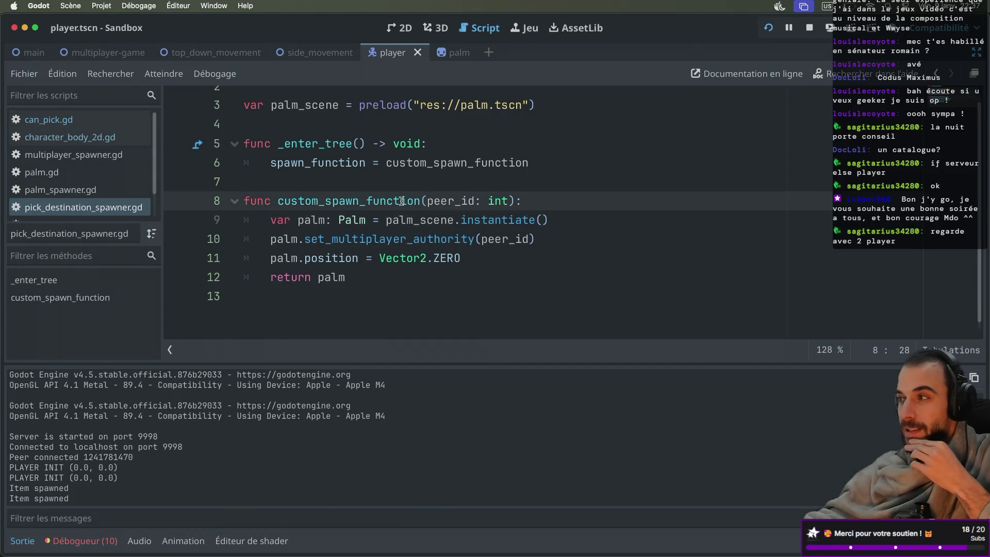
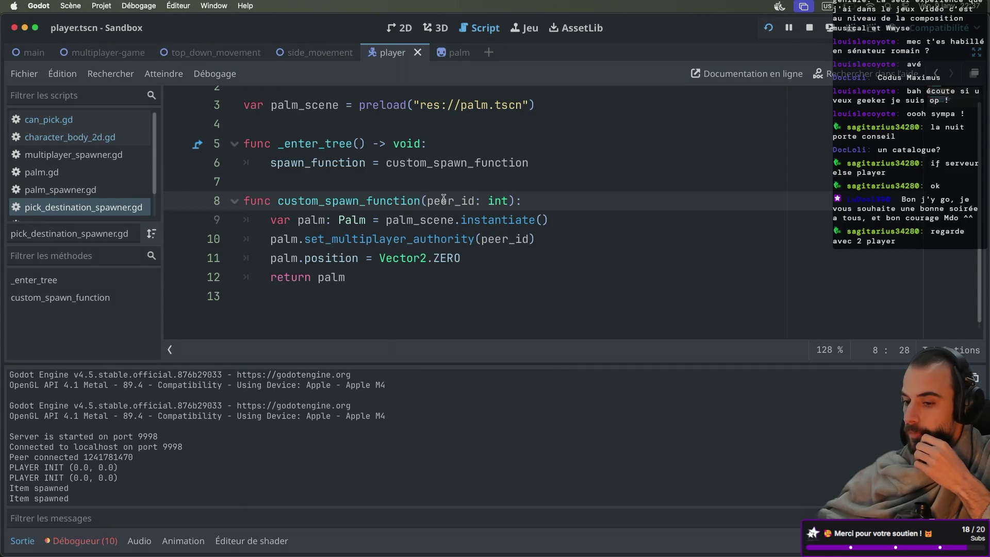
Delete the unused 'var blah = area.parent.duplicate()' line from can_pick.gd.
left_click(82, 138)
left_click(82, 123)
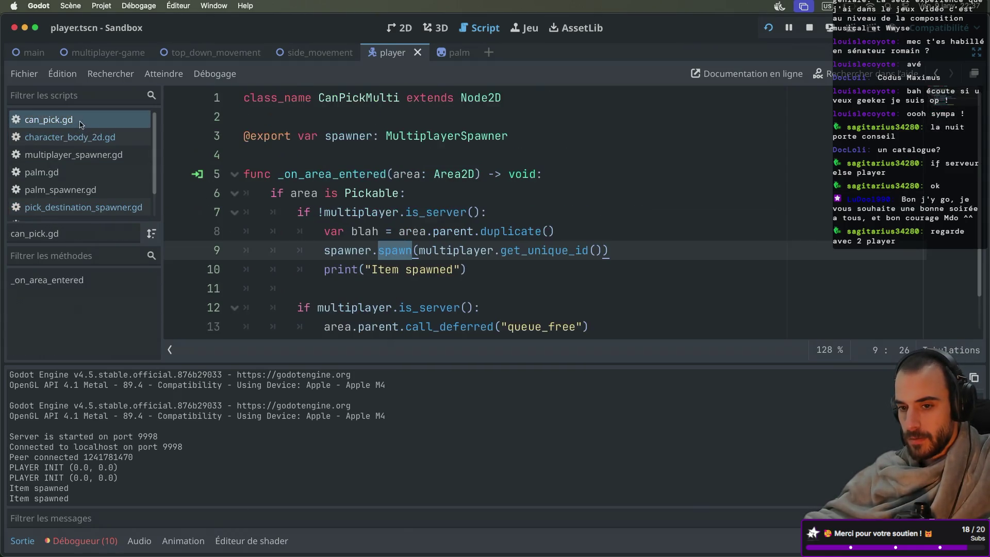
double_click(447, 250)
left_click(404, 233)
double_click(368, 232)
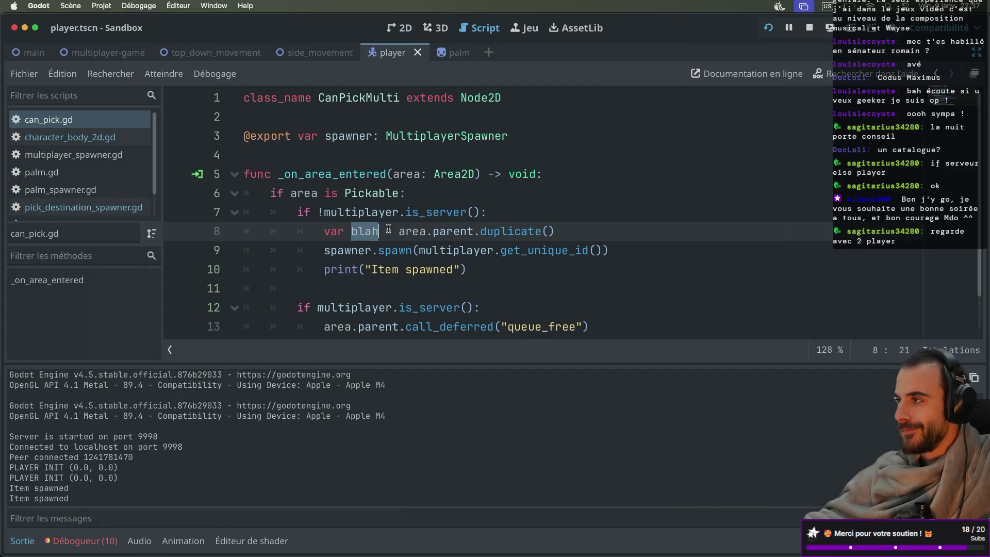
left_click_drag(575, 230, 575, 219)
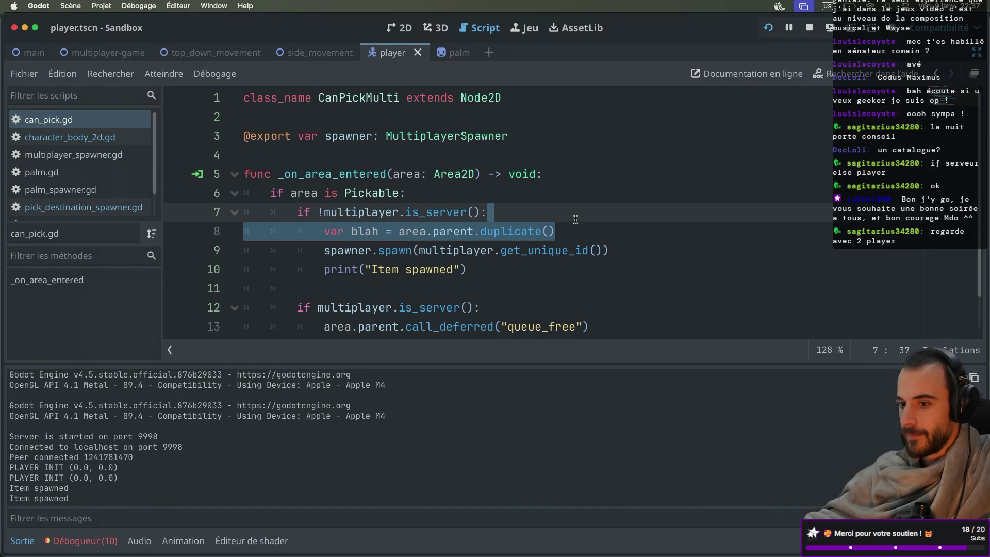
key("BackSpace")
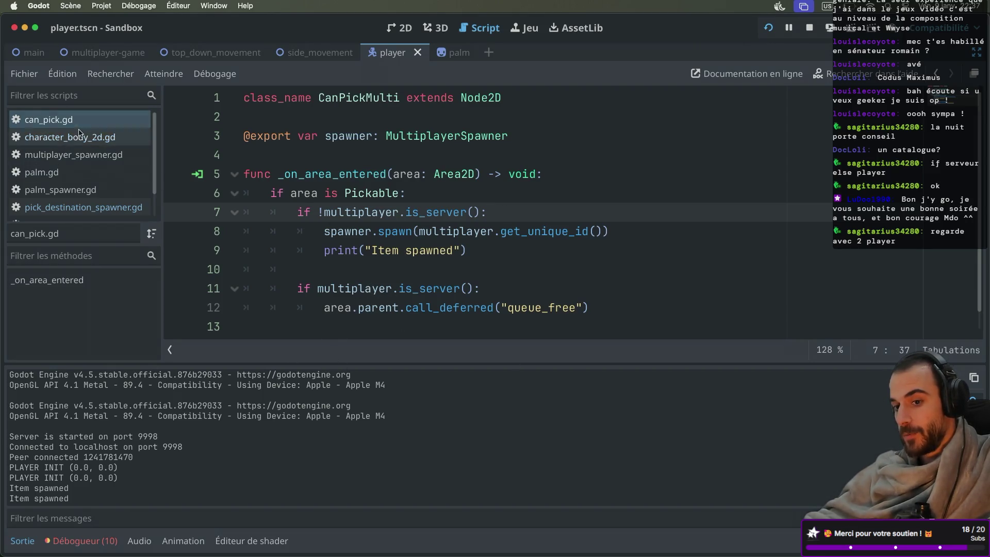
Check the spawn call's documentation in can_pick.gd, then go to line 11 of pick_destination_spawner.gd.
left_click(81, 208)
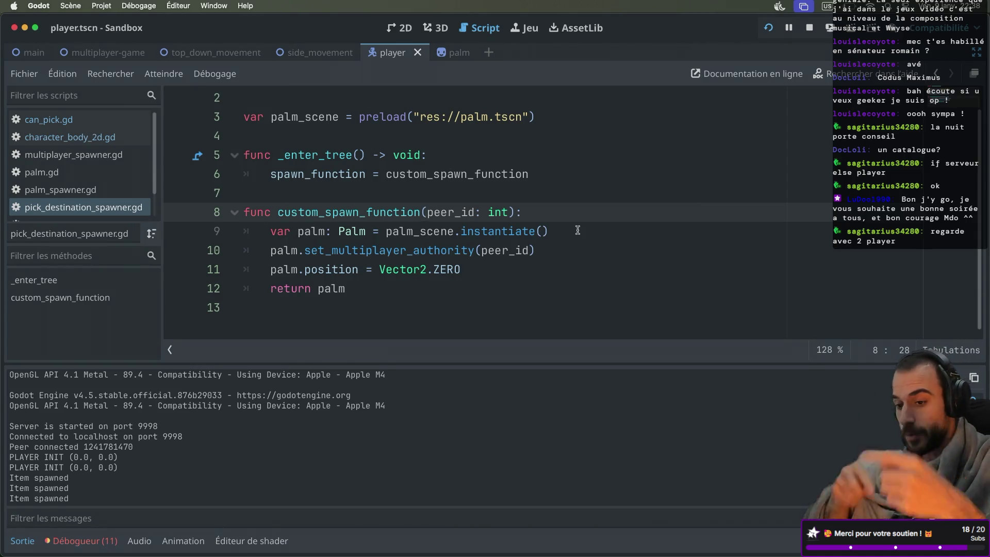
left_click(72, 120)
mouse_move(299, 289)
left_mouse_down()
mouse_move(377, 290)
mouse_move(434, 305)
left_mouse_up()
left_click(435, 251)
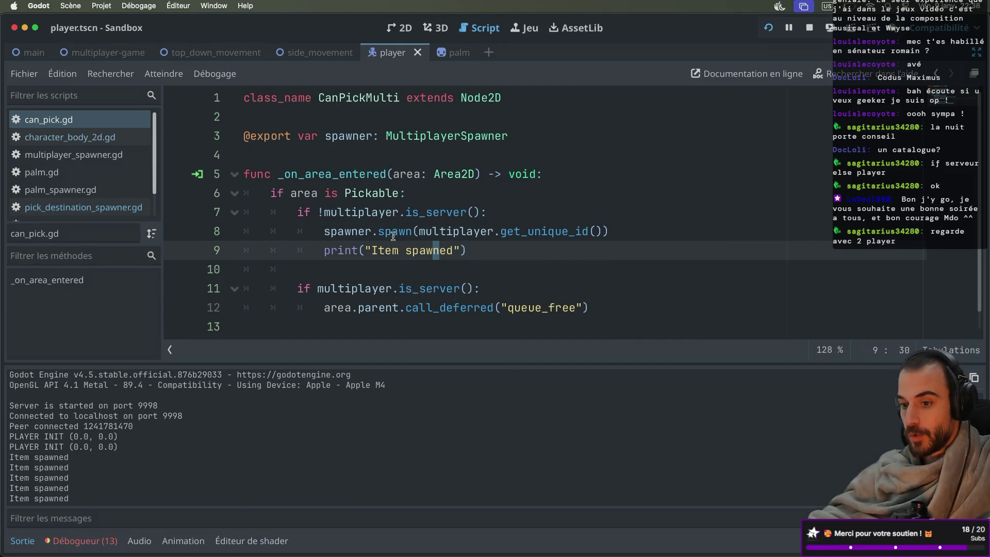
double_click(390, 233)
left_click(82, 206)
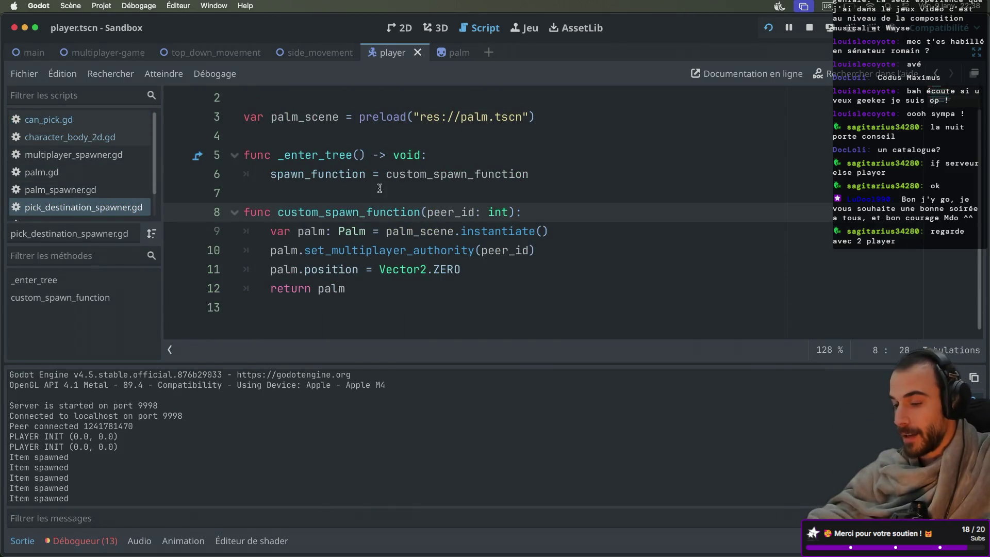
left_click(555, 248)
Start a new palm. line in custom_spawn_function, then back out of the unfinished member name.
left_click(486, 264)
key("Return")
type("palm.")
type("di")
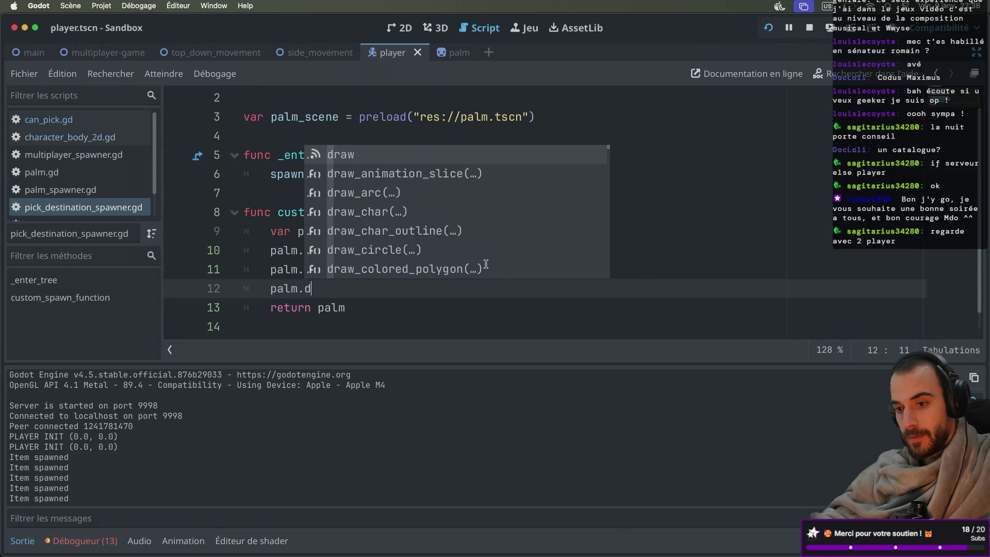
key("BackSpace")
key("BackSpace")
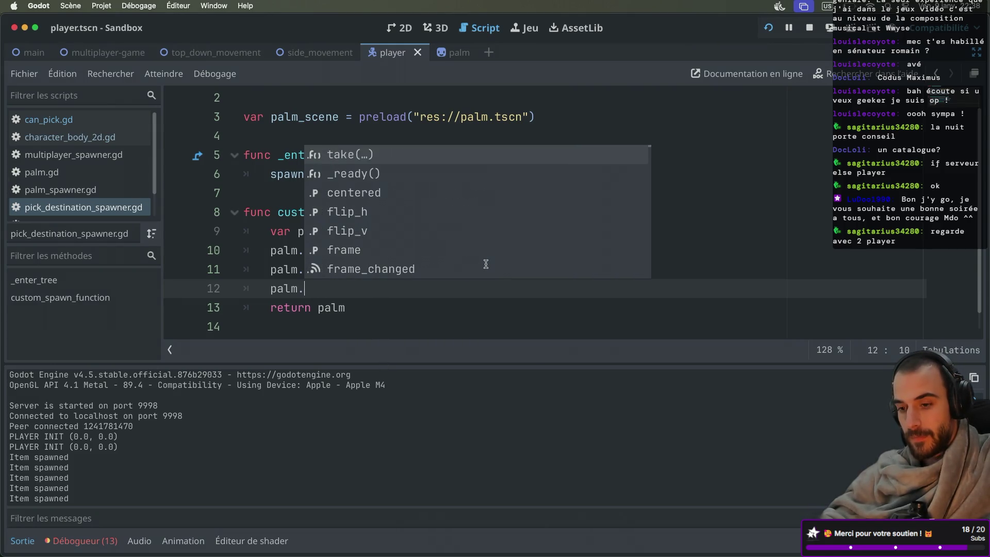
type("c")
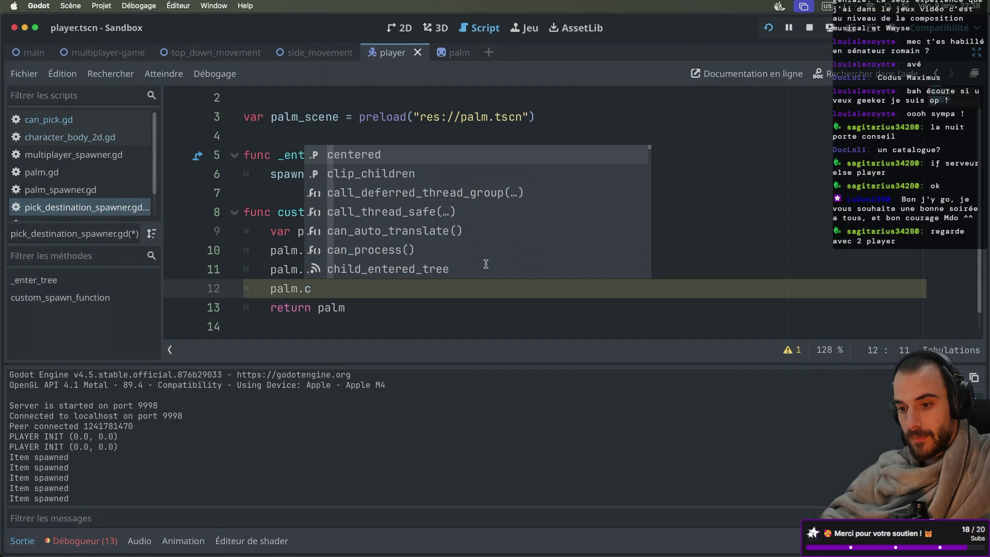
key("BackSpace")
type("are")
key("BackSpace")
key("BackSpace")
key("BackSpace")
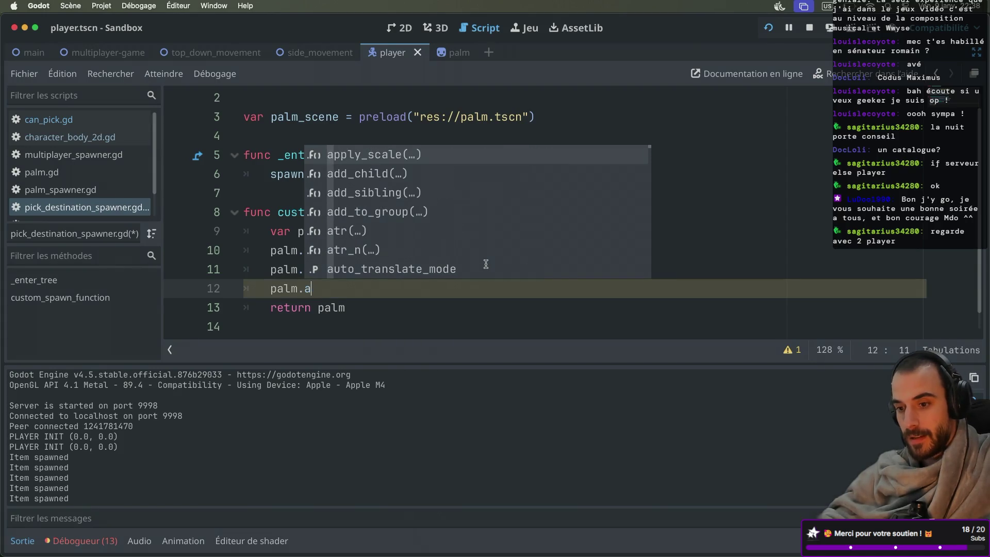
key("Escape")
Open palm.tscn by filtering the FileSystem dock for 'palm'.
left_click(359, 235, "super")
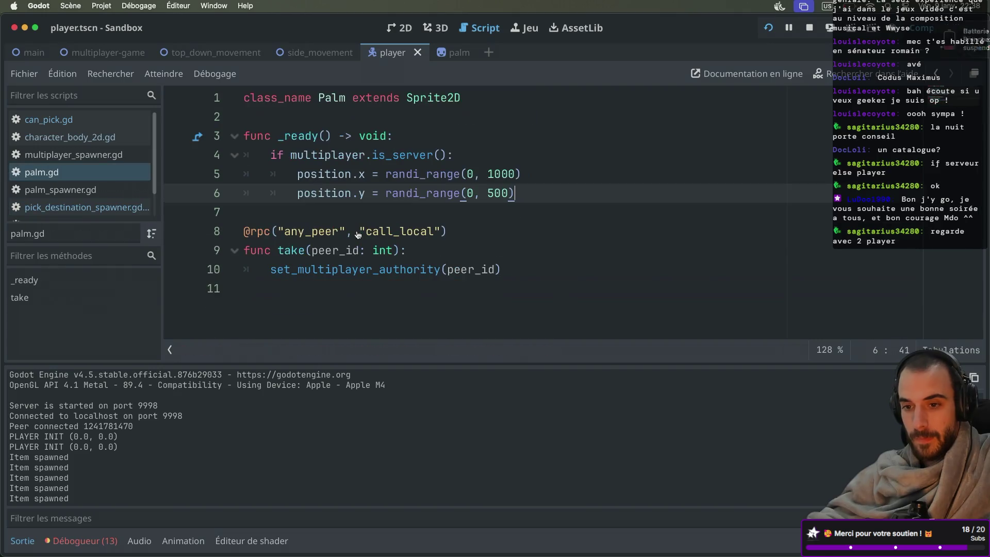
key("ctrl+super+d")
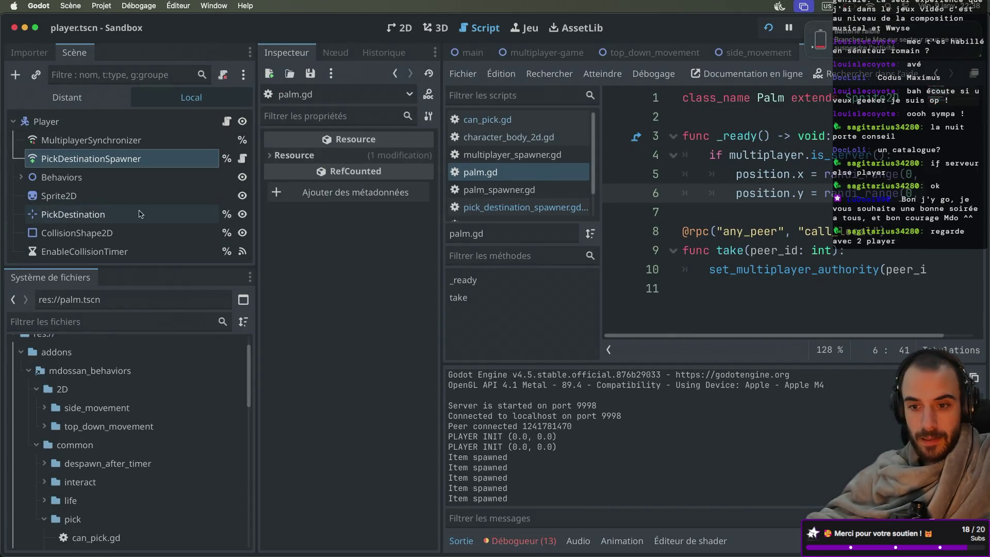
left_click(84, 321)
type("palm")
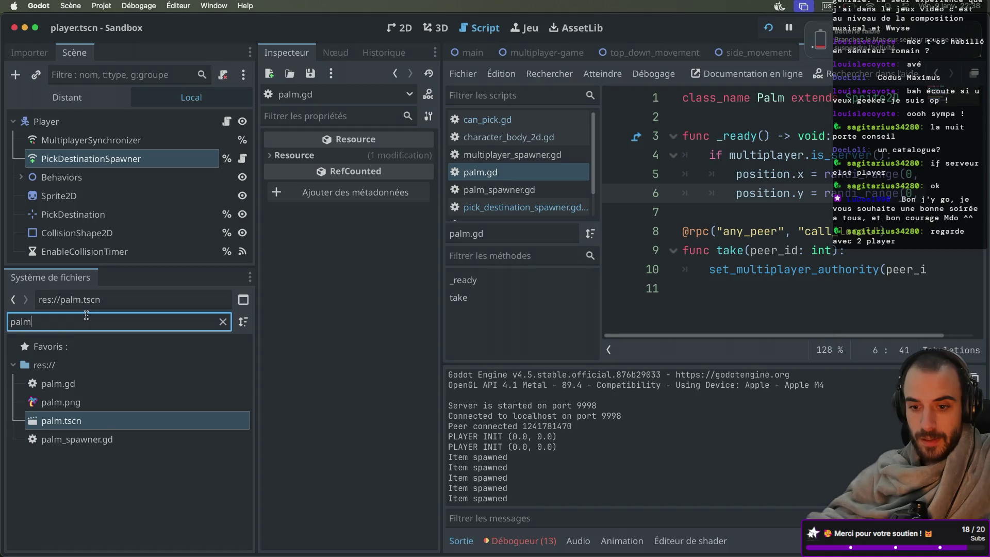
double_click(75, 420)
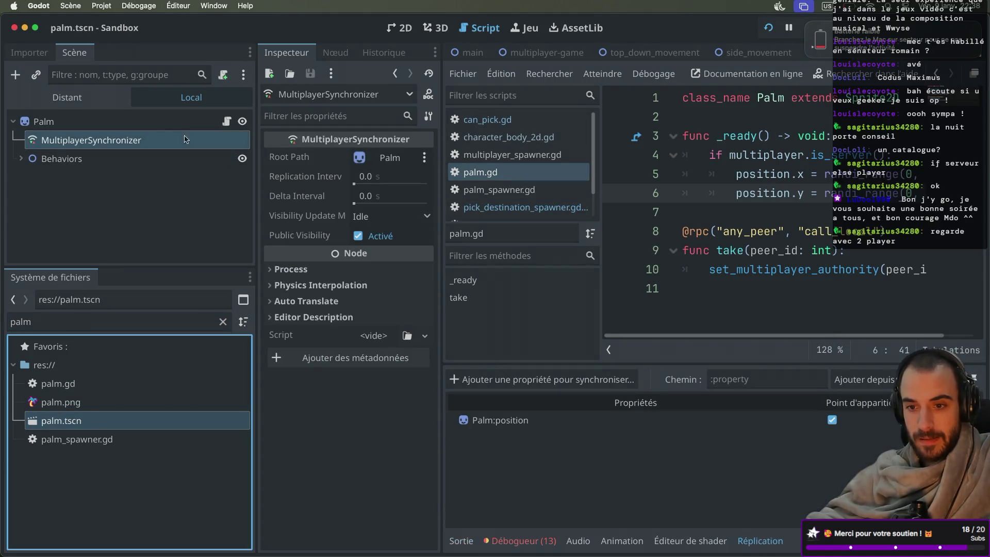
left_click(21, 159)
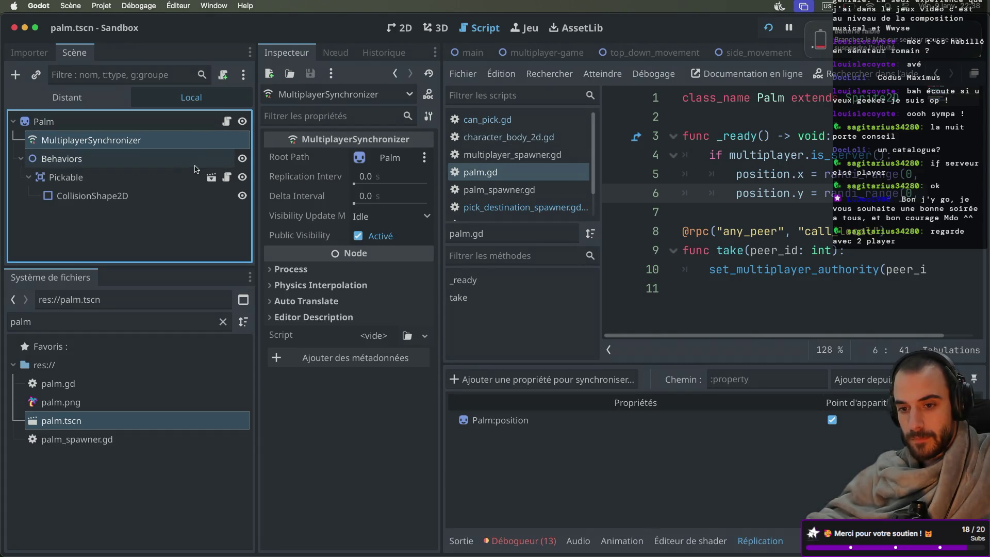
left_click(228, 122)
left_click(719, 137)
left_click(706, 127)
key("Return")
key("Return")
key("Up")
type("@on")
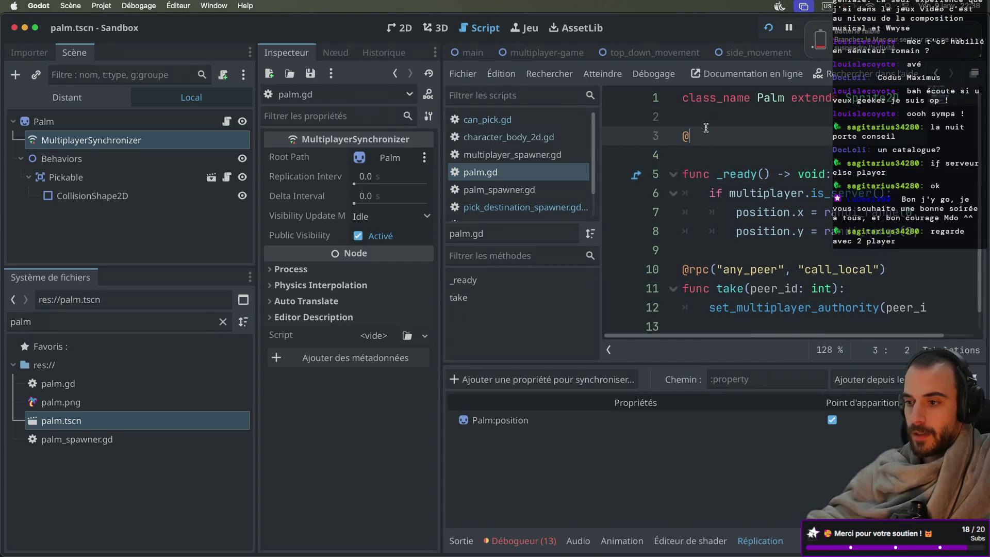
key("Return")
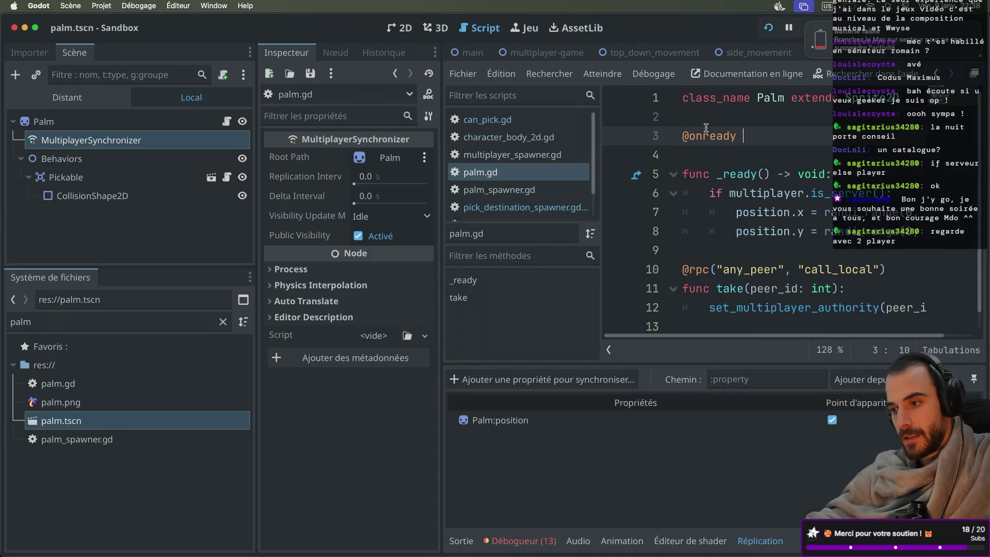
type("var disabled: bool = false")
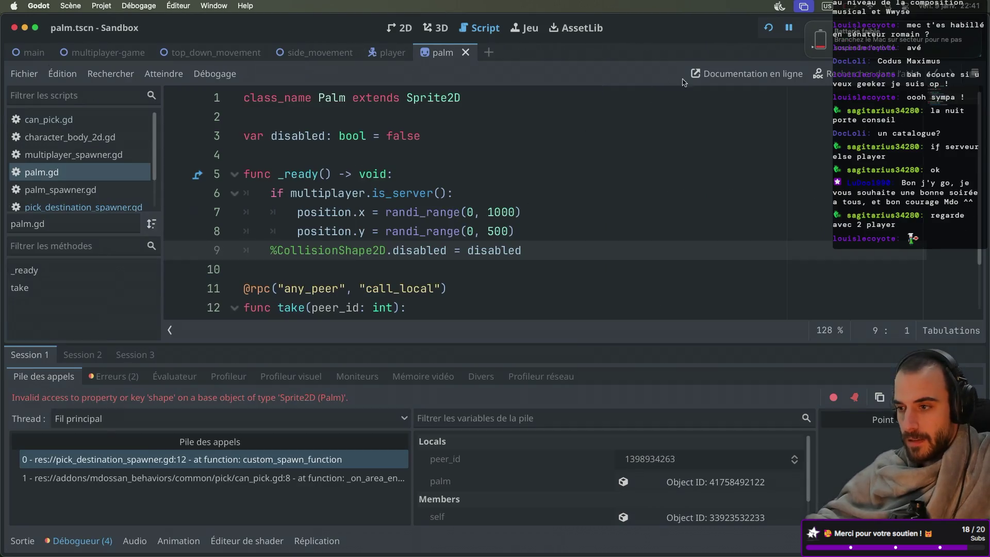
Run the game, starting a server in one window and a client in the other.
left_click(768, 30)
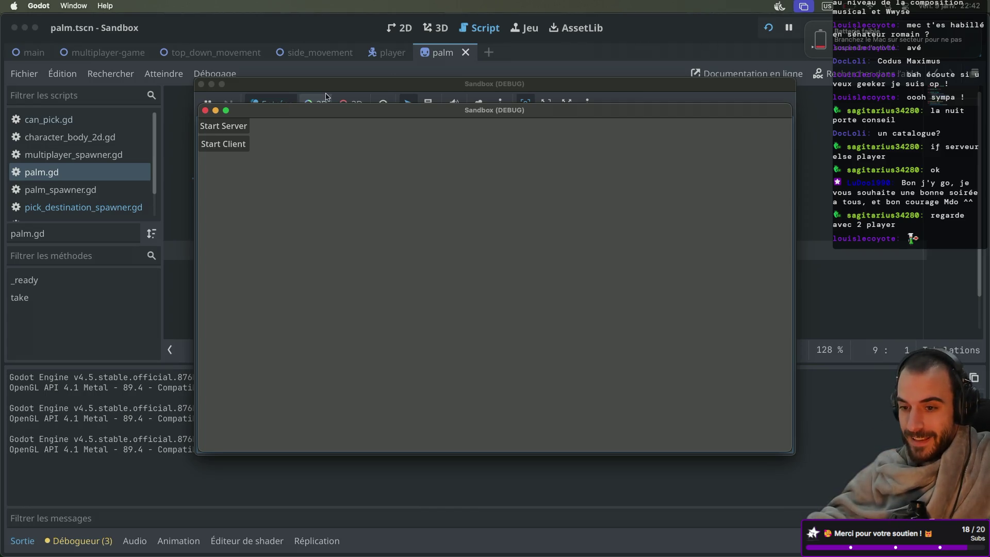
left_click(235, 125)
left_click_drag(265, 114, 457, 220)
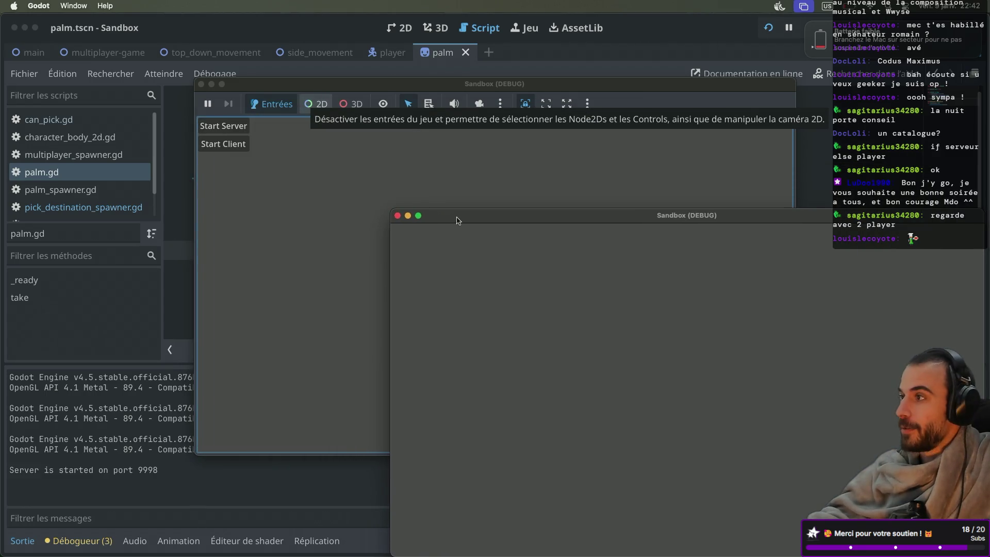
left_click(326, 105)
left_click_drag(330, 83, 146, 36)
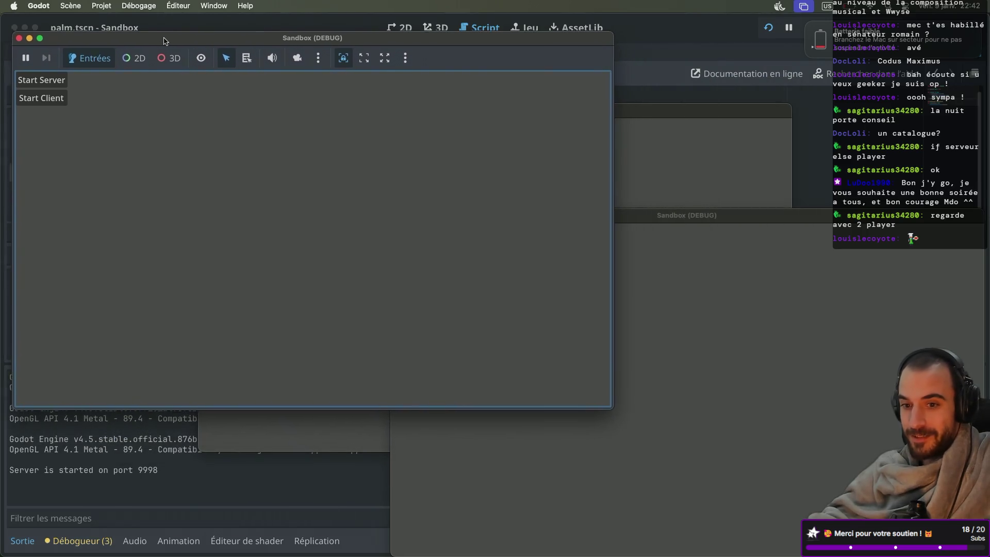
left_click(58, 98)
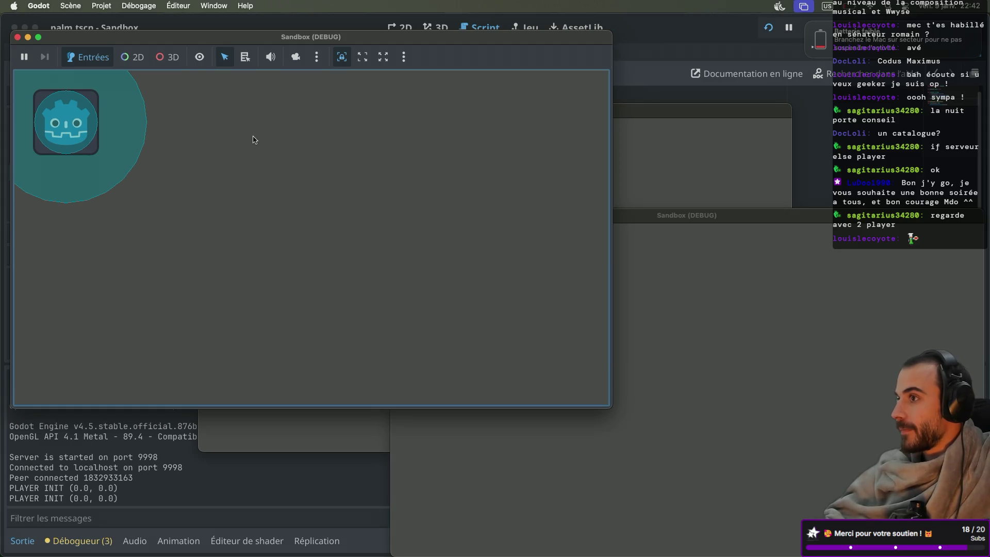
Walk the player with the arrow keys in both windows to collect palm pickups.
key("Right")
key("Down")
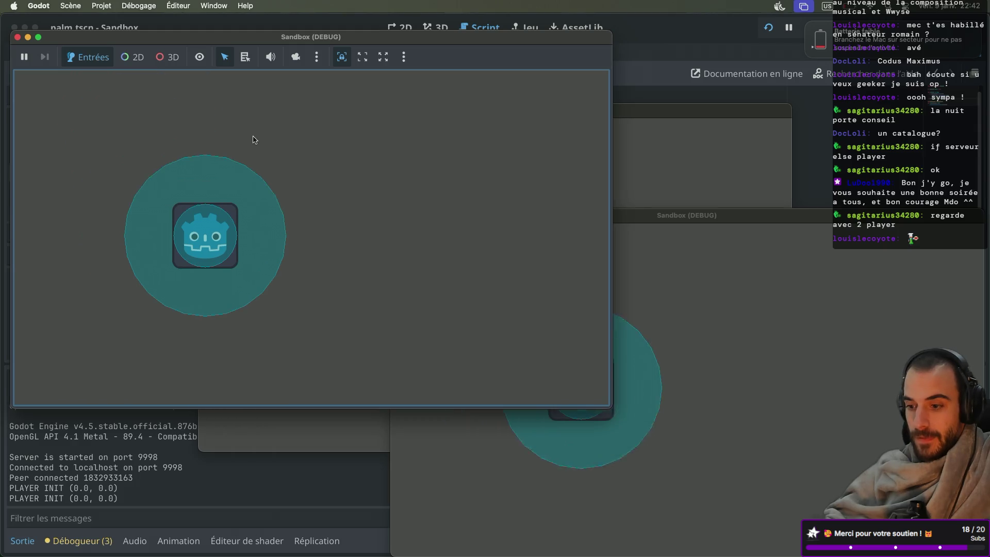
key("Right")
key("Left")
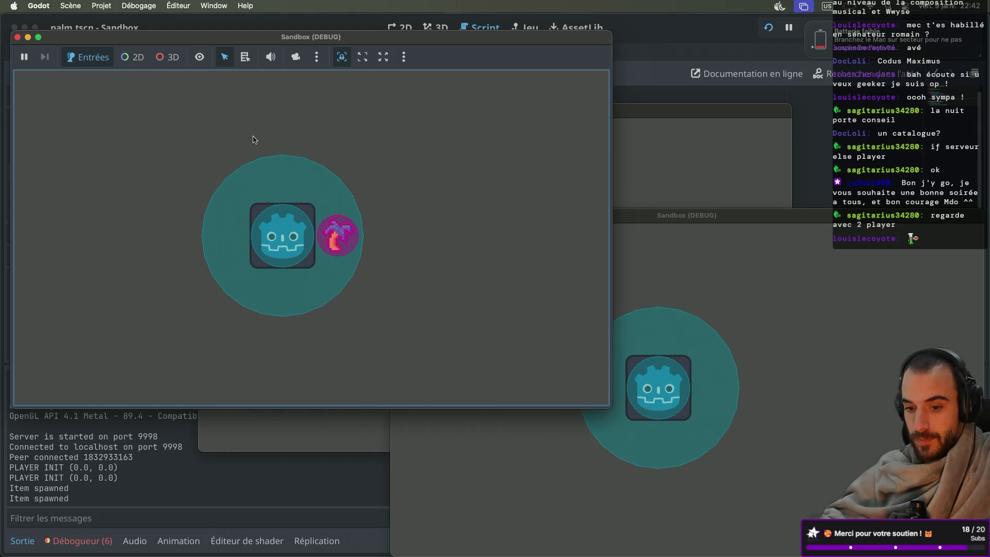
key("Right")
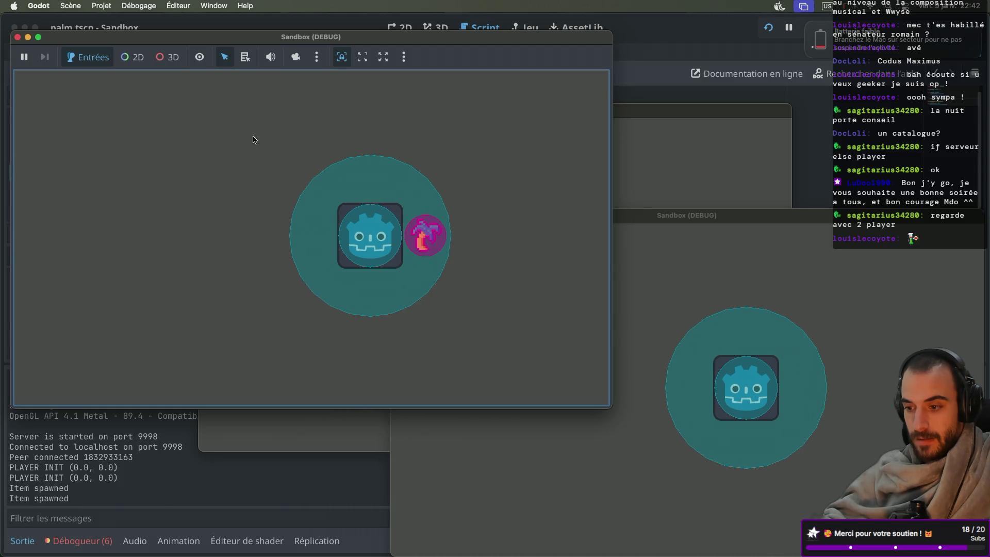
left_click(673, 311)
mouse_move(698, 215)
left_mouse_down()
mouse_move(698, 187)
mouse_move(681, 181)
left_mouse_up()
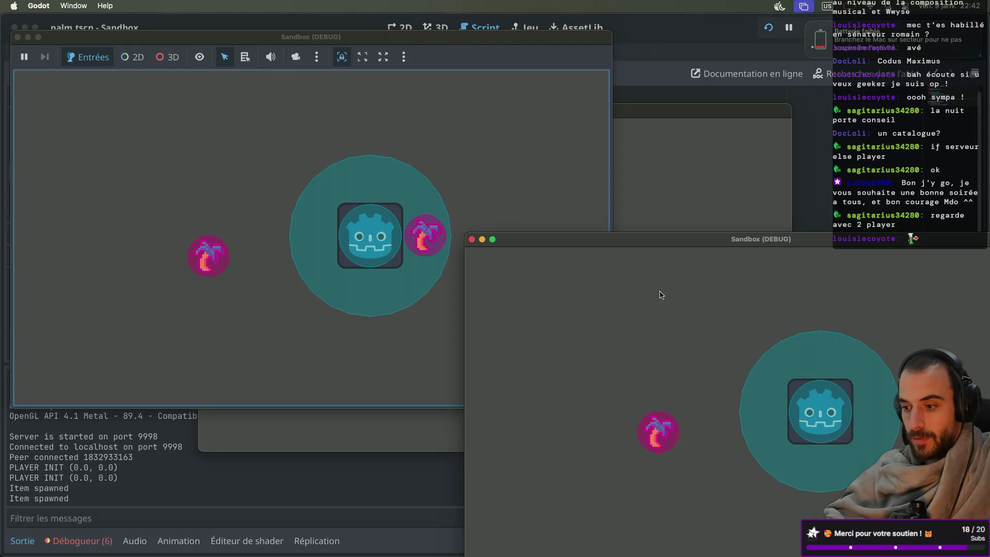
left_click(543, 183)
key("Left")
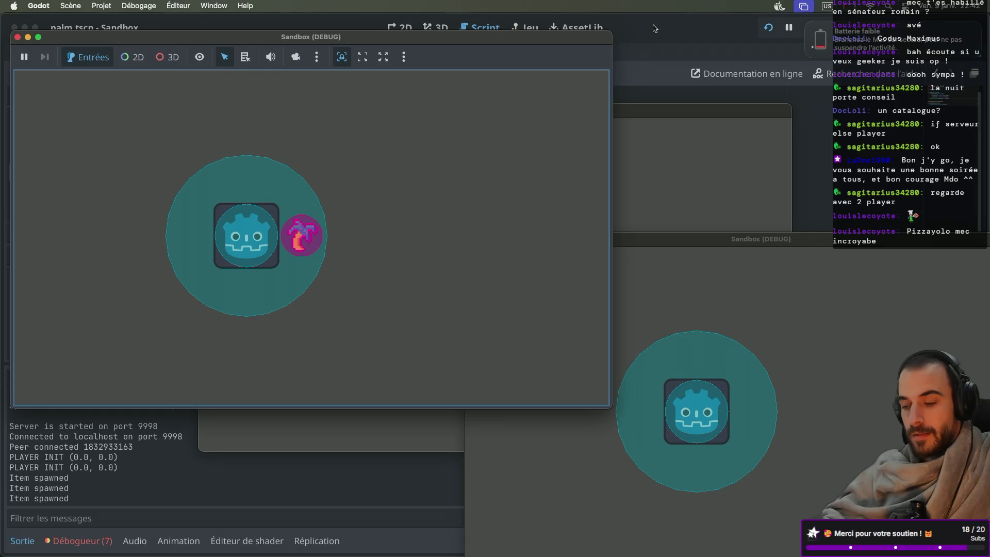
left_click(737, 32)
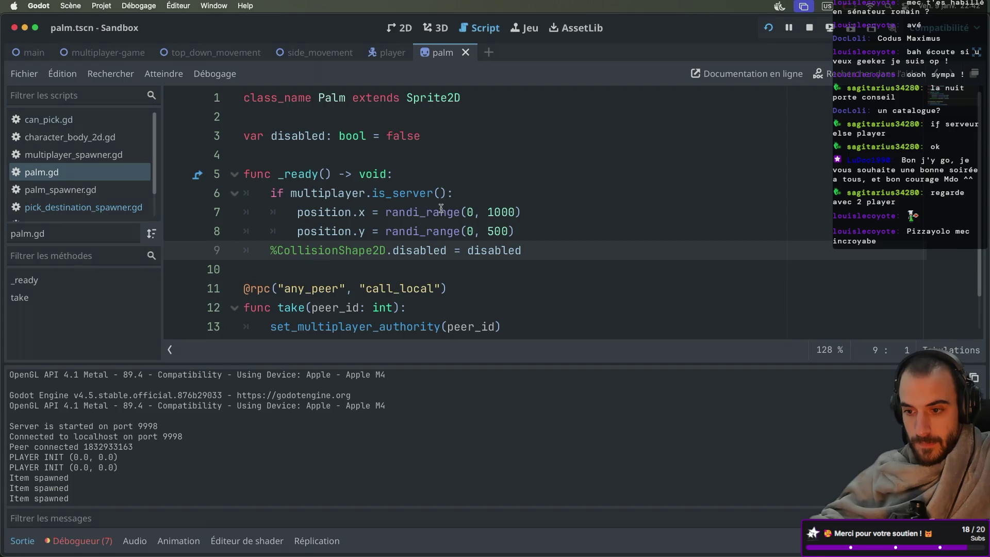
Inspect the is_server check in the open script.
mouse_move(441, 207)
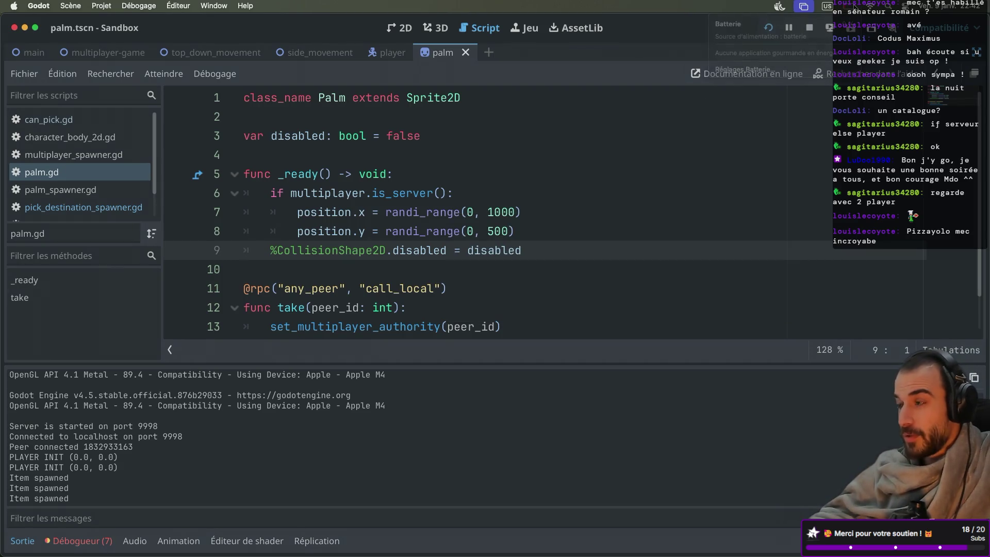
left_click(667, 201)
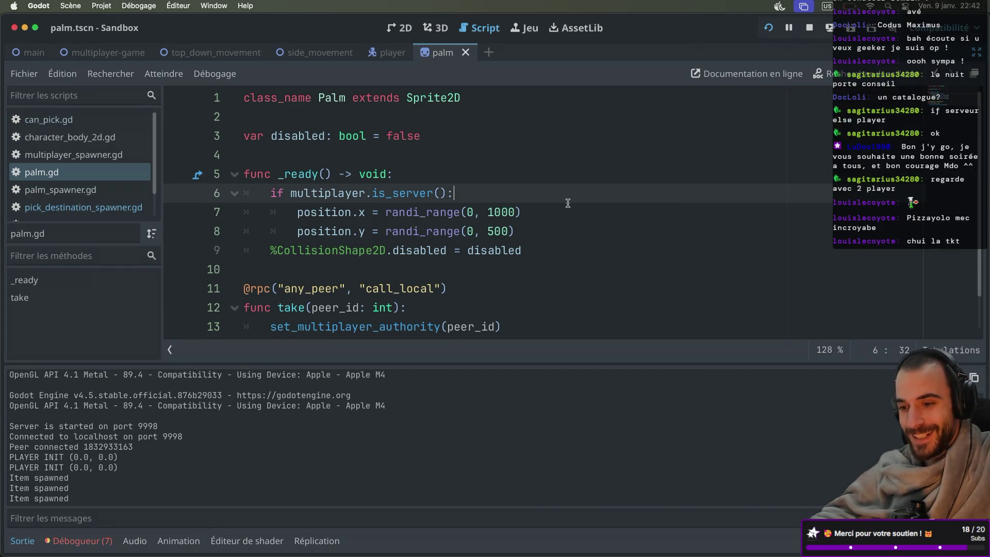
scroll(568, 202, "down", 1)
scroll(568, 202, "up", 1)
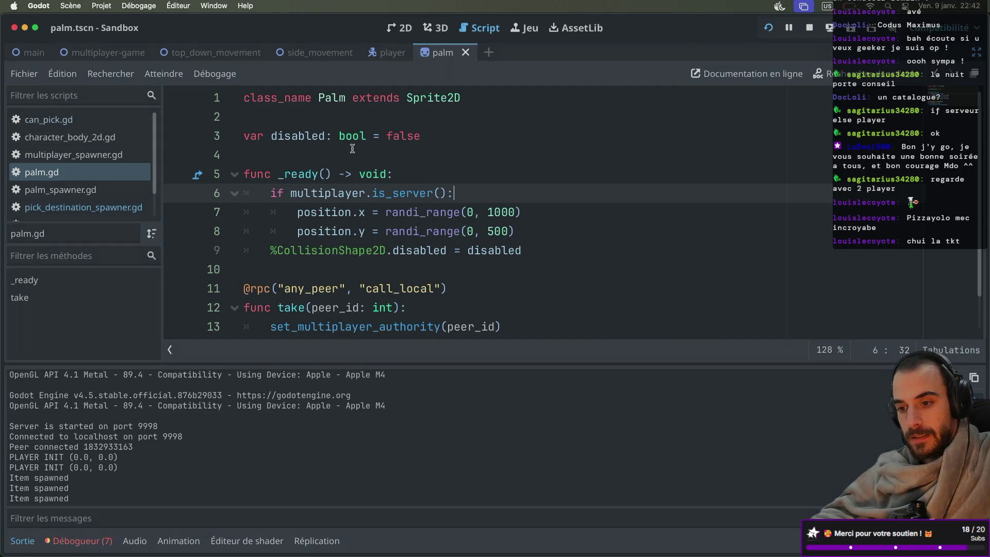
Add palm.disabled = true after the palm position line and relaunch the game.
left_click(67, 209)
left_click(507, 269)
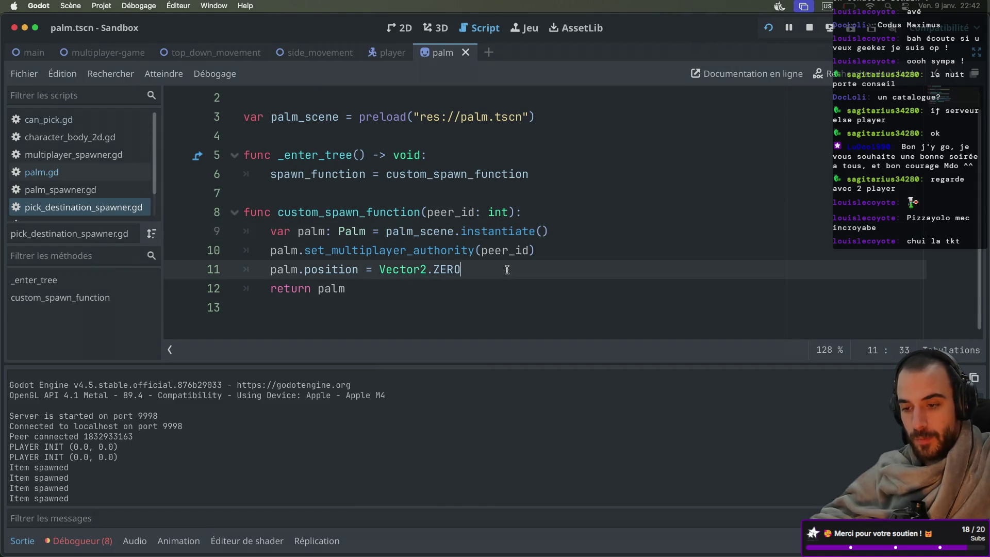
key("Return")
type(".dis")
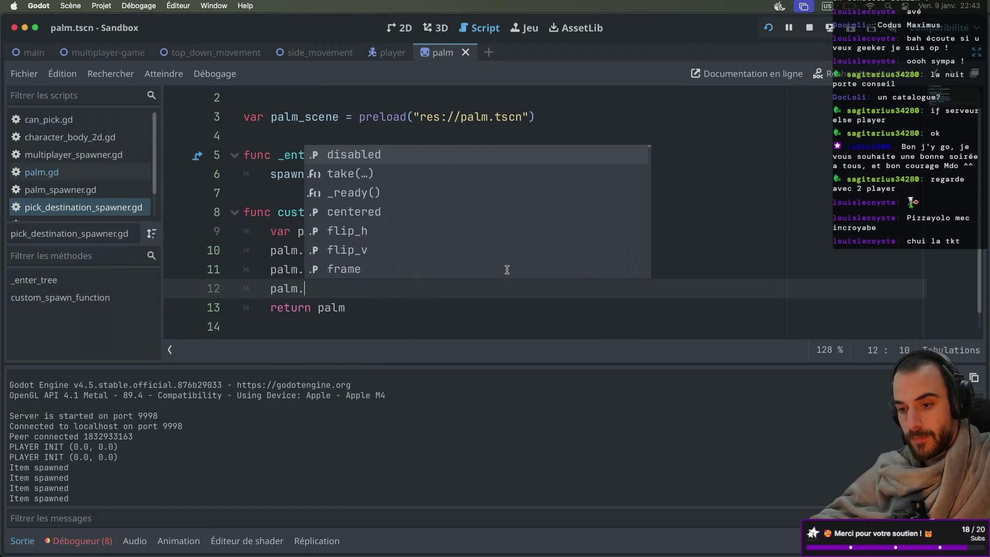
key("Return")
type("rue")
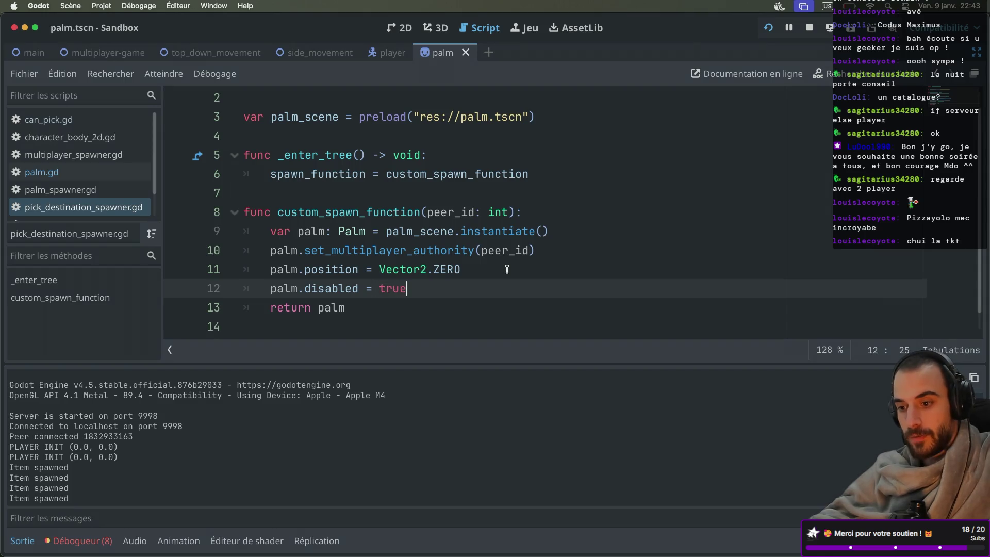
left_click(419, 231)
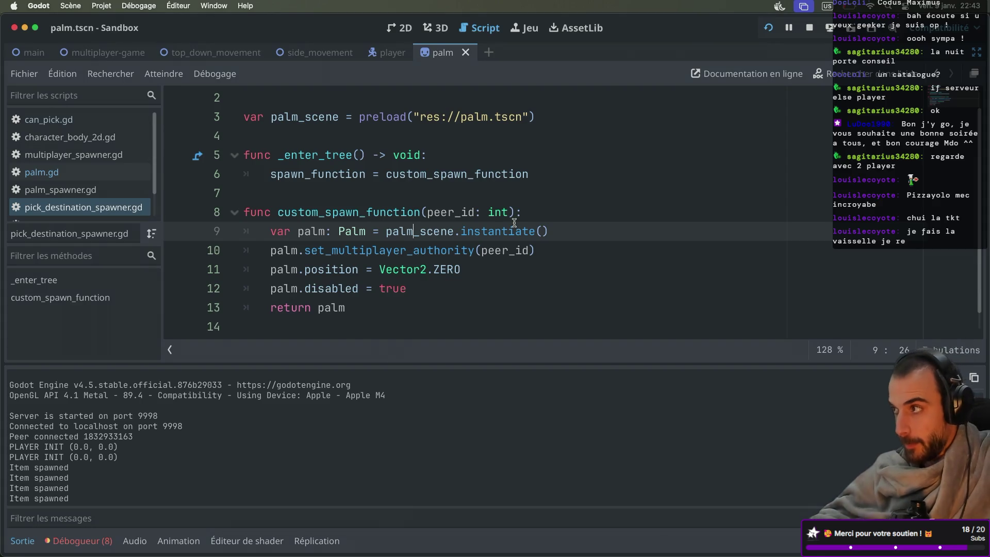
left_click(769, 27)
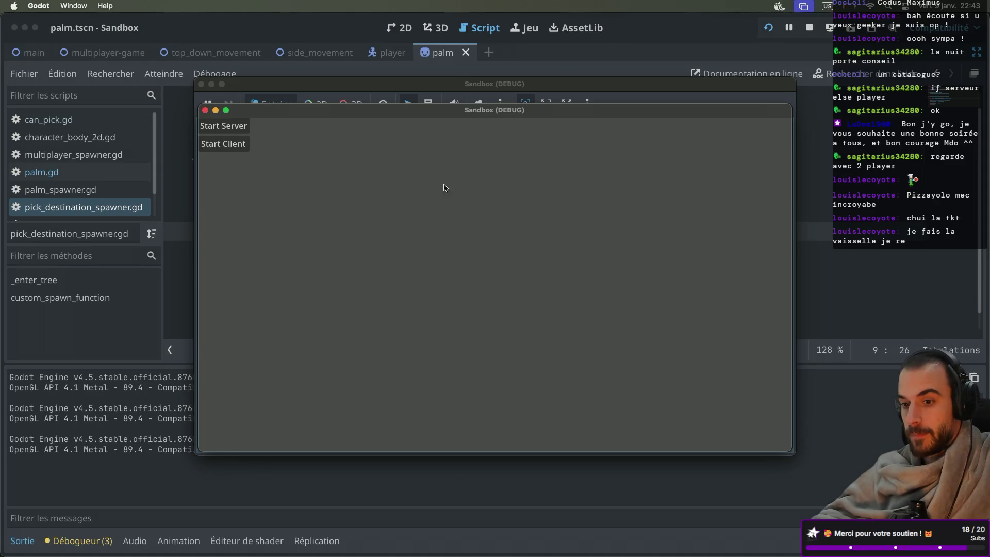
Arrange the two debug windows and start the server in one, the client in the other.
mouse_move(342, 110)
left_mouse_down()
mouse_move(563, 199)
mouse_move(565, 212)
left_mouse_up()
left_click(445, 229)
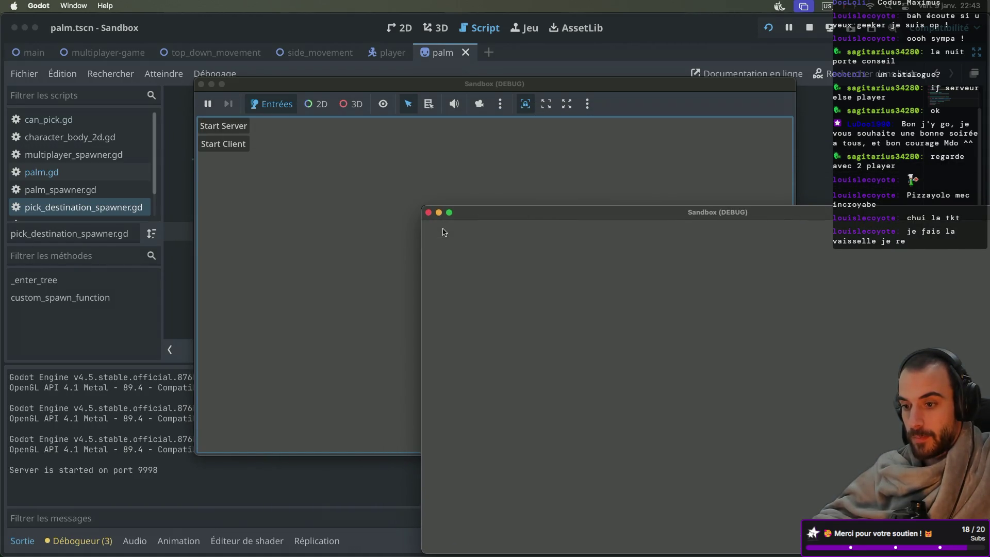
left_click(379, 158)
mouse_move(406, 86)
left_mouse_down()
mouse_move(179, 11)
mouse_move(260, 10)
mouse_move(216, 9)
left_mouse_up()
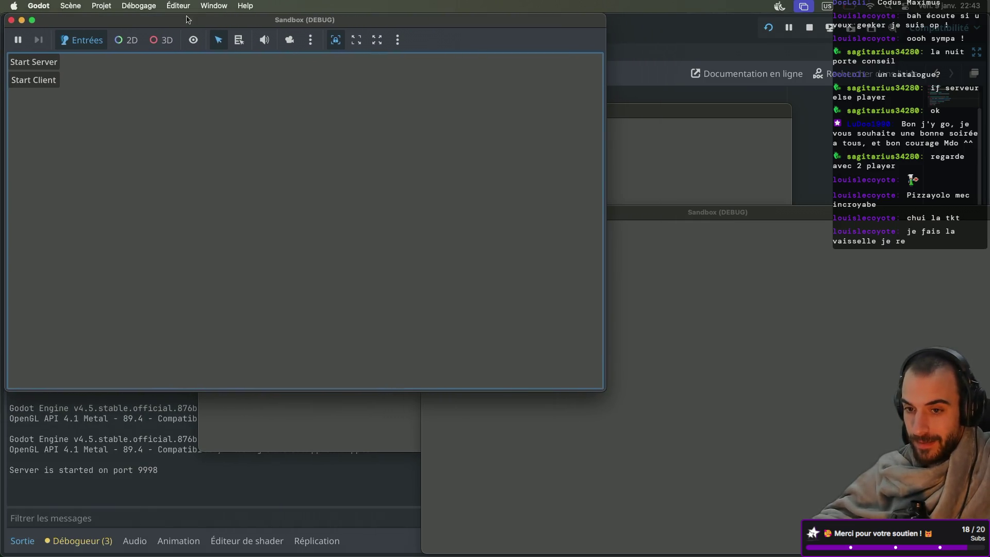
left_click(30, 82)
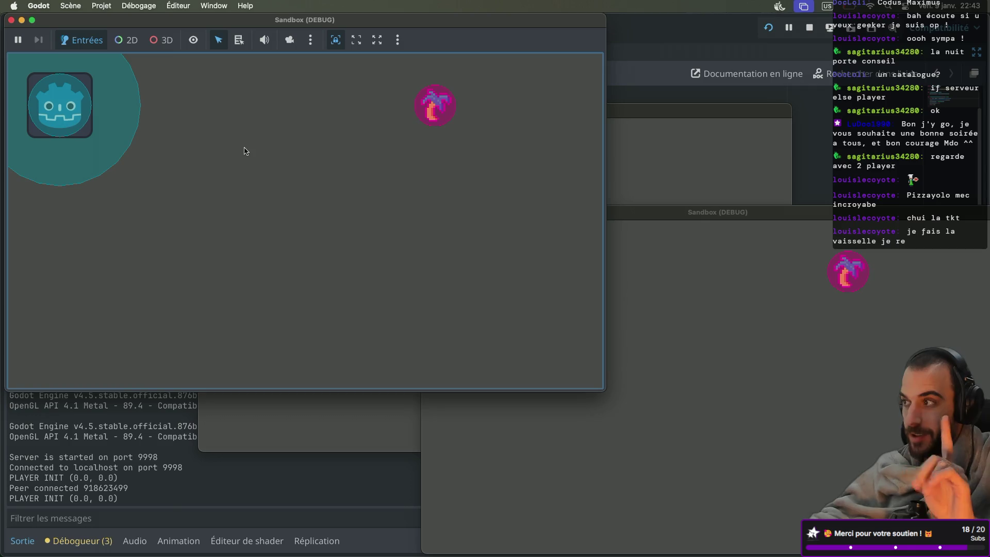
Walk the player onto a palm with the arrow keys and carry it around.
key("Down")
key("Right")
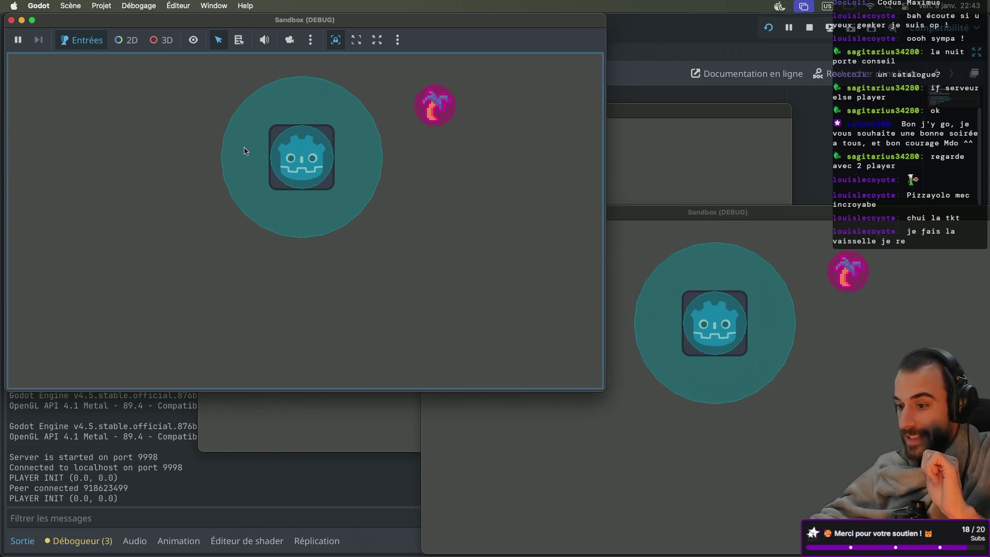
key("Up")
key("Right")
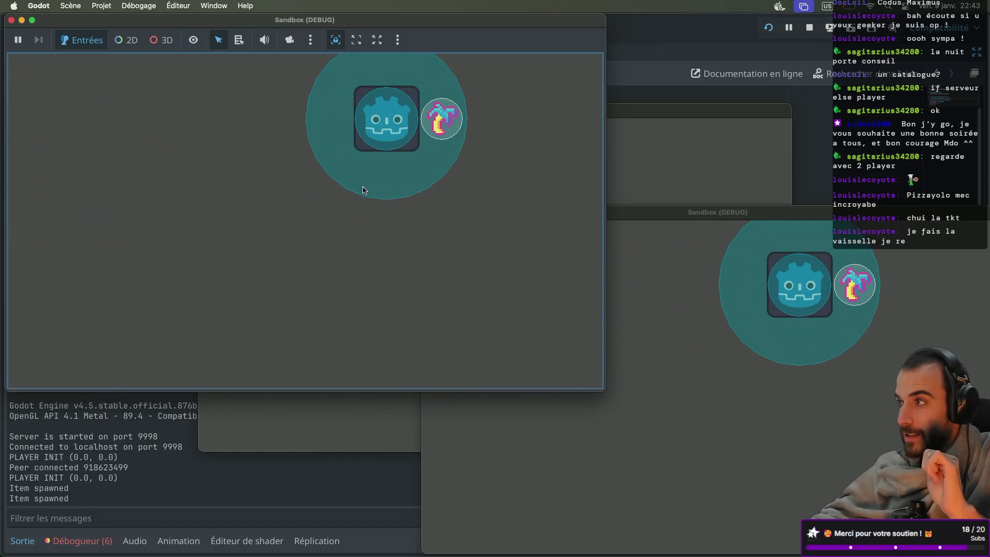
key("Down")
key("Left")
key("Up")
key("Left")
key("Down")
key("Up")
key("Right")
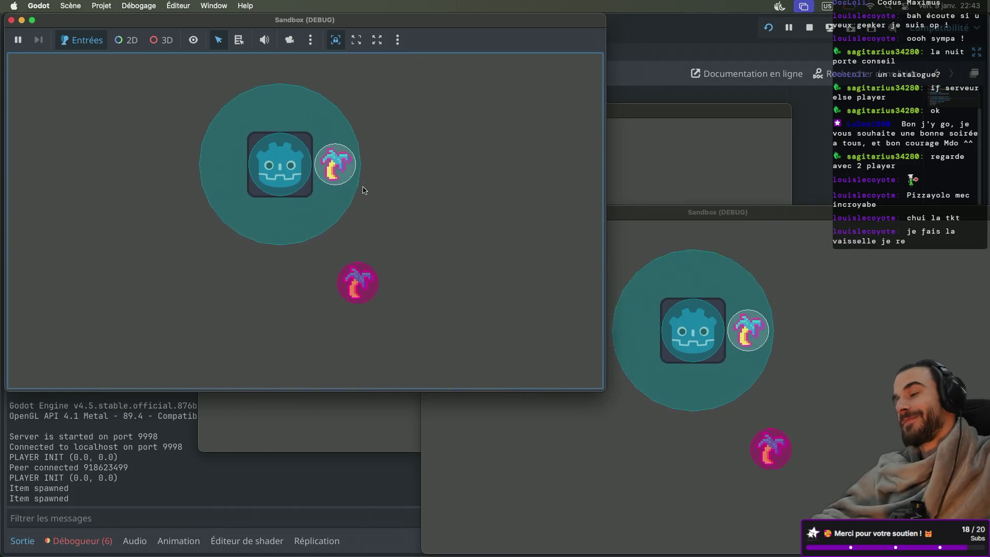
key("Left")
key("Up")
key("Right")
key("Right")
key("Right")
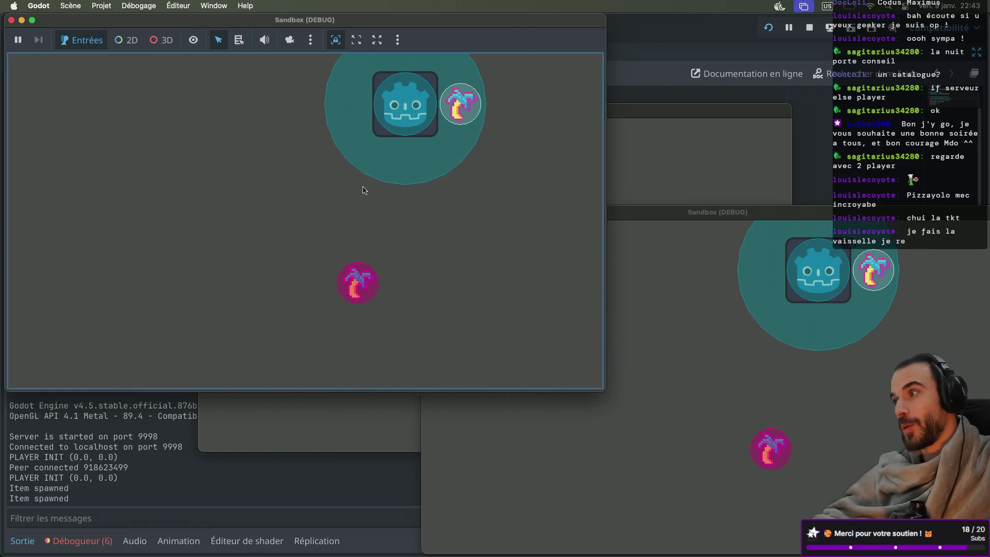
key("Left")
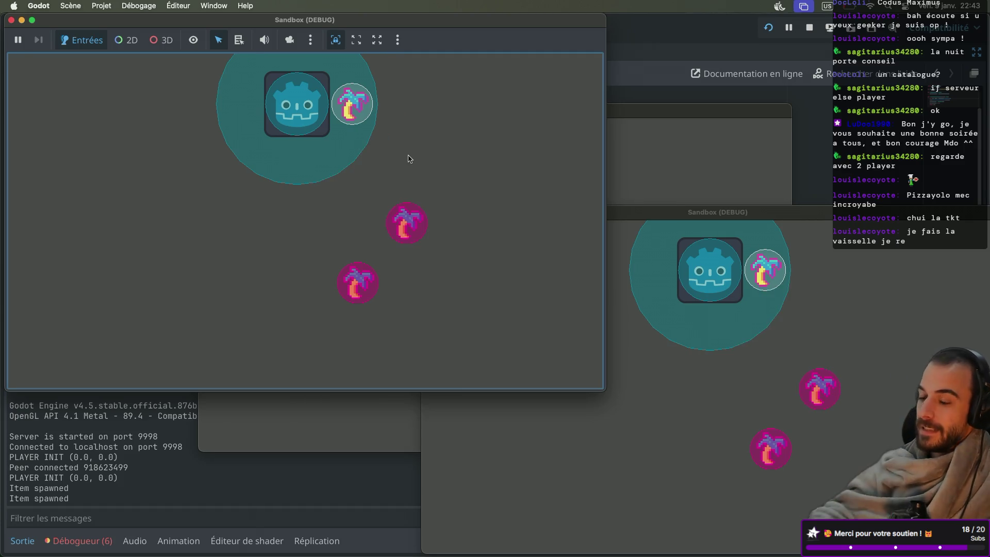
Stop the game and delete the remote_take function from character_body_2d.gd.
left_click(809, 28)
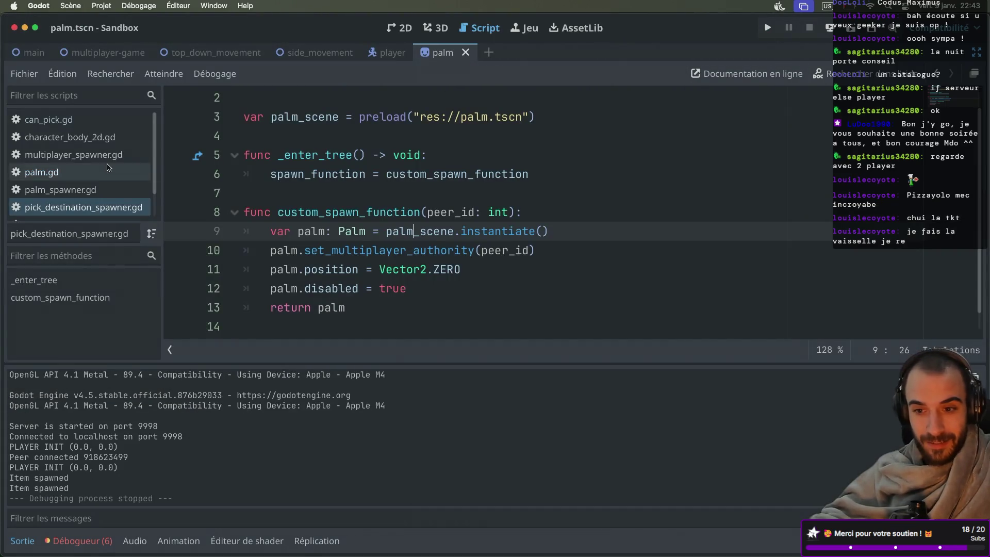
left_click(78, 139)
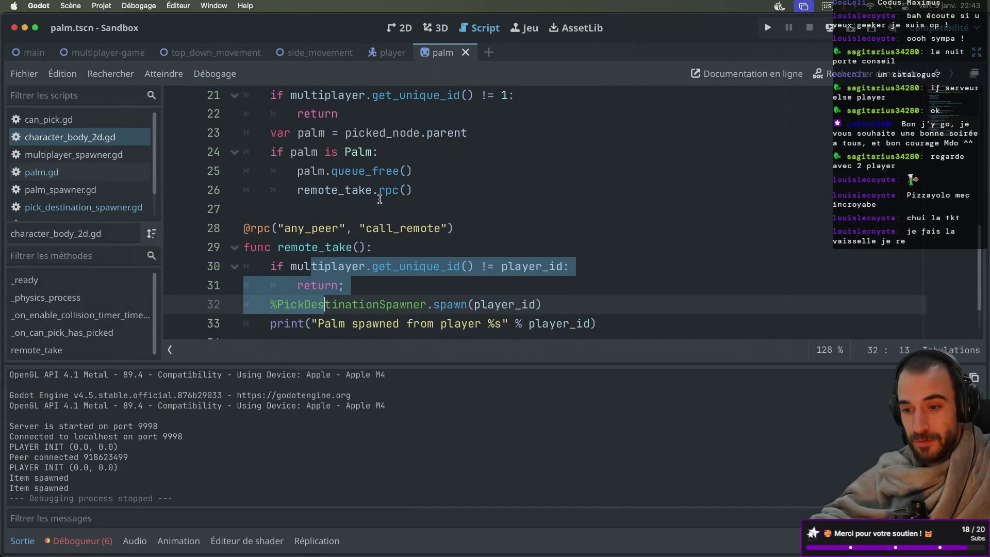
left_click_drag(266, 292, 228, 181)
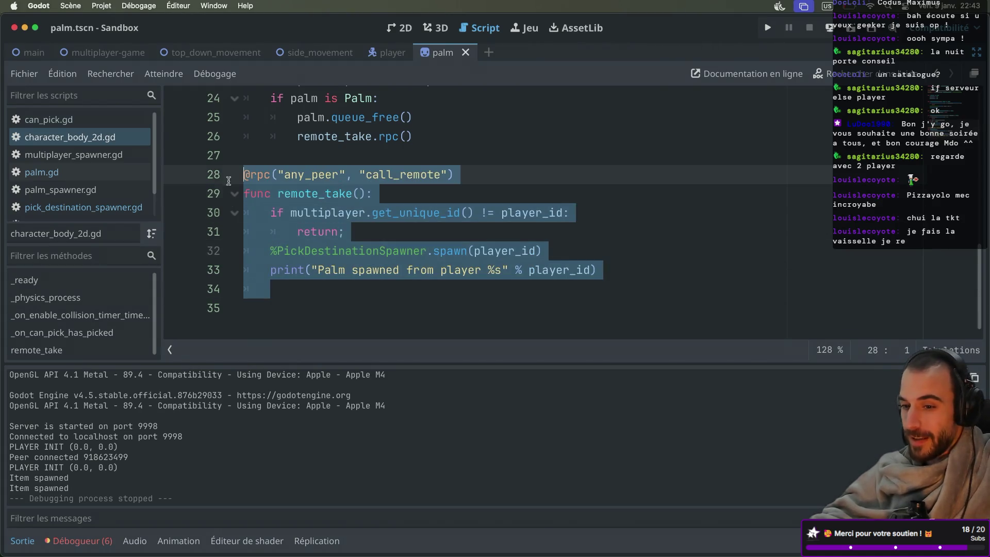
key("BackSpace")
key("BackSpace")
key("BackSpace")
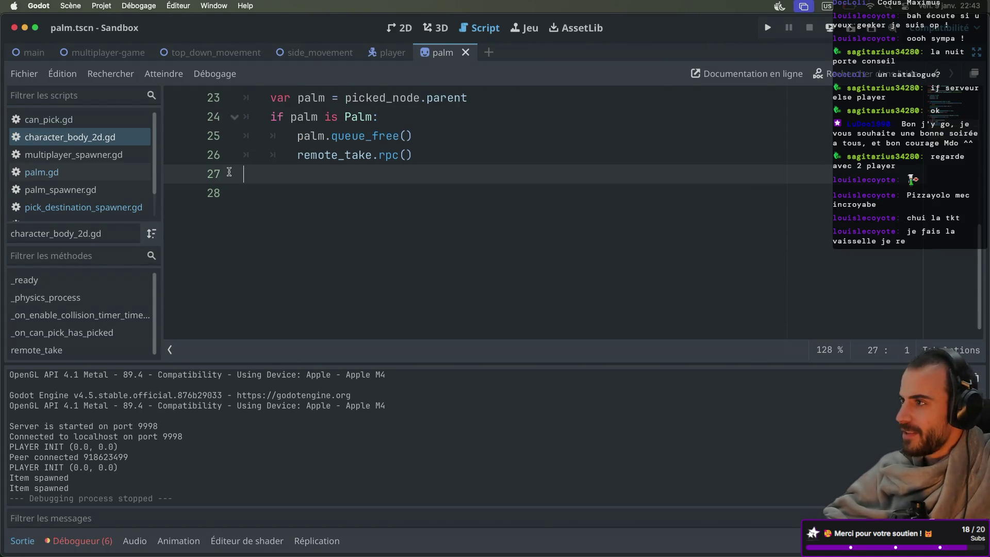
Delete the _on_can_pick_has_picked handler and save character_body_2d.gd.
scroll(229, 172, "up", 4)
scroll(229, 172, "down", 3)
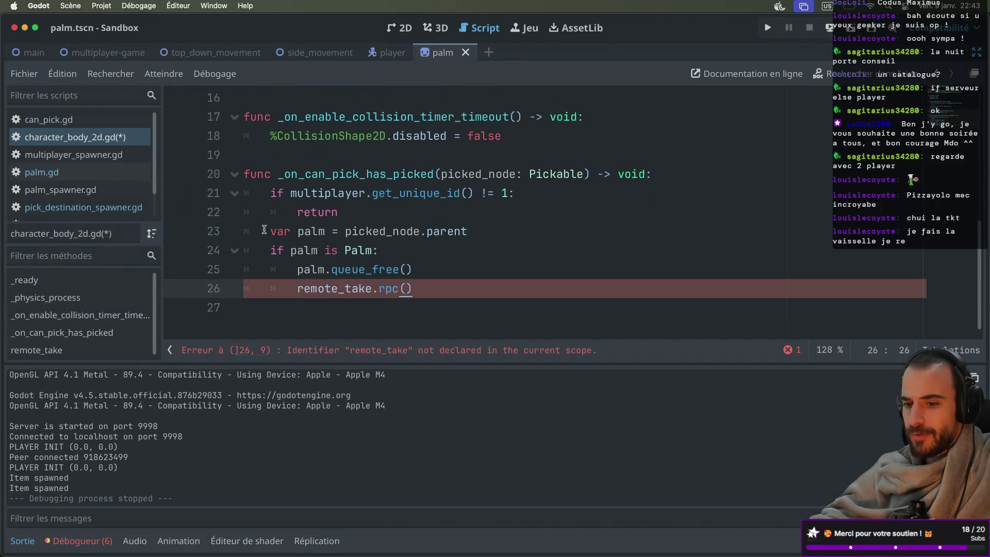
left_click_drag(246, 307, 234, 177)
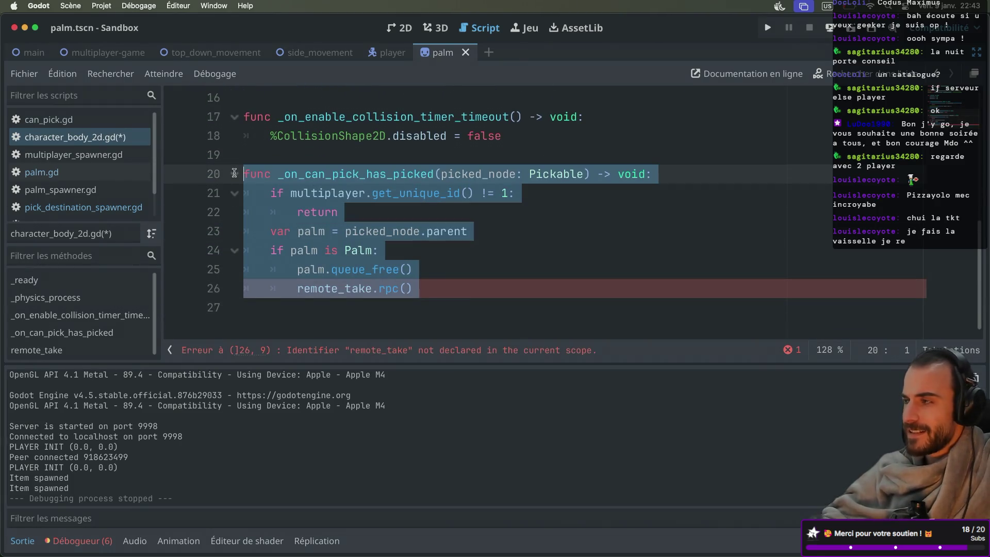
key("BackSpace")
key("BackSpace")
key("ctrl+s")
scroll(311, 198, "up", 4)
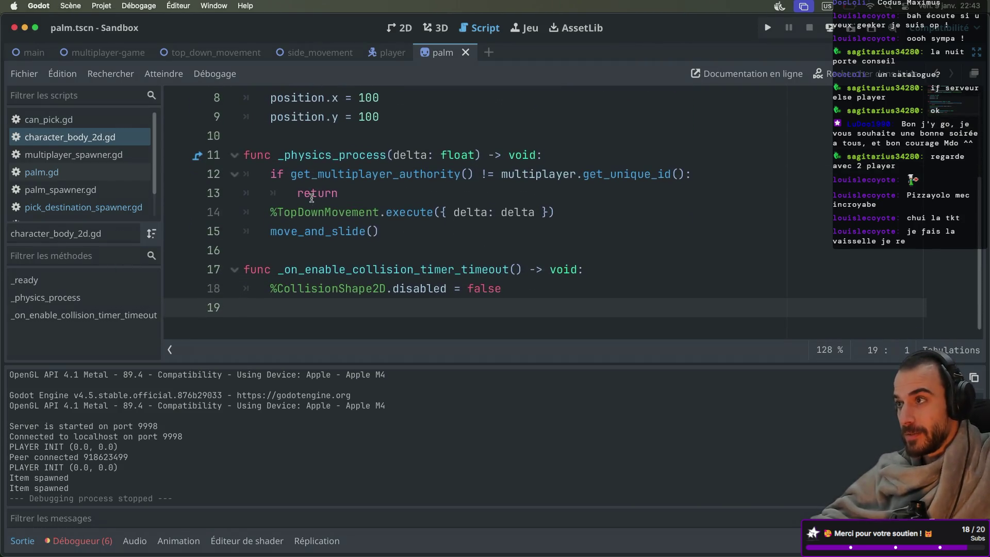
scroll(312, 198, "up", 3)
left_click(70, 171)
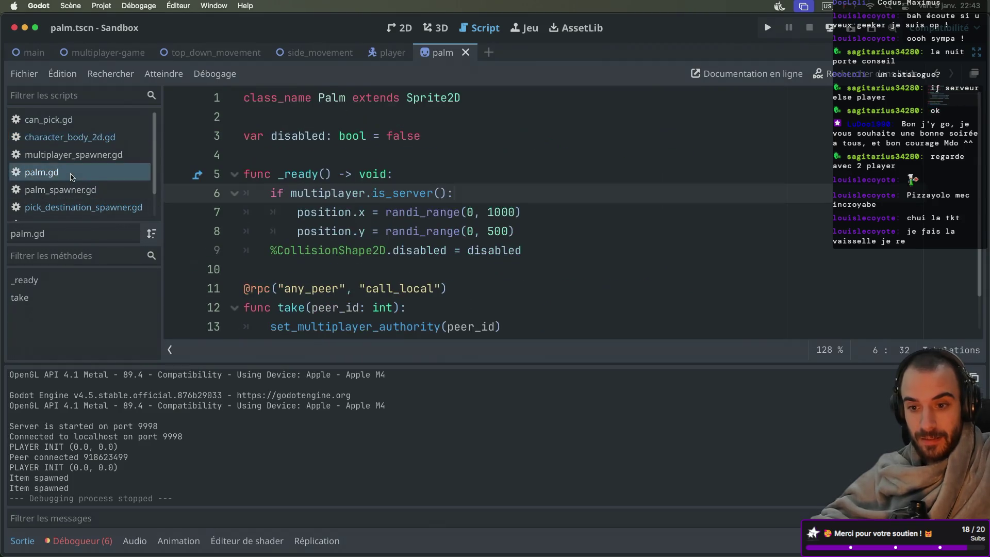
Delete the print("Item spawned") line from can_pick.gd.
scroll(326, 179, "down", 1)
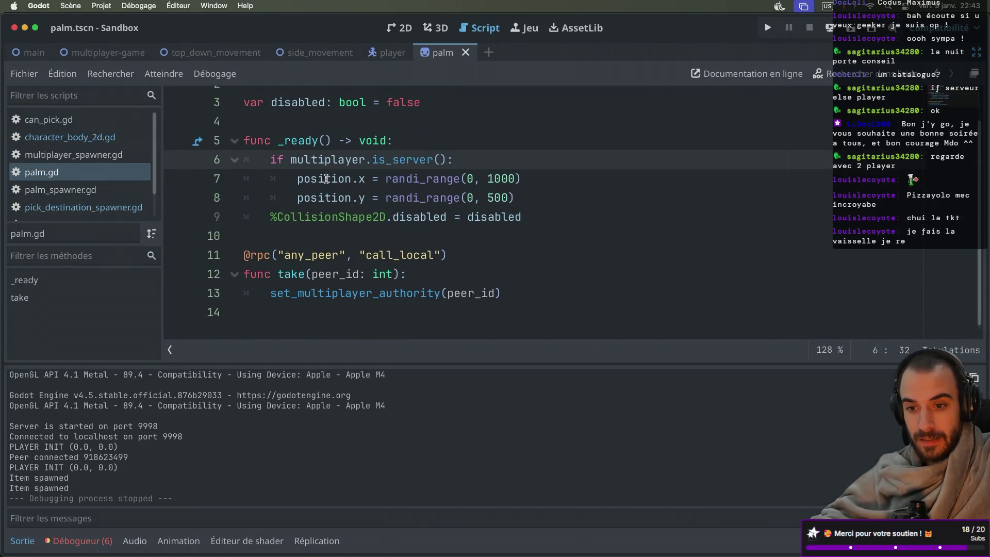
left_click(67, 122)
scroll(341, 173, "down", 1)
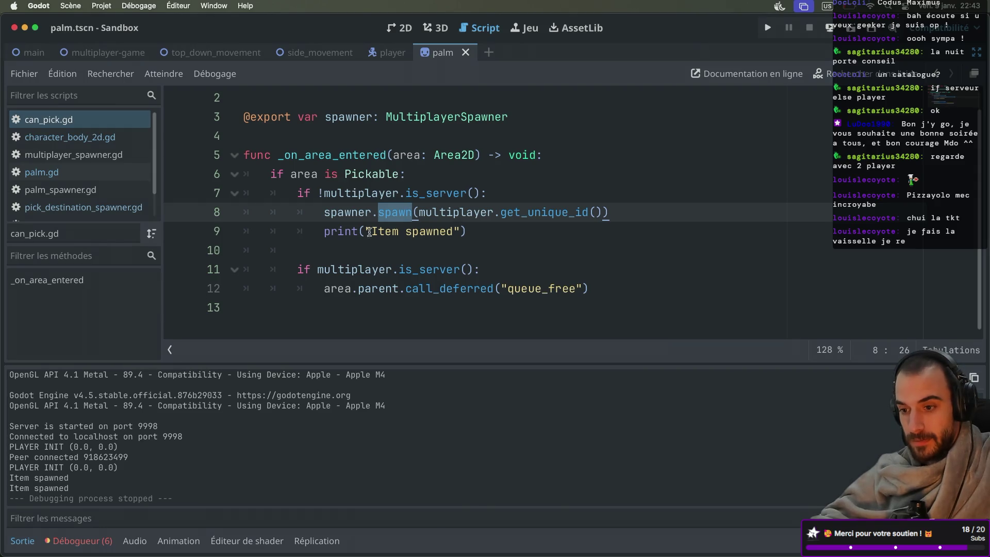
mouse_move(414, 211)
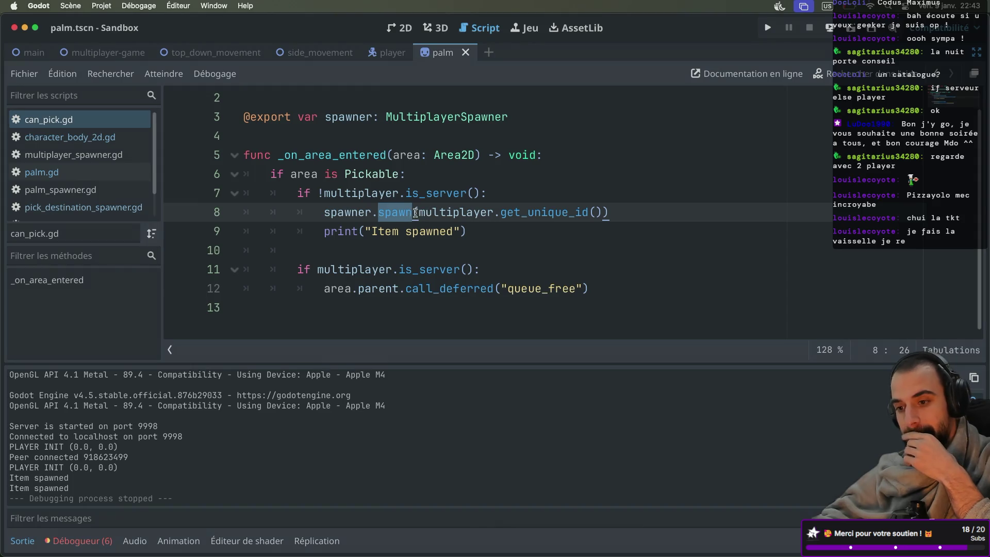
left_click(385, 219)
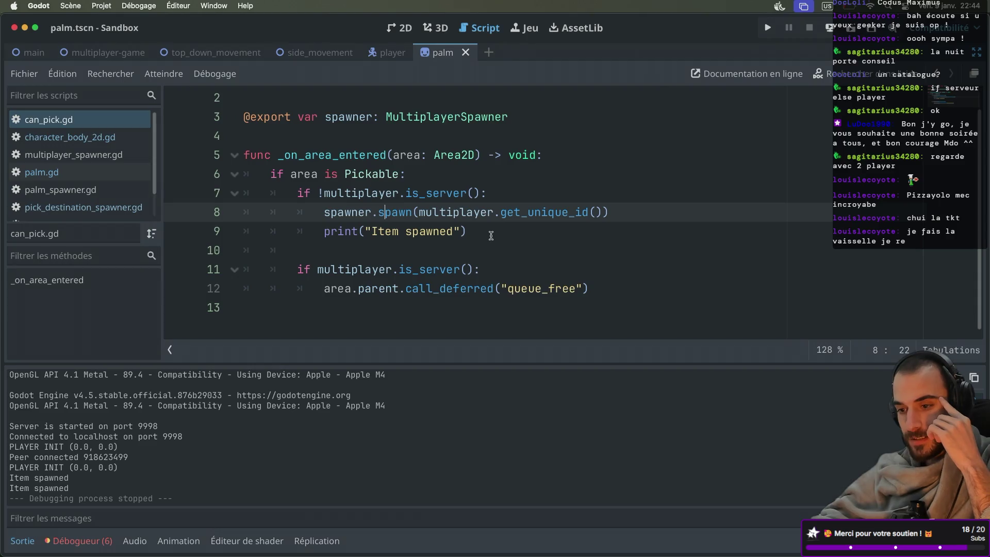
left_click_drag(490, 232, 266, 229)
key("BackSpace")
key("BackSpace")
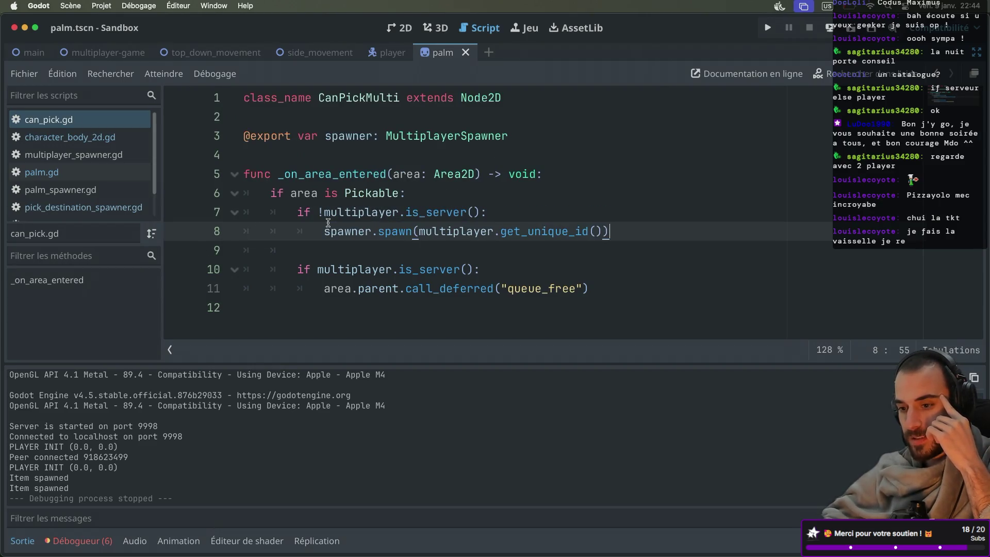
Select the word spawn on line 8 and bring back the scene and file panels.
left_click_drag(379, 234, 419, 231)
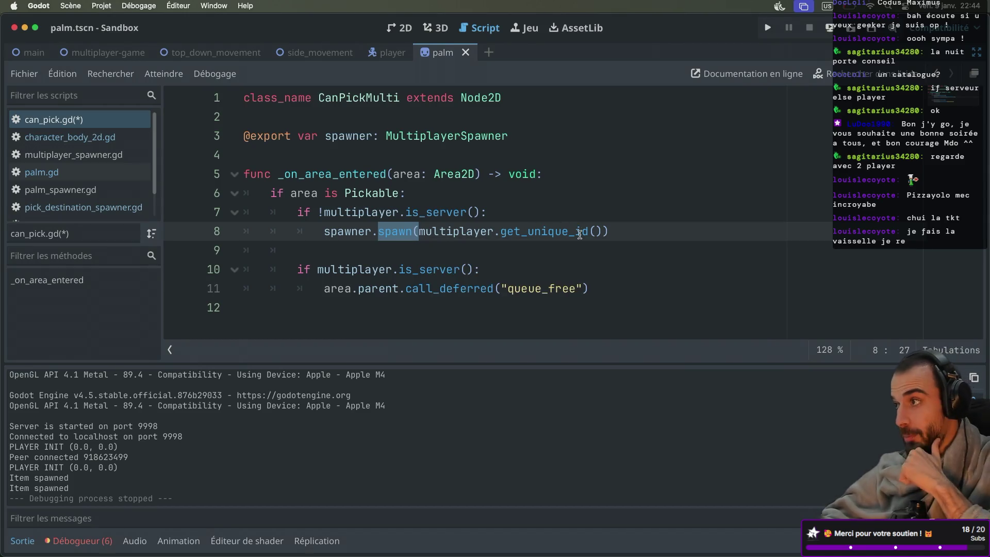
mouse_move(580, 234)
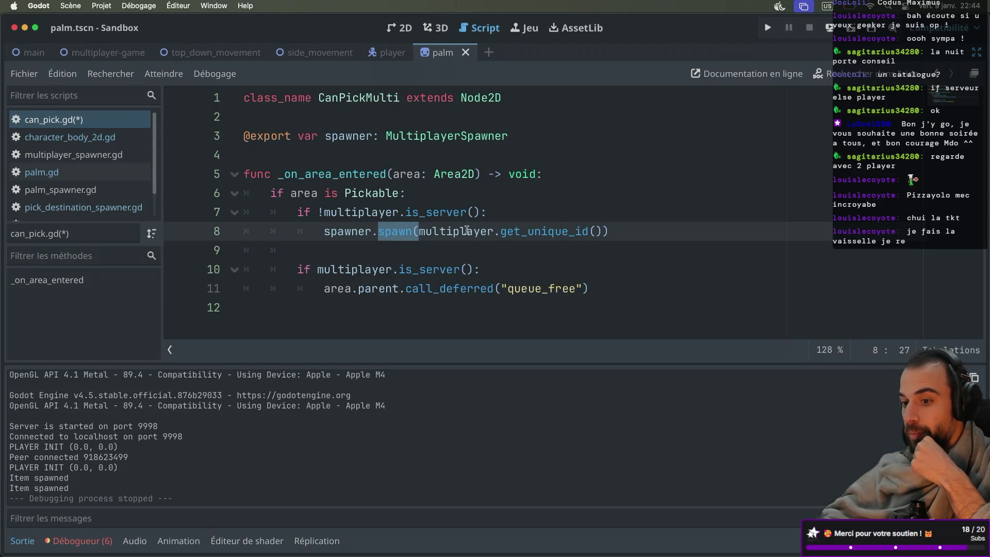
key("shift+Left")
mouse_move(382, 230)
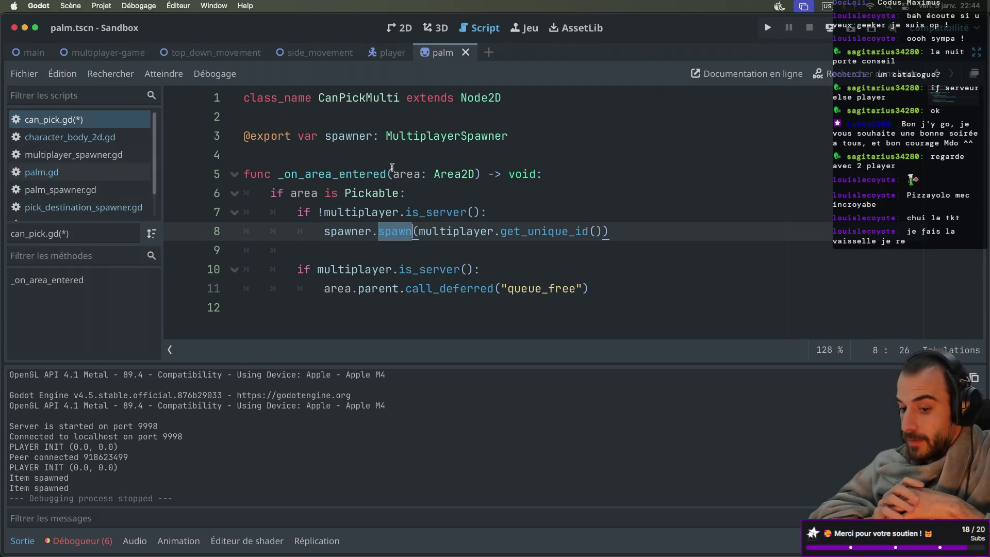
key("super+ctrl+d")
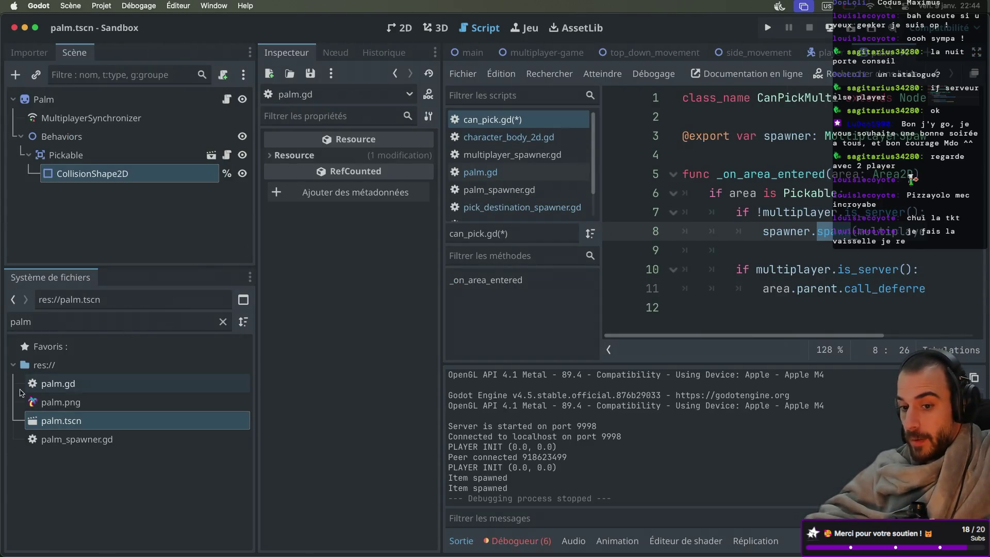
Clear the palm filter from the FileSystem dock.
left_click(31, 320)
key("BackSpace")
key("BackSpace")
key("BackSpace")
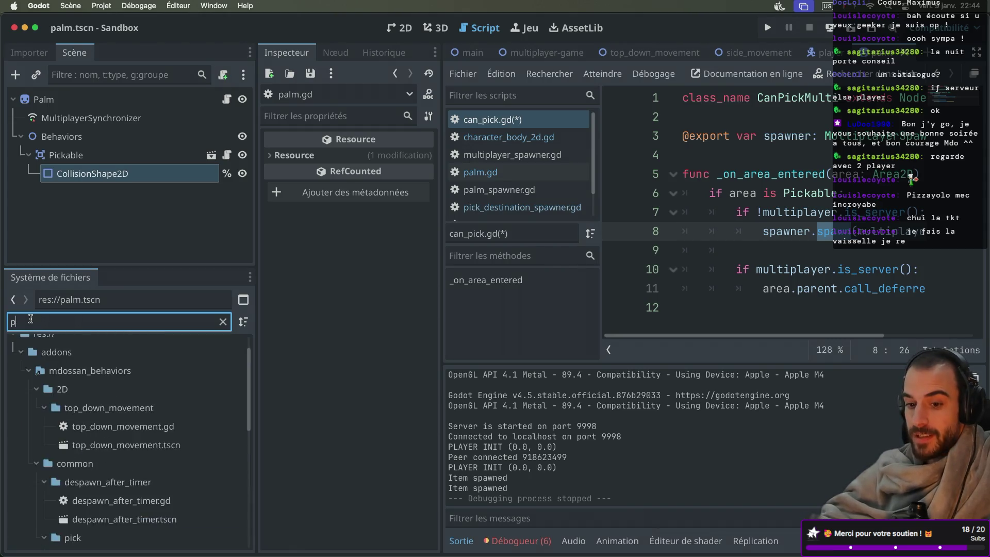
scroll(67, 440, "up", 10)
scroll(67, 440, "down", 5)
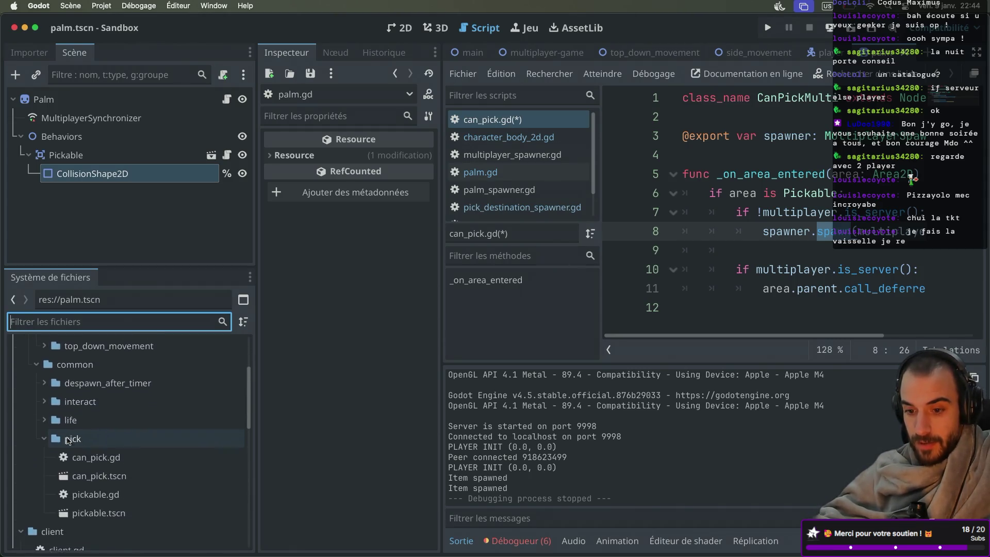
Browse the life, interact, pick and despawn_after_timer folders, then hide the side panels.
left_click(46, 417)
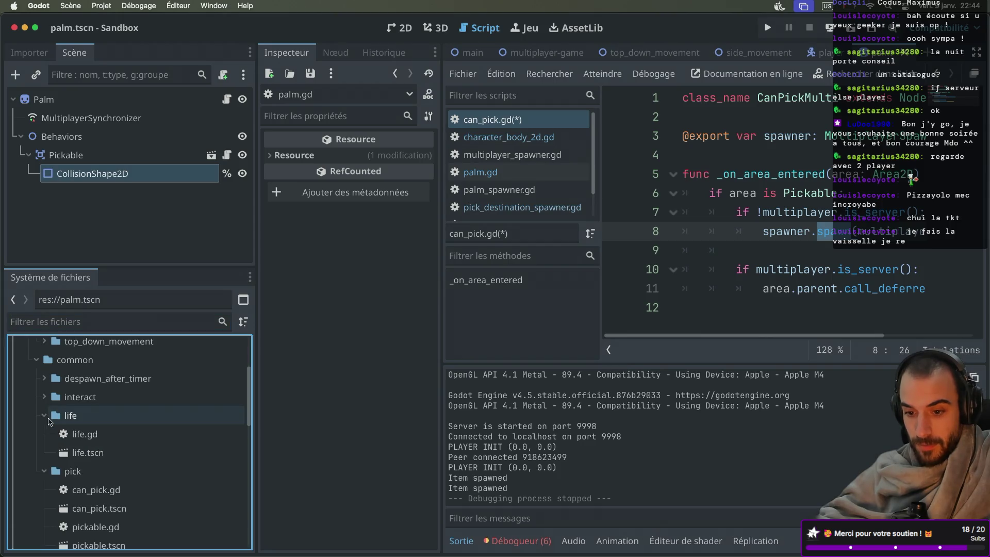
left_click(45, 397)
left_click(45, 397)
left_click(44, 415)
left_click(44, 433)
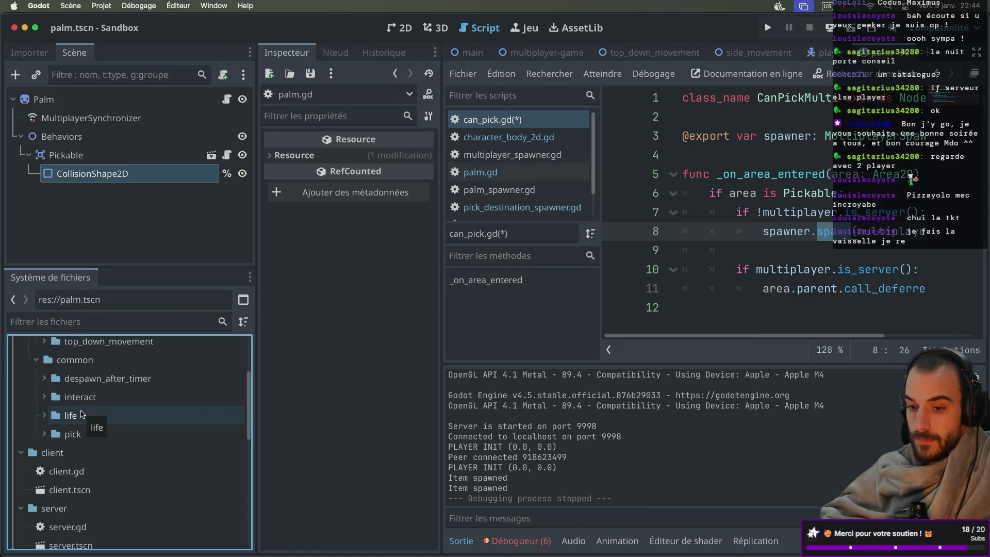
left_click(44, 433)
left_click(45, 433)
left_click(44, 415)
left_click(45, 417)
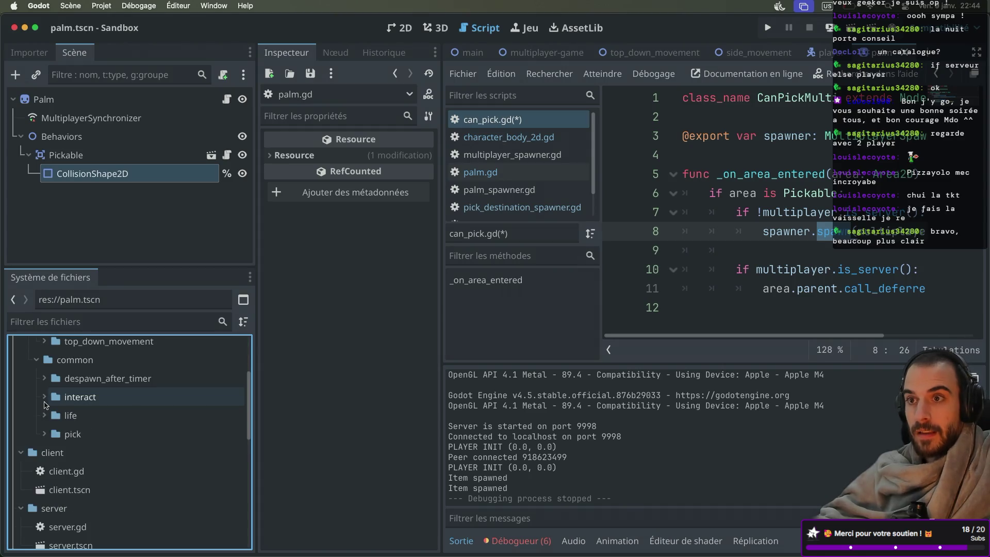
left_click(44, 397)
left_click(44, 378)
left_click(44, 379)
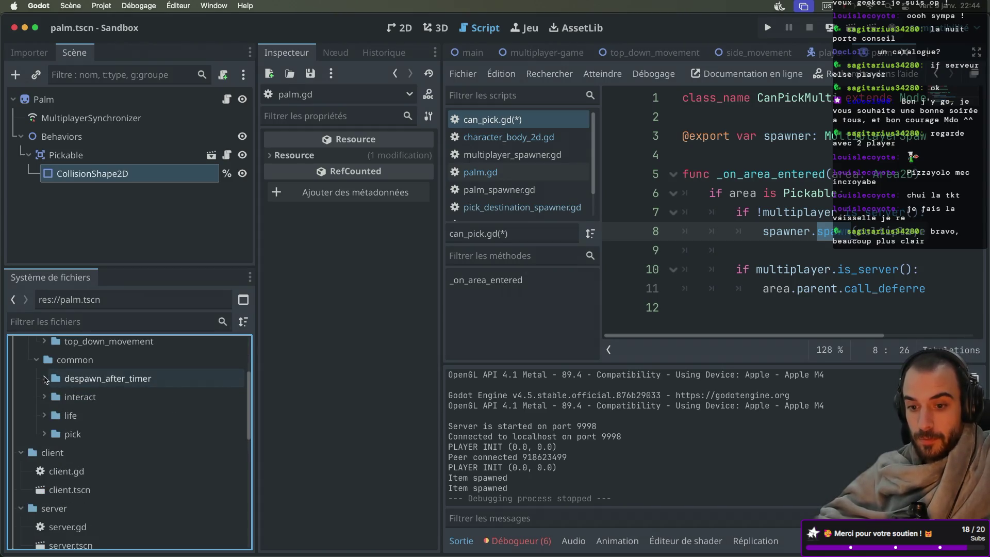
key("super+ctrl+d")
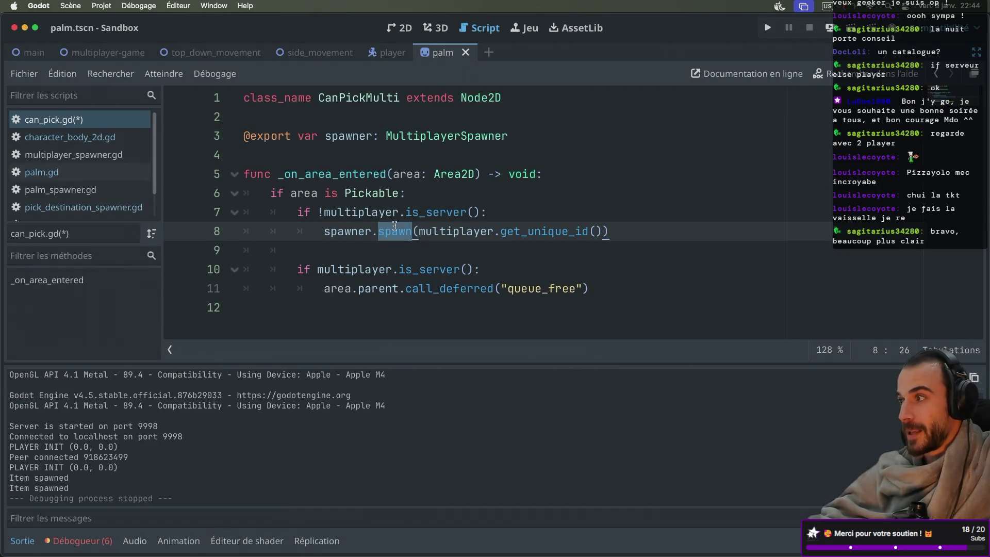
left_click_drag(321, 97, 401, 98)
left_click(364, 250)
mouse_move(338, 286)
left_mouse_down()
mouse_move(315, 270)
mouse_move(289, 189)
left_mouse_up()
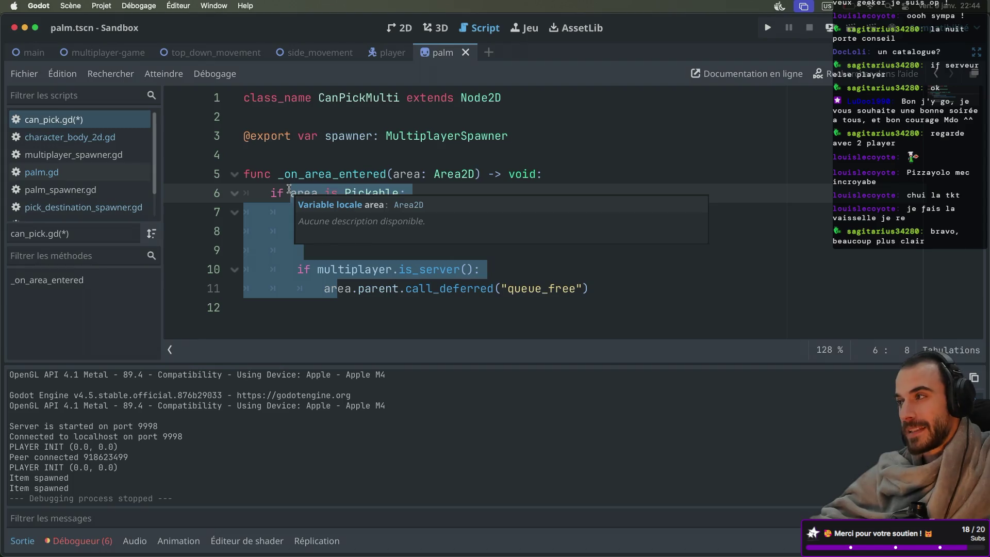
double_click(343, 100)
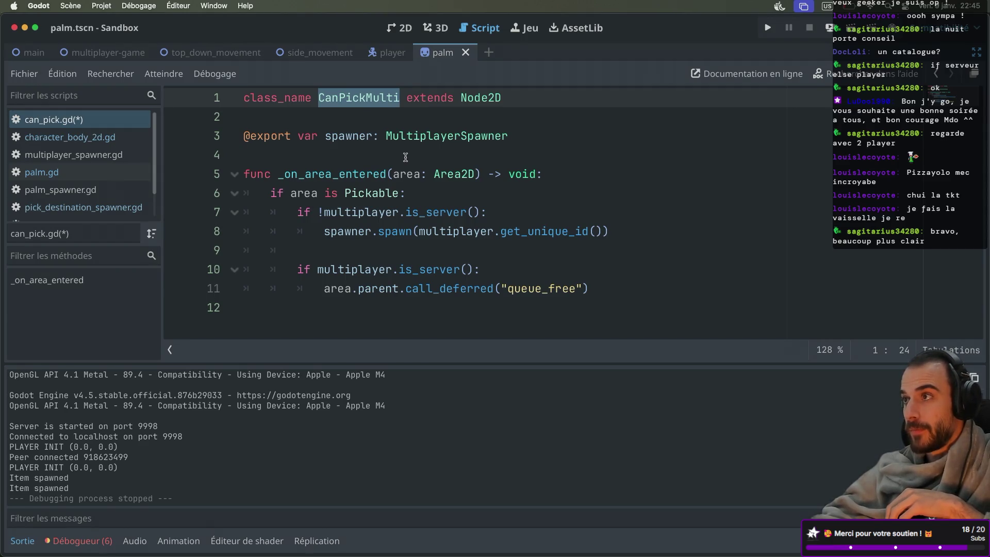
left_click(388, 148)
double_click(335, 97)
left_click(286, 117)
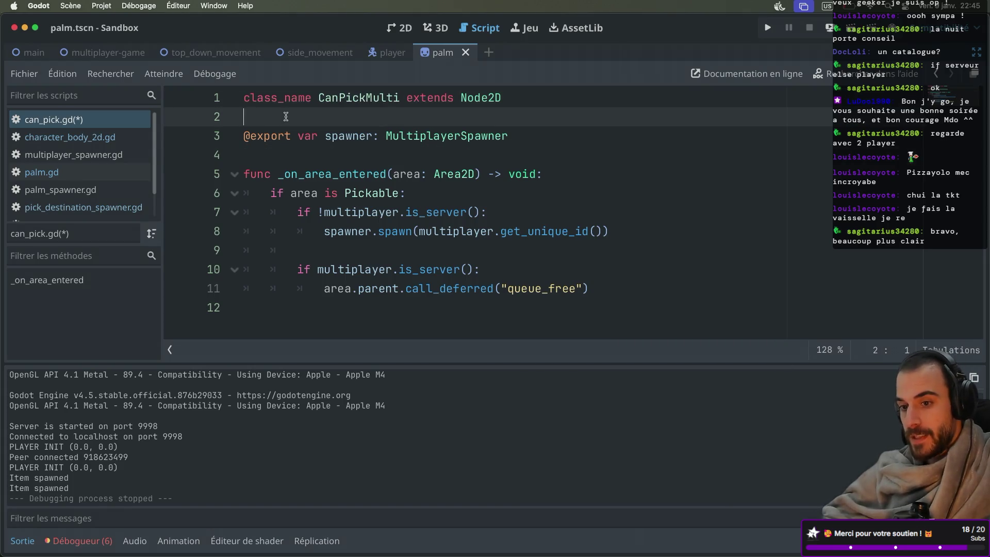
type("# CanPi")
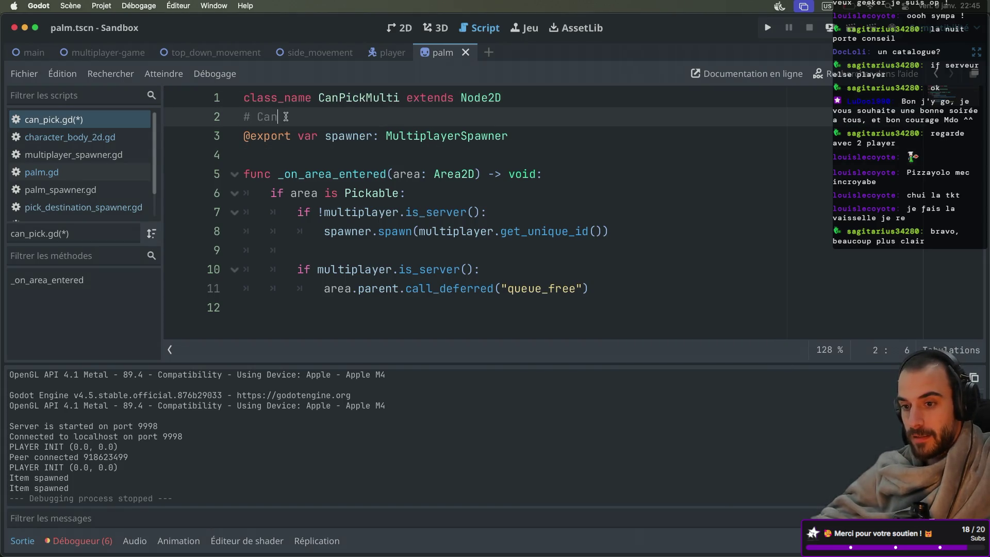
type("ck Solo")
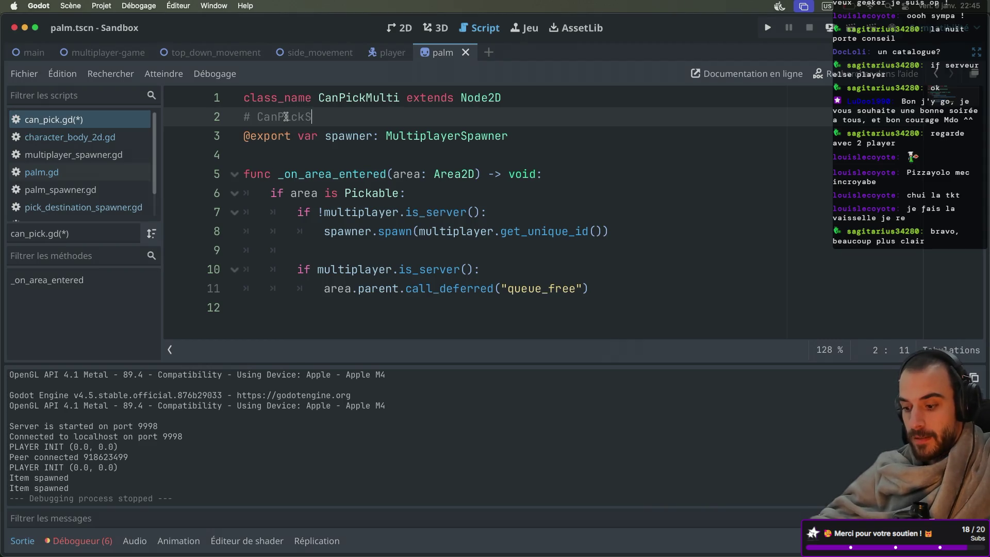
key("Return")
type("# CanPick :  ")
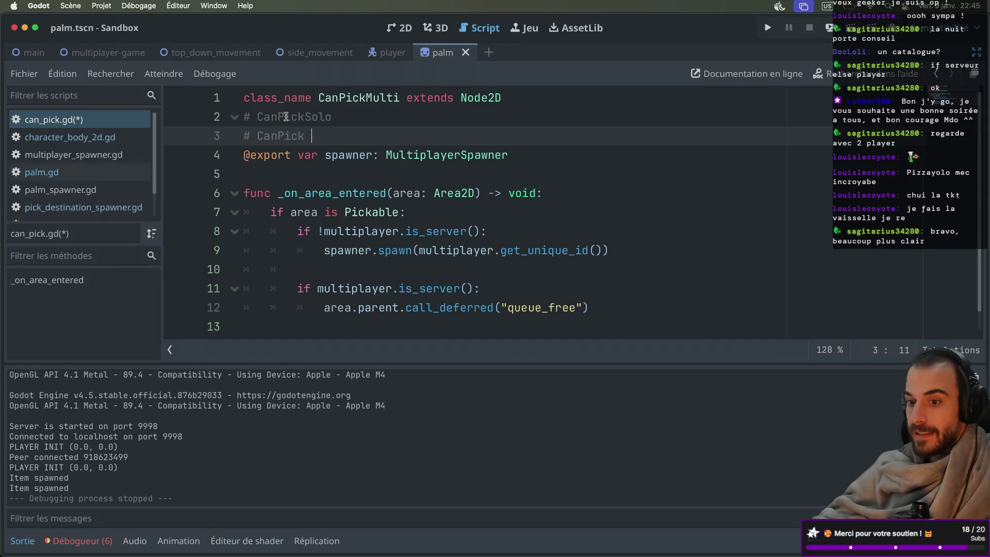
type("SOLO ")
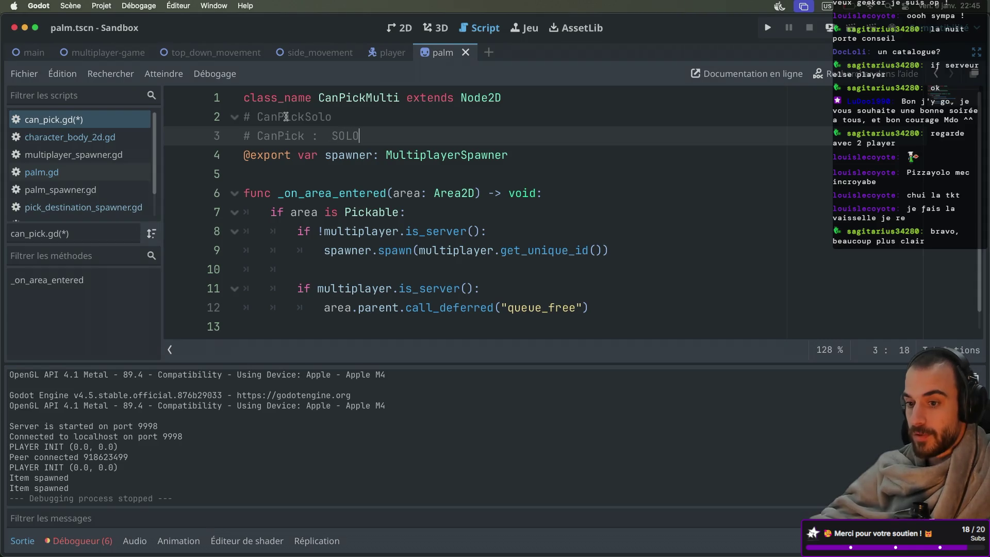
type("|| MULTI")
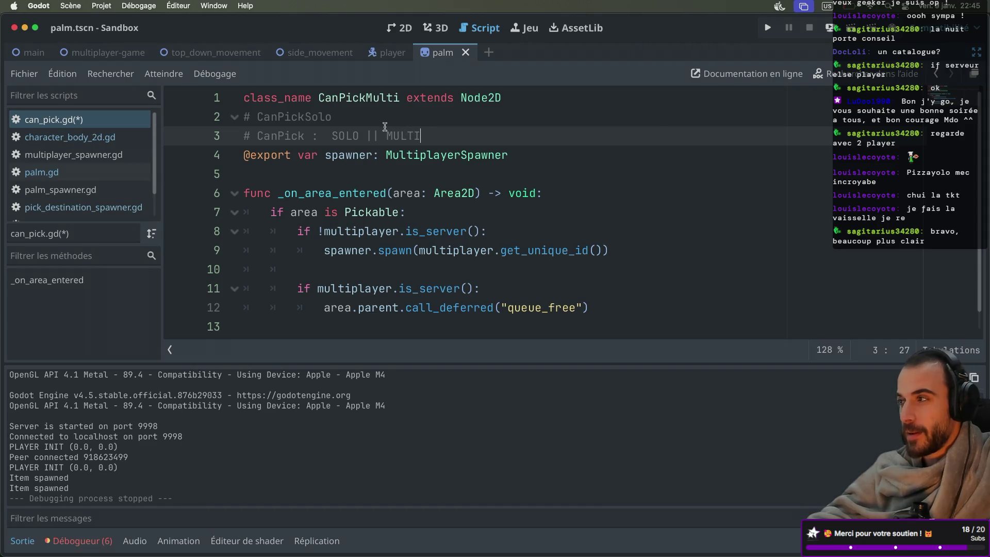
left_click_drag(435, 135, 251, 117)
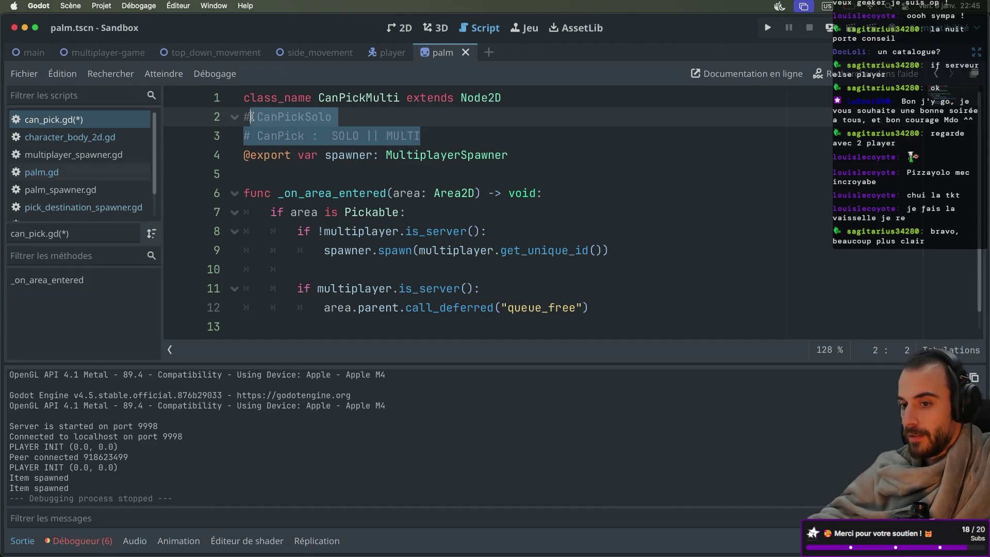
key("BackSpace")
key("BackSpace")
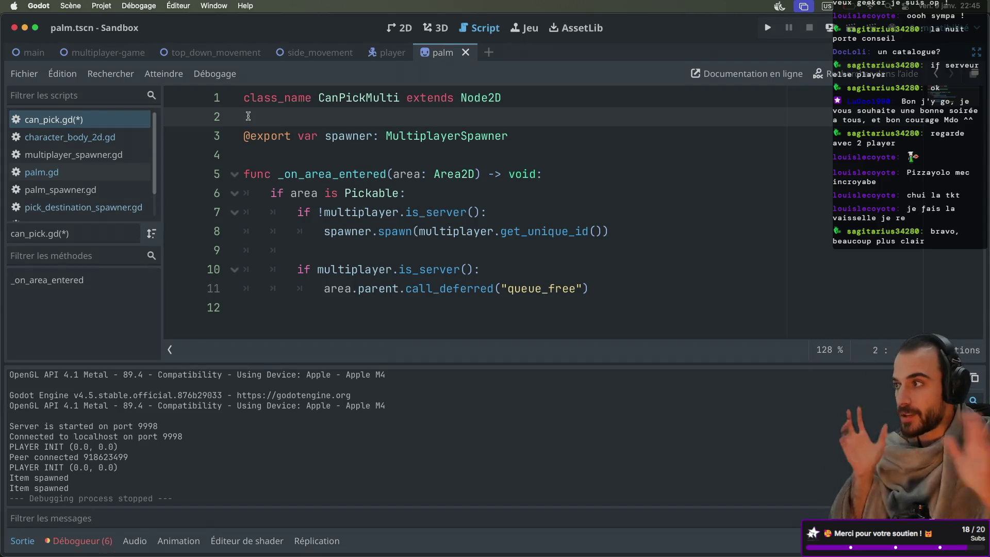
Save can_pick.gd and add '# TODO: Duplication bug maybe' under the is_server check.
key("super+s")
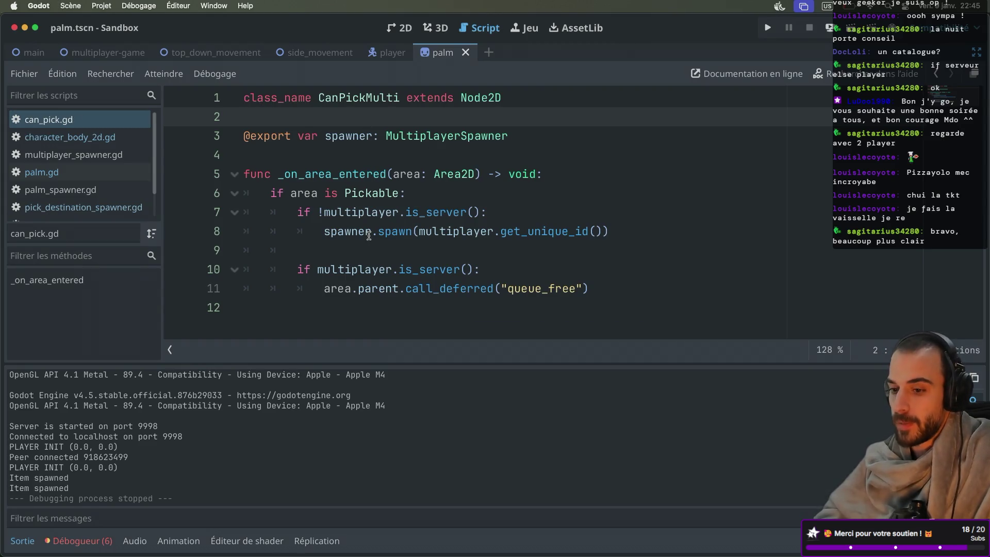
left_click_drag(297, 212, 476, 211)
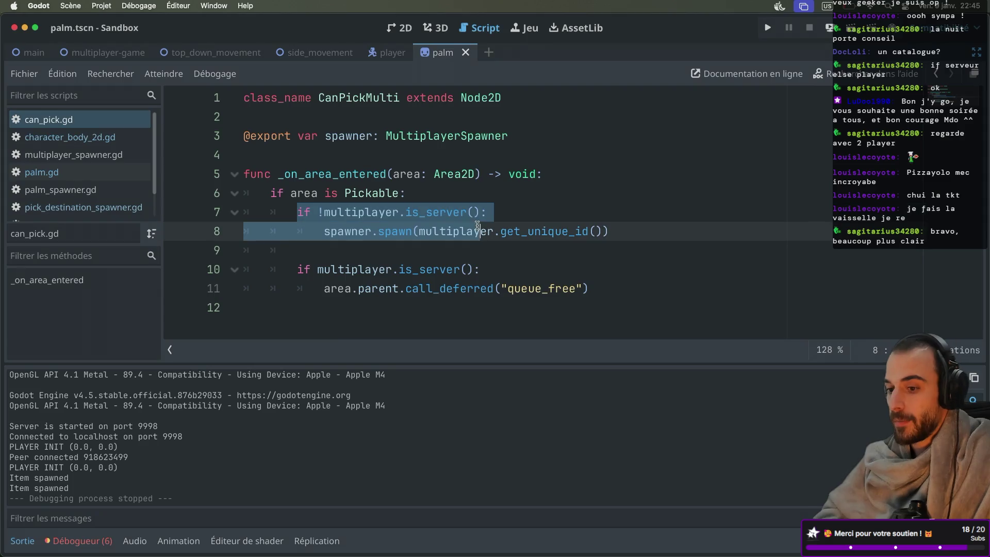
left_click(509, 211)
key("Return")
type("# ")
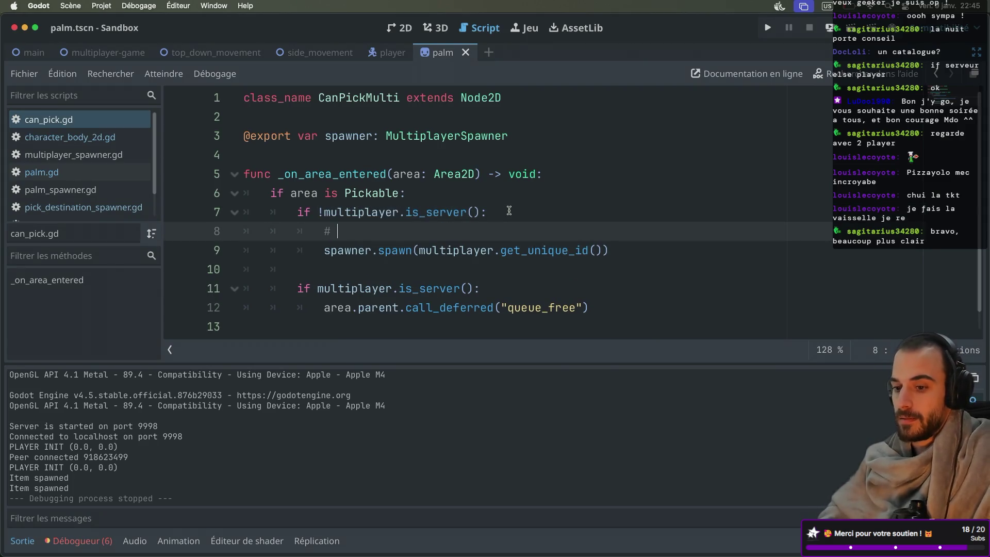
type("TODO: ")
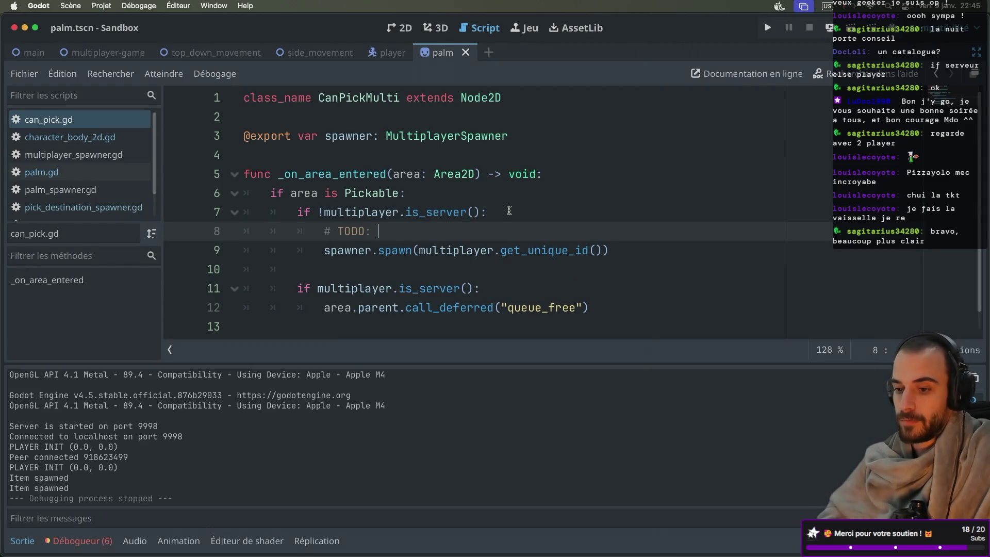
type("Duplication")
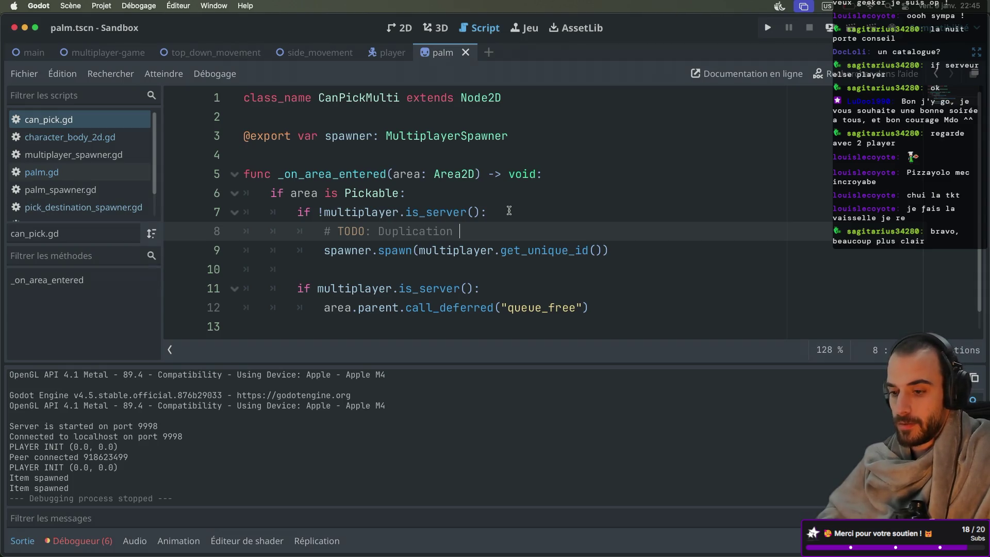
type(" bug maybe")
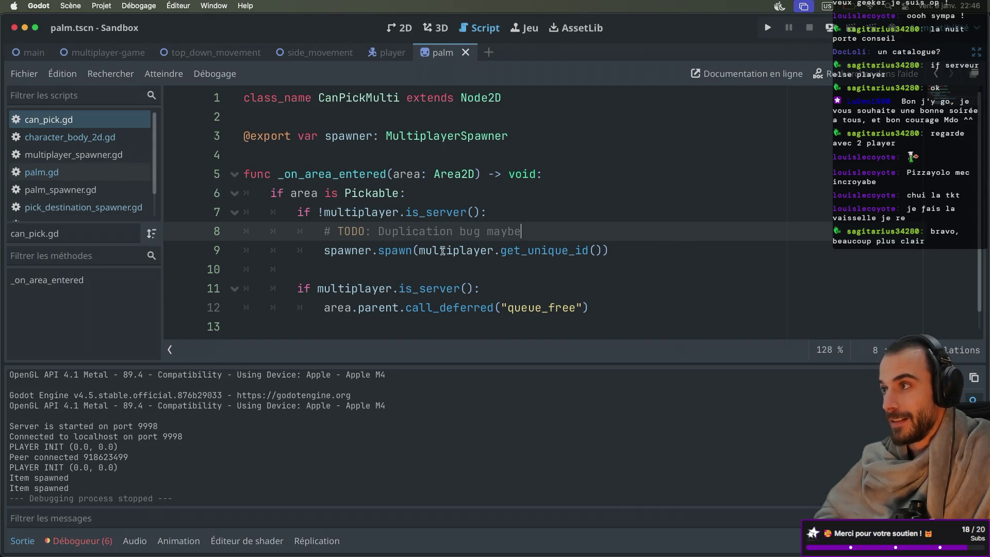
mouse_move(408, 248)
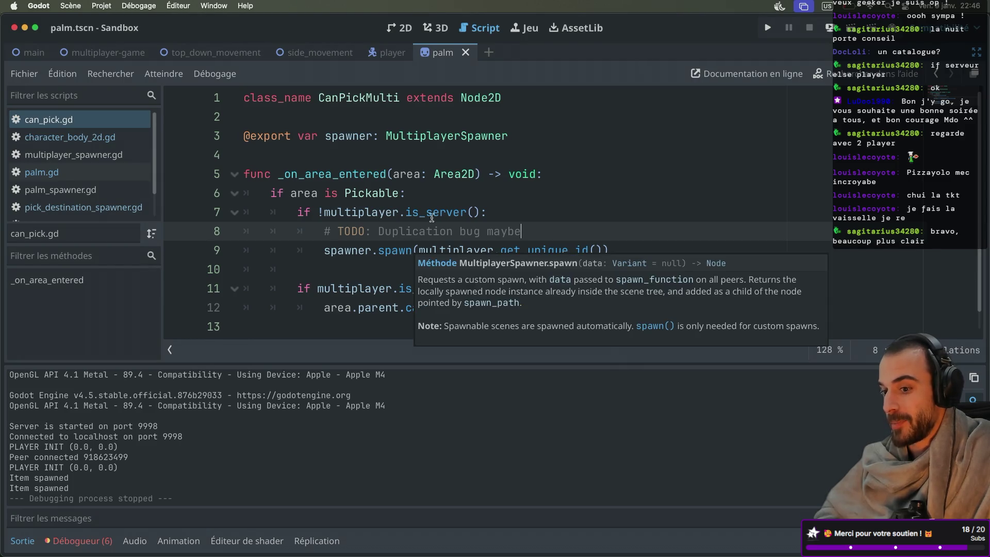
left_click(460, 181)
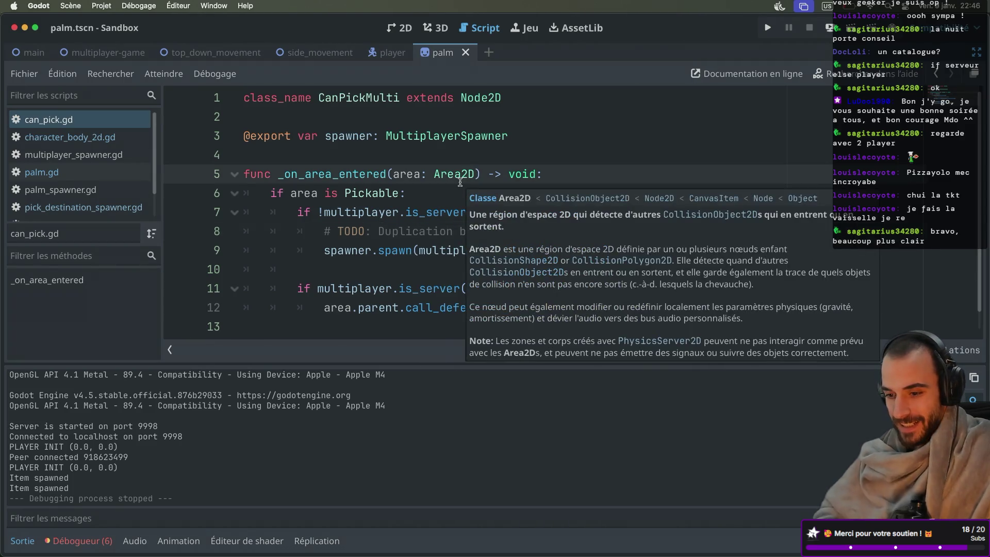
left_click(390, 252)
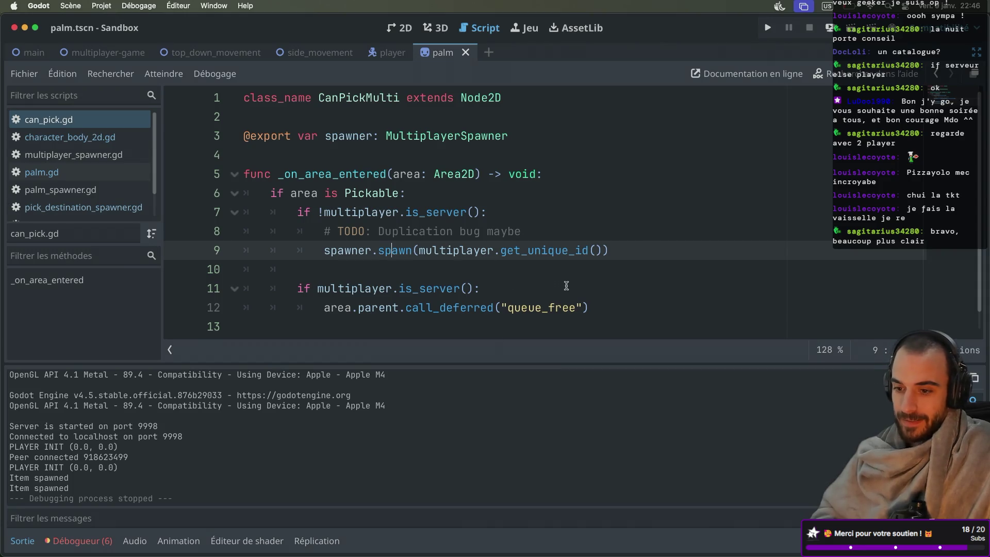